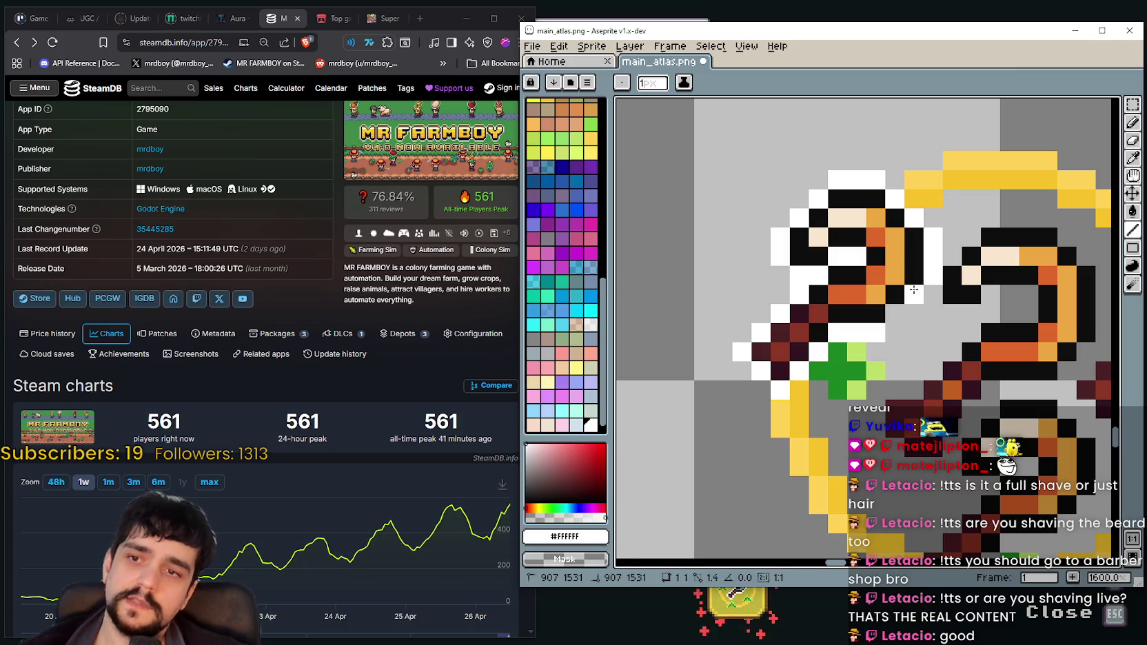
Recolor the stray white pixel on the ring's outline gray
scroll(827, 311, down, 3)
scroll(774, 329, up, 2)
scroll(774, 329, up, 1)
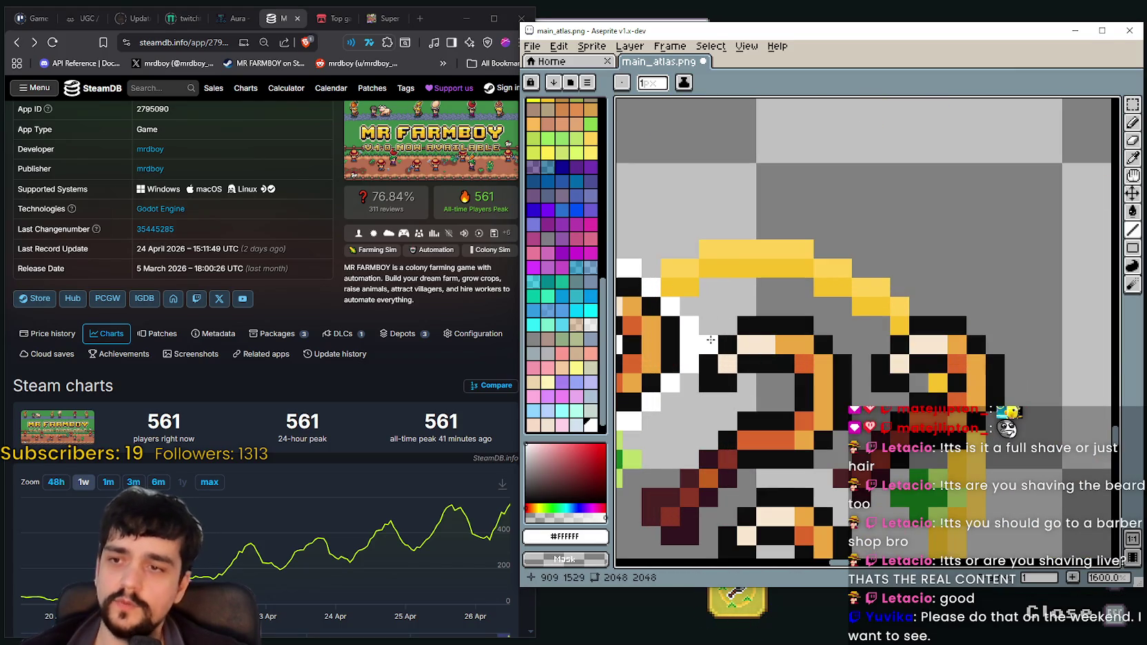
drag(716, 329, 778, 307)
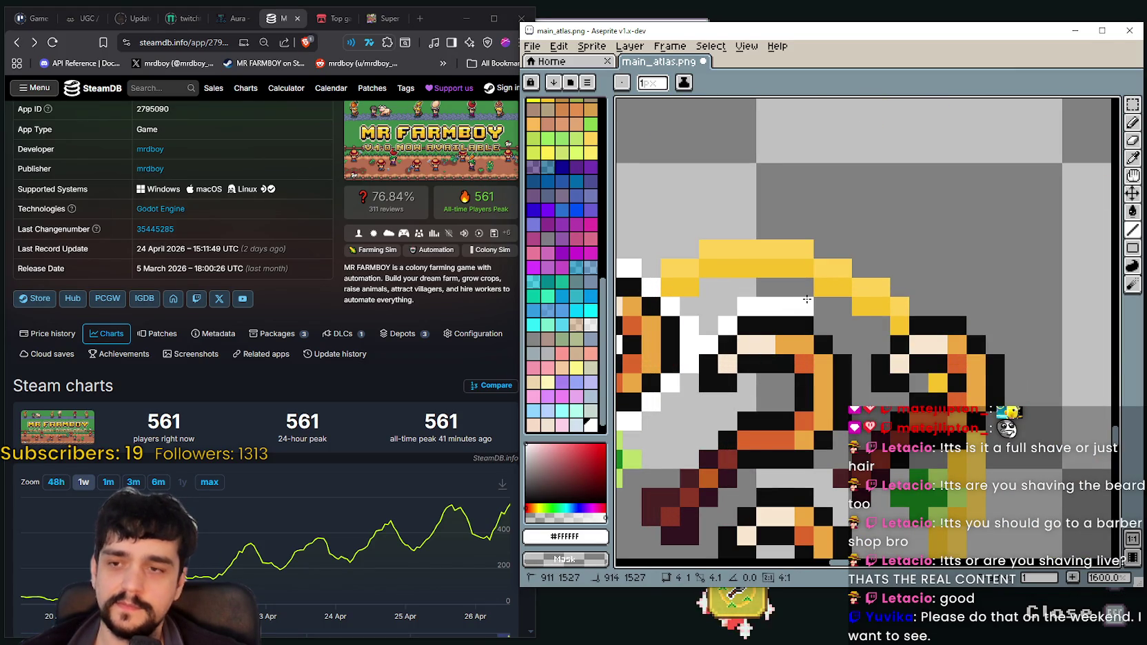
Paint a short vertical white outline beside the middle hoe
scroll(875, 255, down, 1)
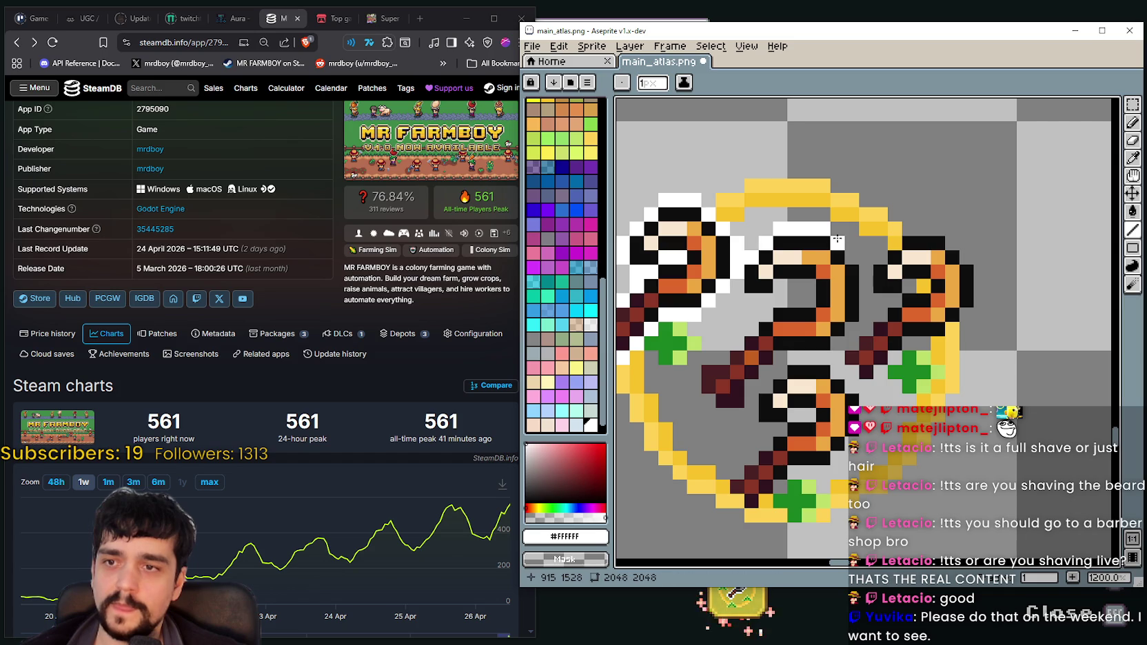
drag(846, 259, 862, 315)
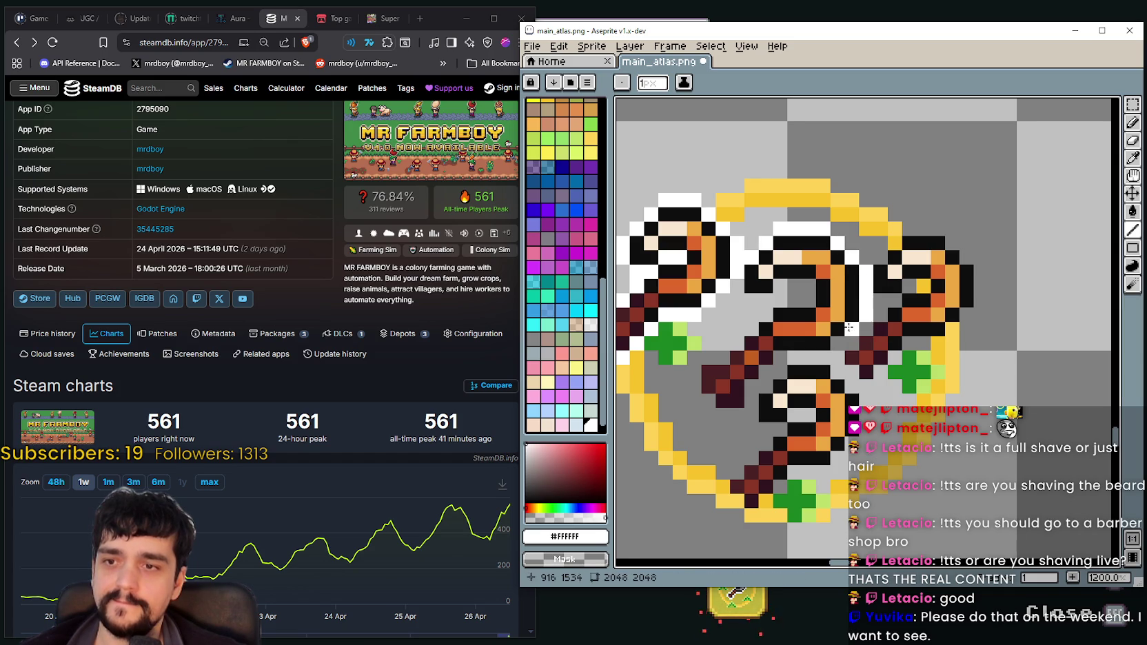
scroll(771, 299, down, 2)
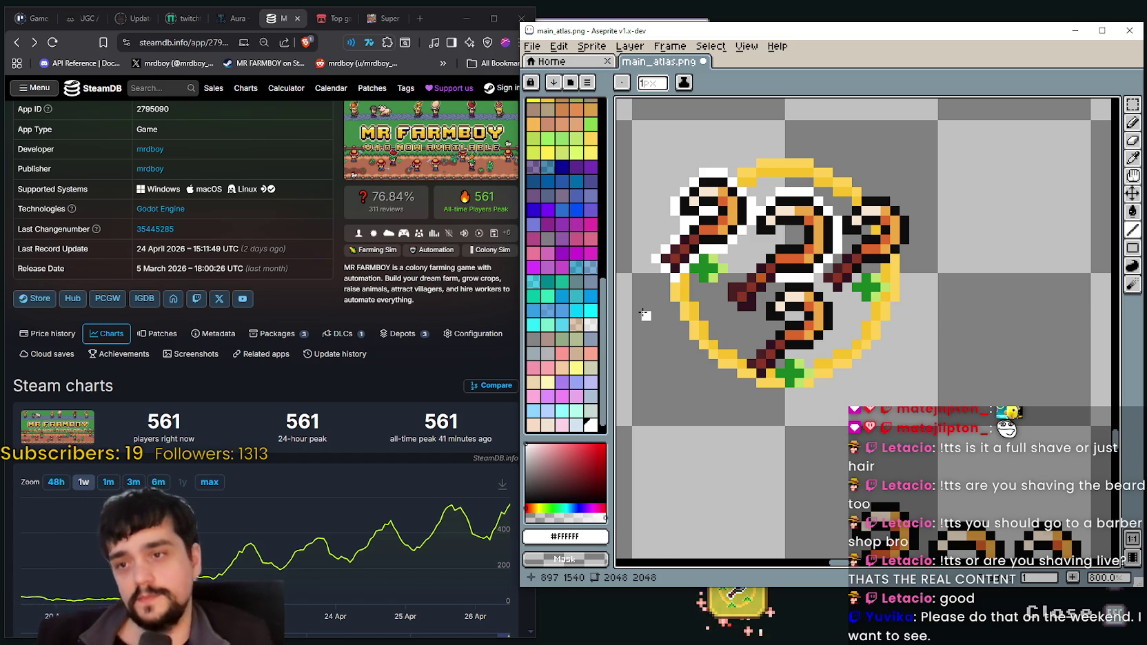
Paint white outline pixels down and left along a hoe handle, plus one extra pixel
scroll(767, 214, up, 3)
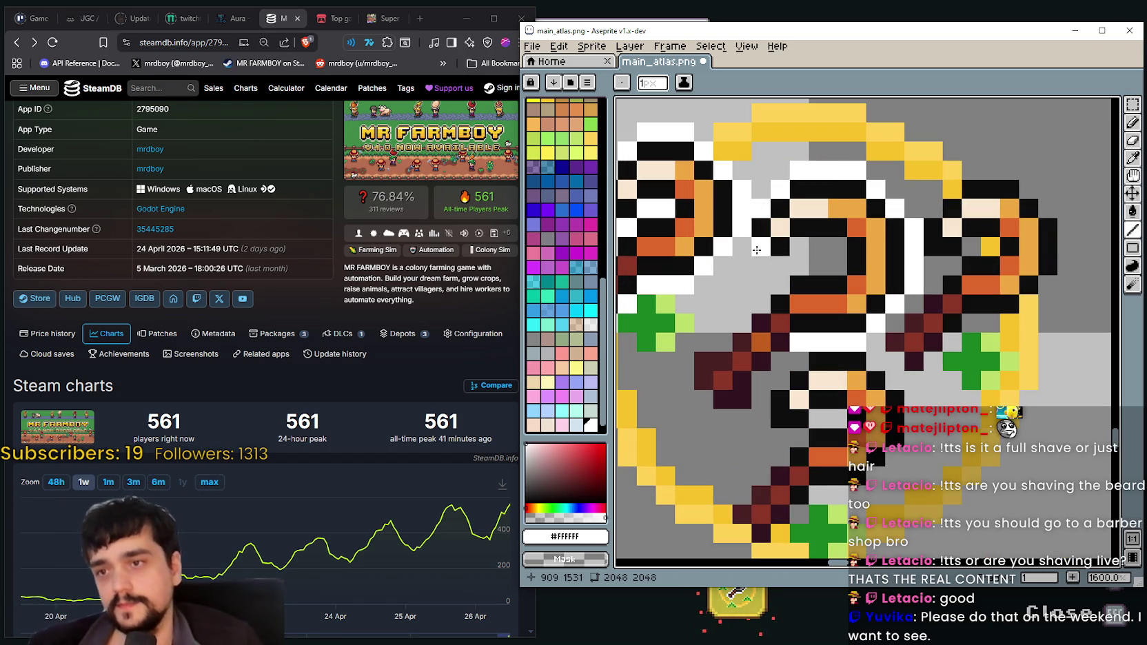
scroll(779, 265, down, 1)
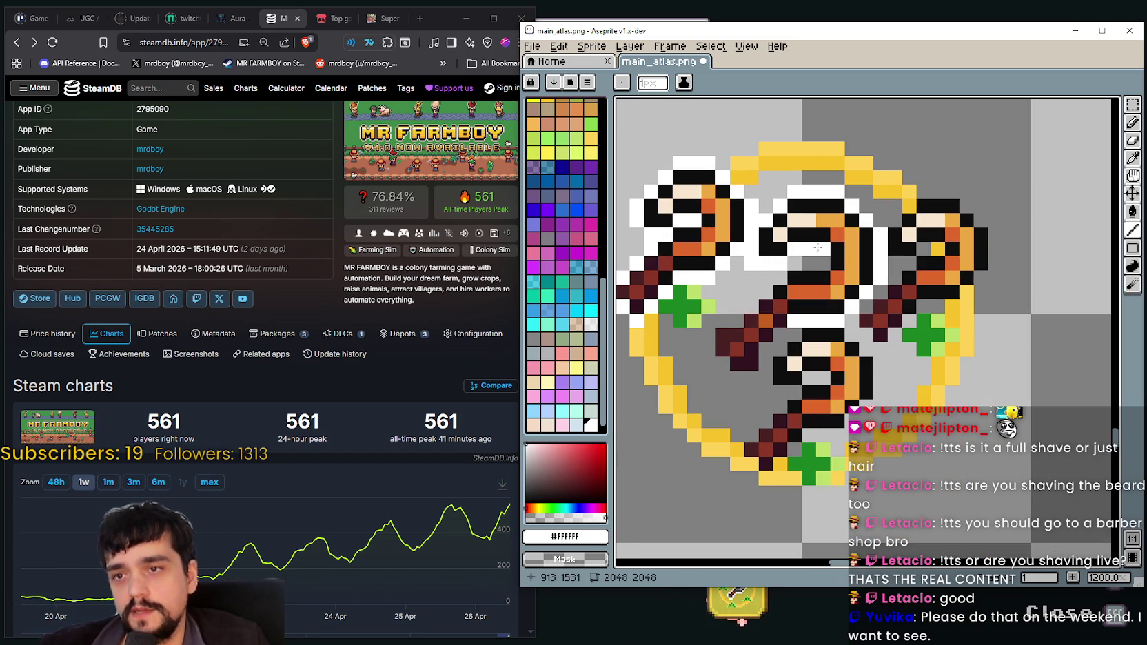
drag(793, 263, 709, 337)
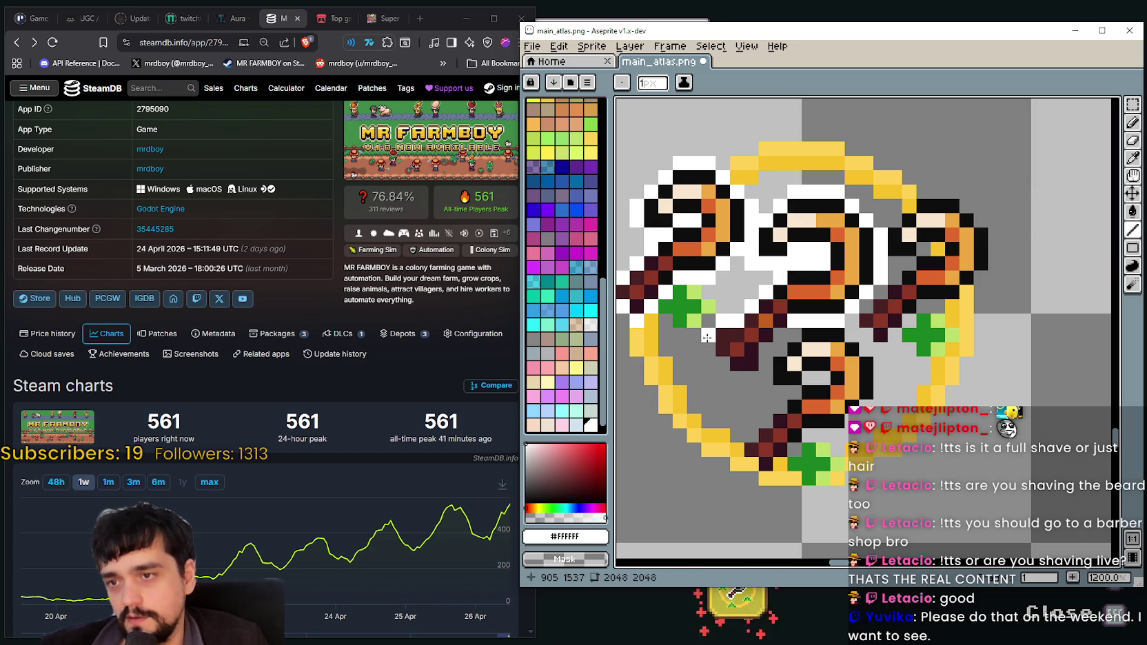
mouse_move(742, 376)
mouse_down()
mouse_move(800, 324)
mouse_move(838, 315)
mouse_up()
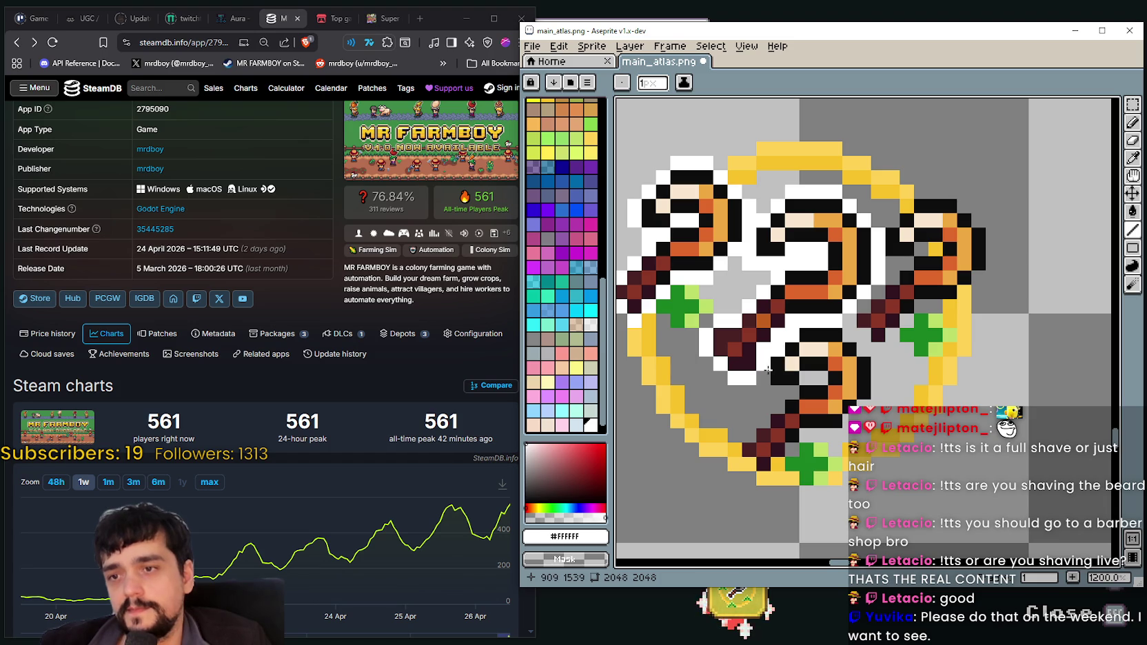
Extend the white outline lower, whiten one yellow ring pixel, and add a column beside the right hoe
mouse_move(760, 381)
mouse_down()
mouse_move(775, 400)
mouse_move(739, 467)
mouse_up()
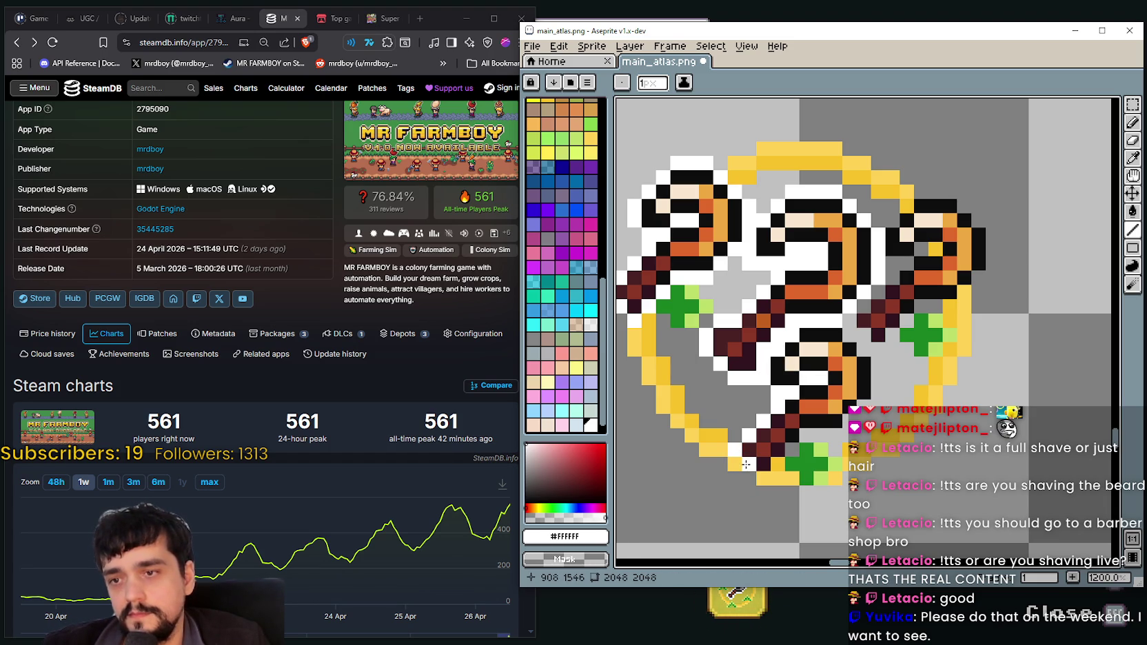
click(780, 473)
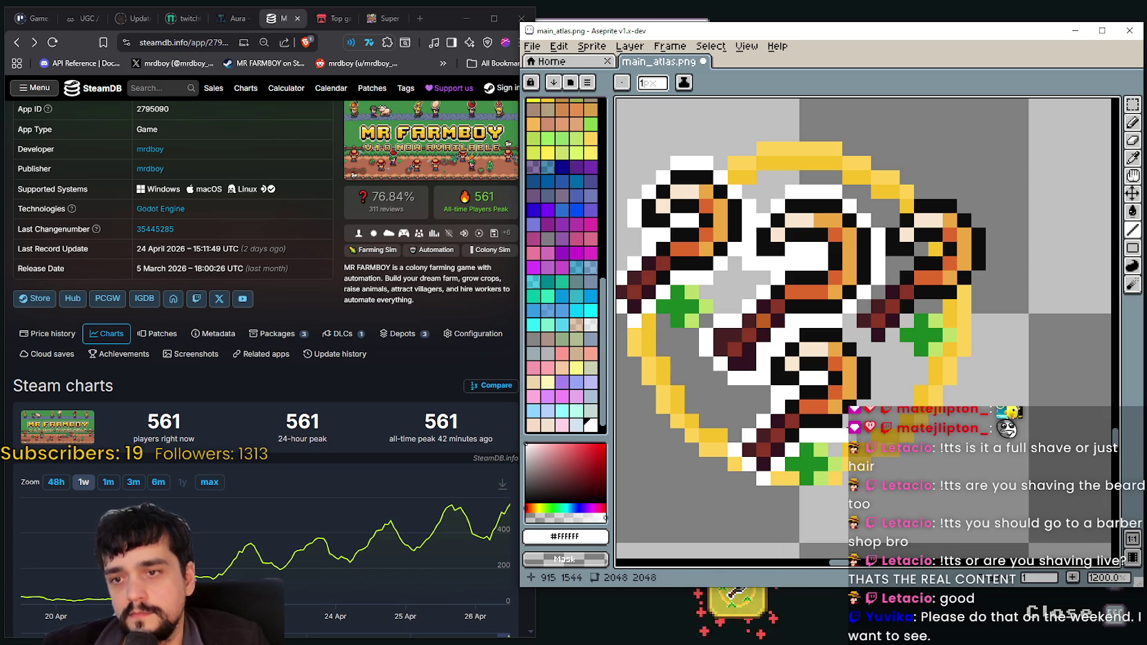
drag(876, 400, 878, 367)
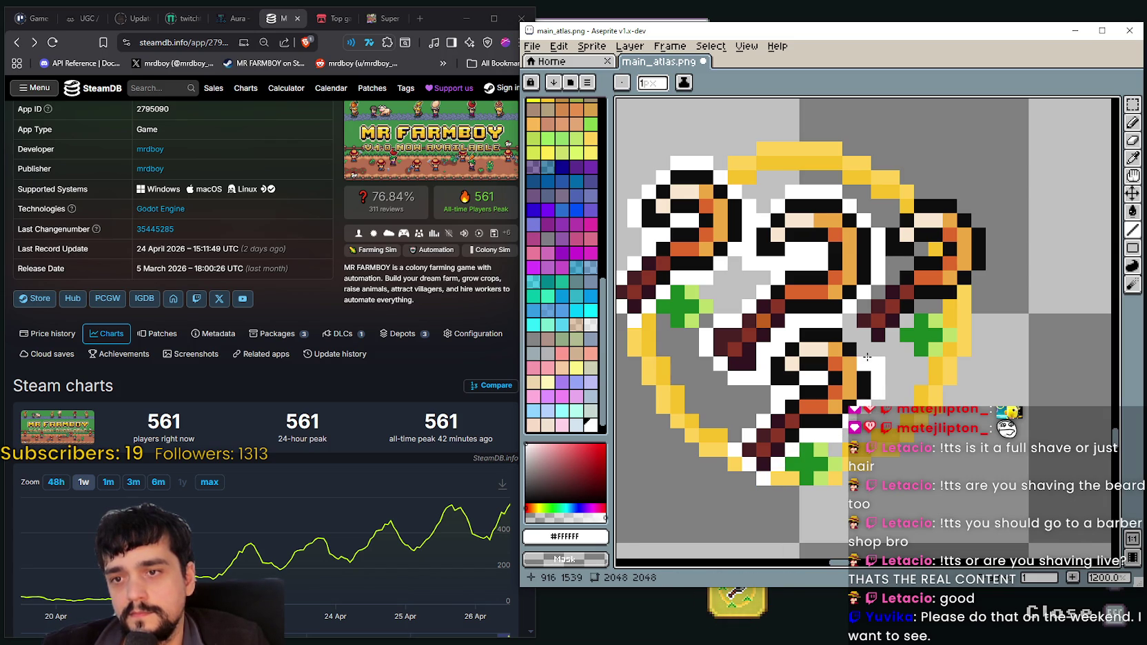
scroll(849, 338, up, 1)
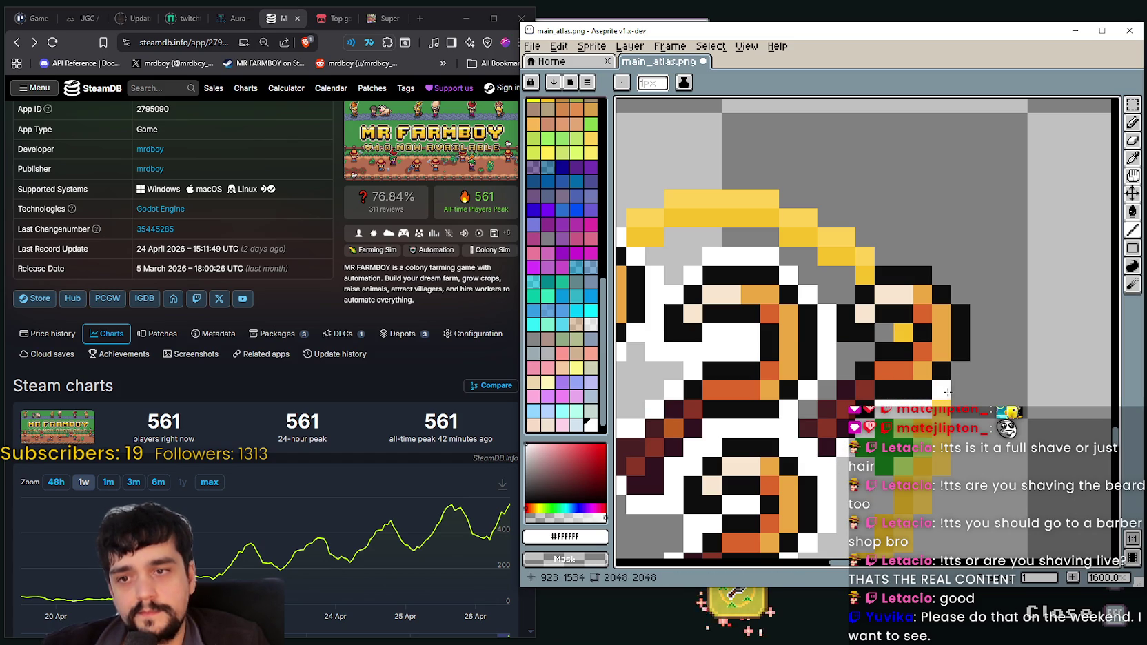
Paint white over the grey gaps along the top edge of the hoe blades and below
drag(996, 375, 924, 432)
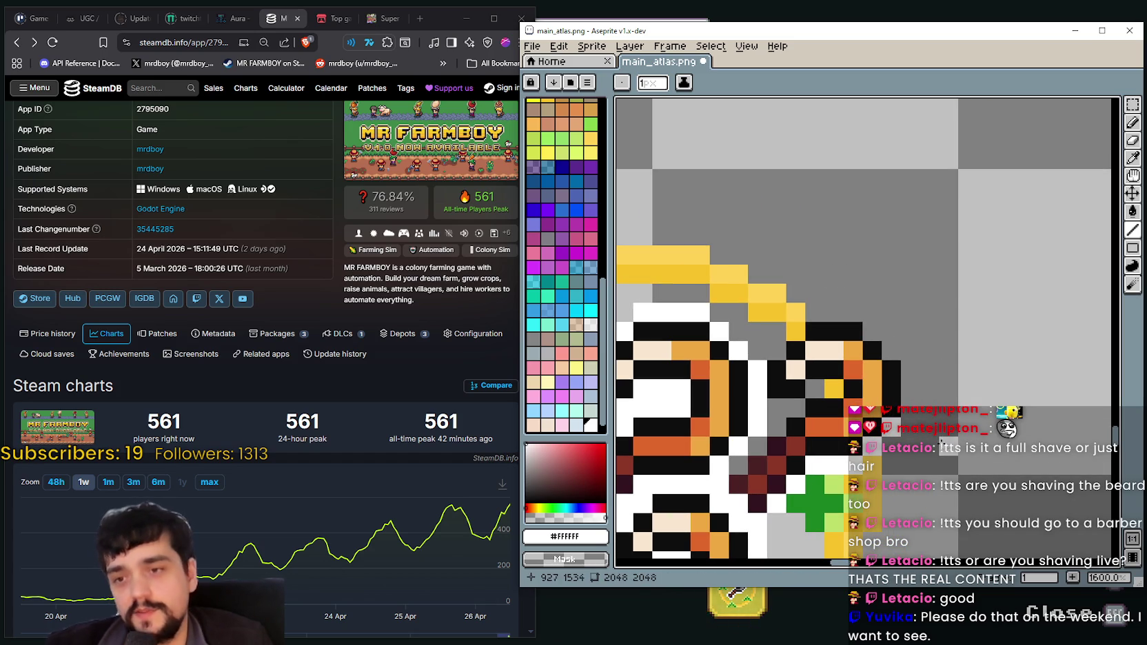
mouse_move(910, 408)
mouse_down()
mouse_move(916, 371)
mouse_move(849, 315)
mouse_up()
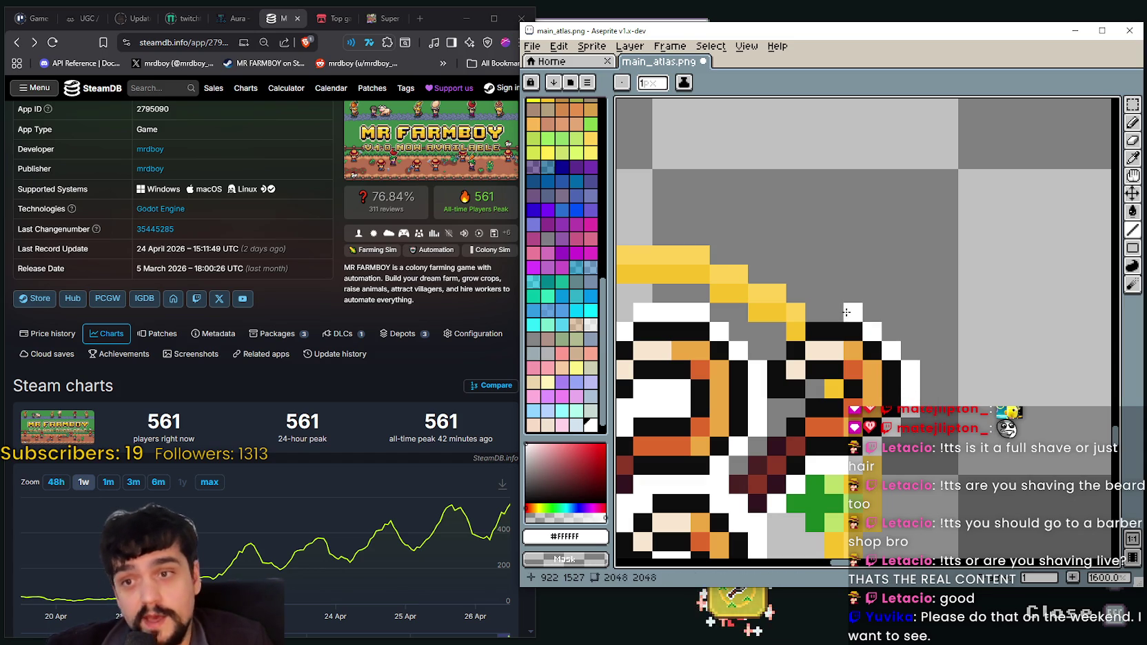
drag(849, 315, 782, 346)
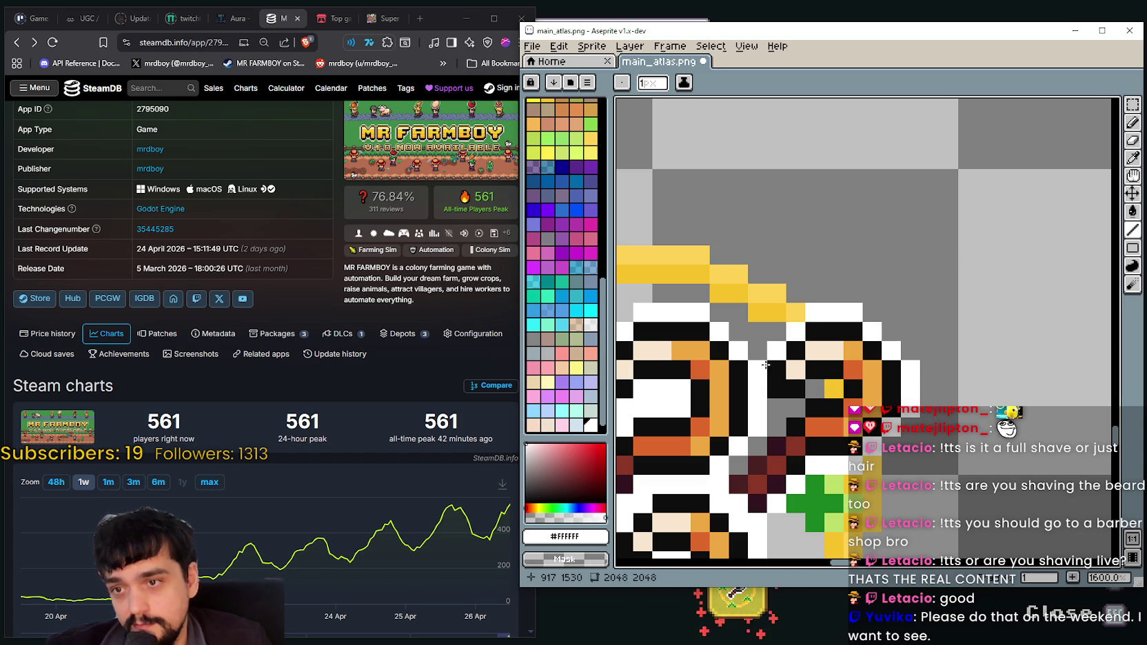
click(820, 388)
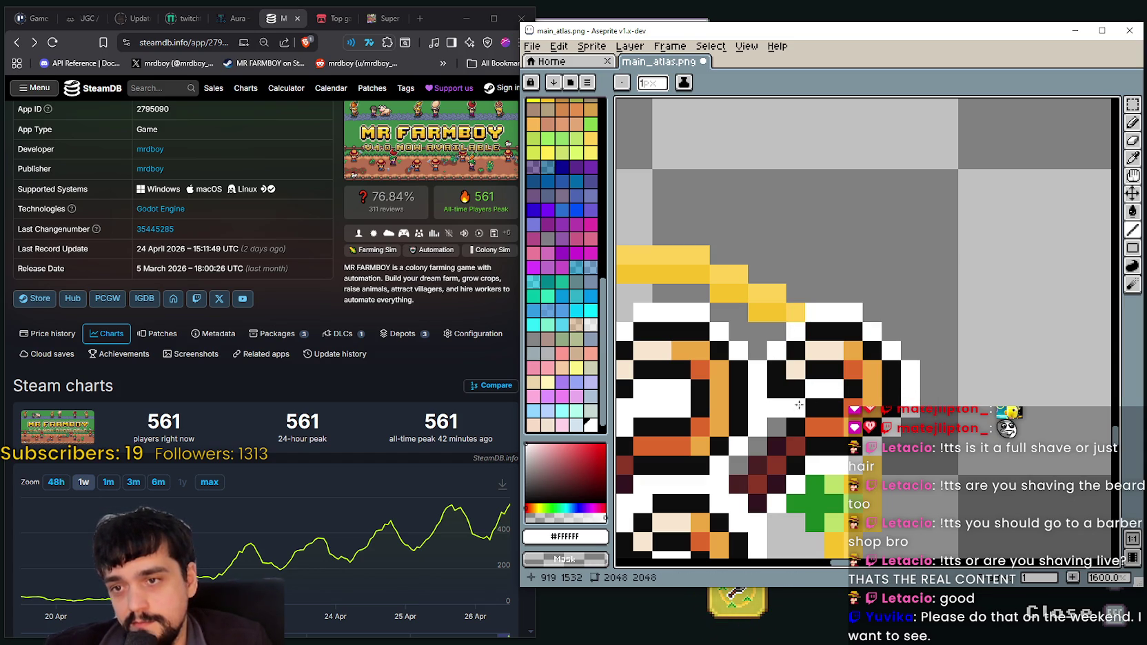
mouse_move(778, 421)
mouse_down()
mouse_move(745, 455)
mouse_move(955, 424)
mouse_up()
scroll(736, 462, down, 4)
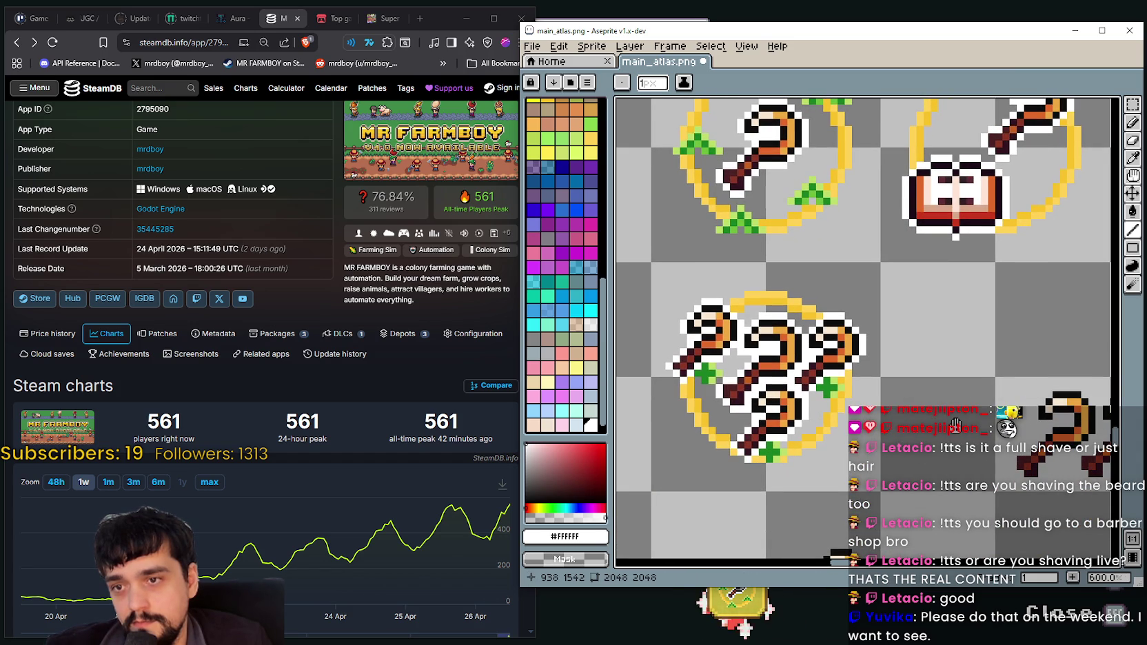
Zoom in and out to inspect the finished white-outlined hoe icon
scroll(758, 358, up, 1)
scroll(759, 357, up, 2)
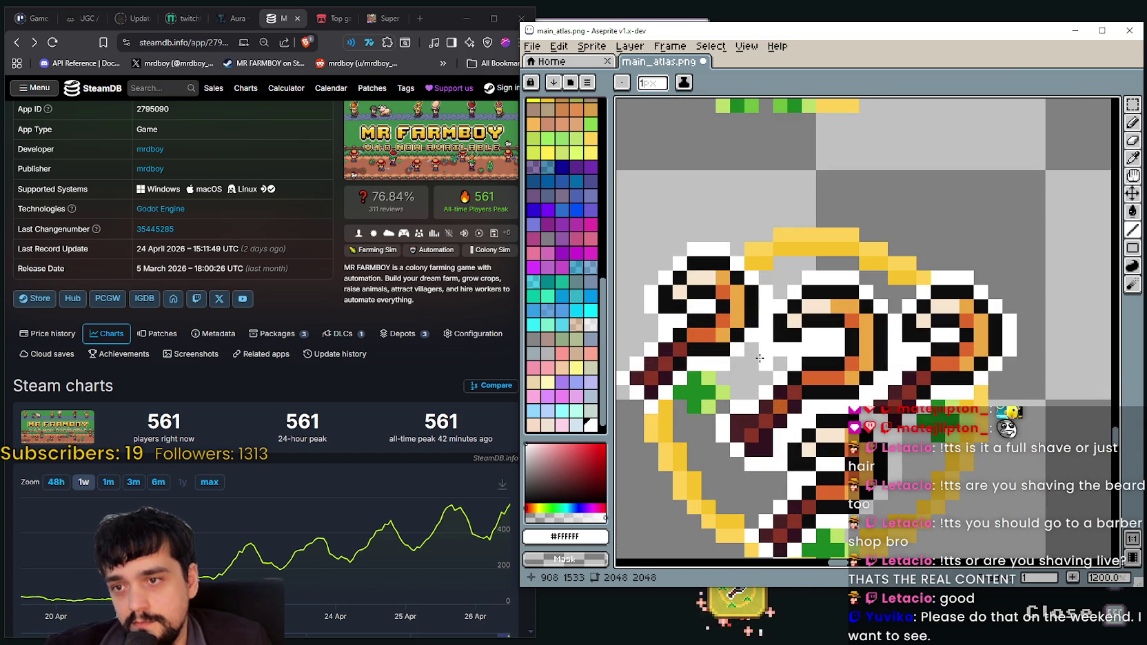
scroll(758, 349, down, 2)
scroll(772, 372, down, 1)
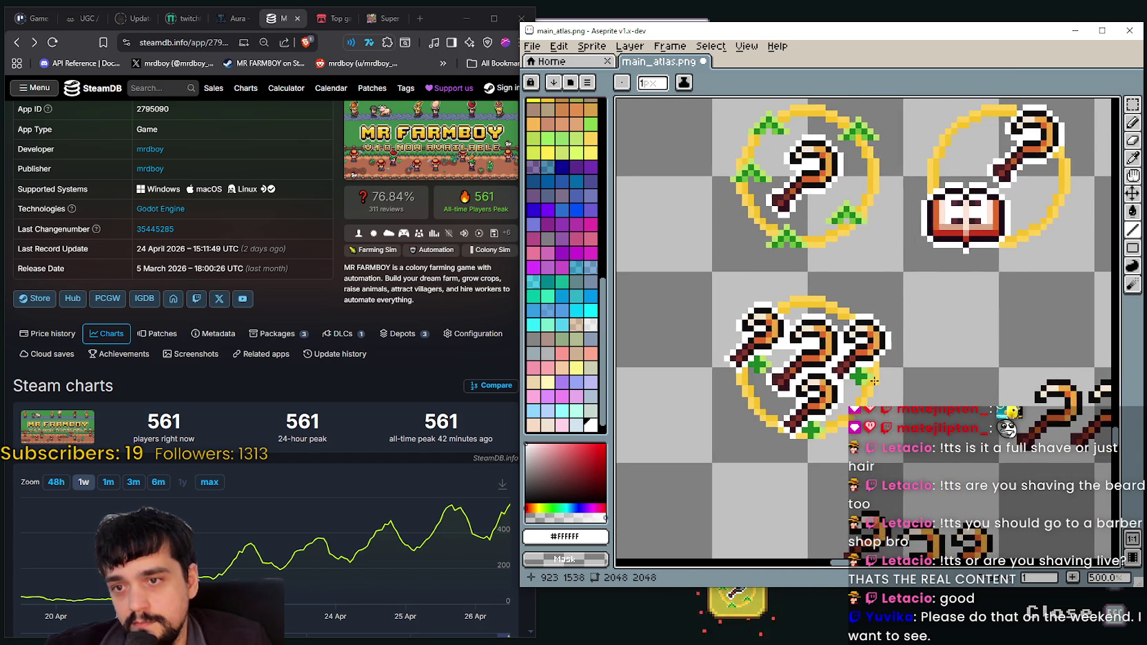
scroll(786, 393, up, 1)
scroll(786, 392, down, 1)
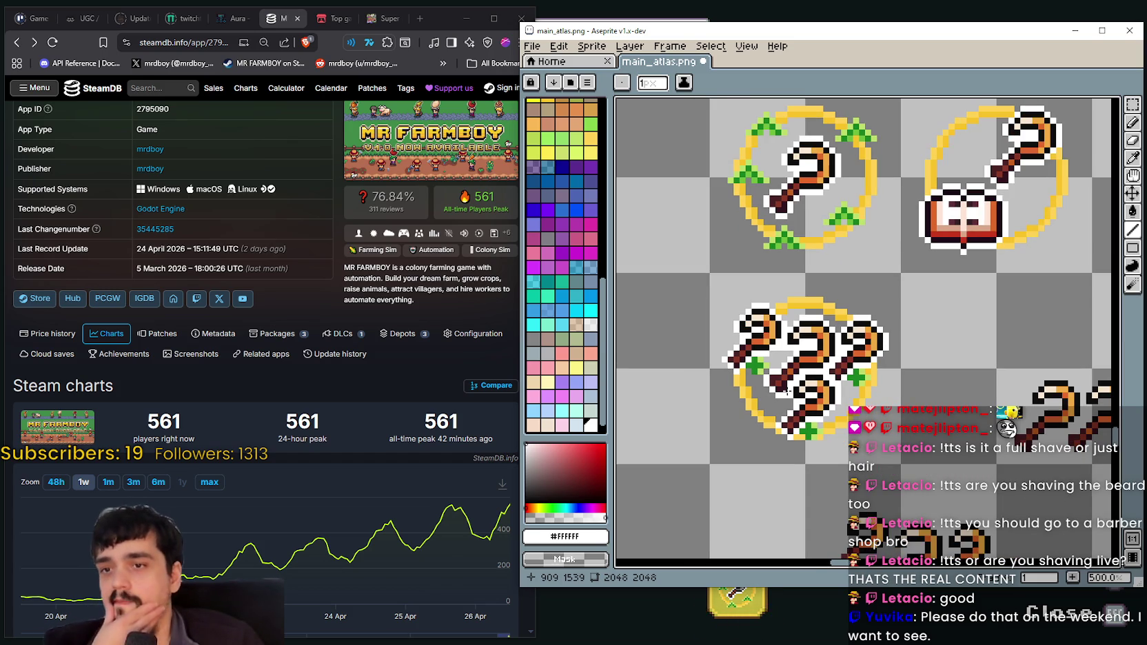
scroll(786, 391, up, 1)
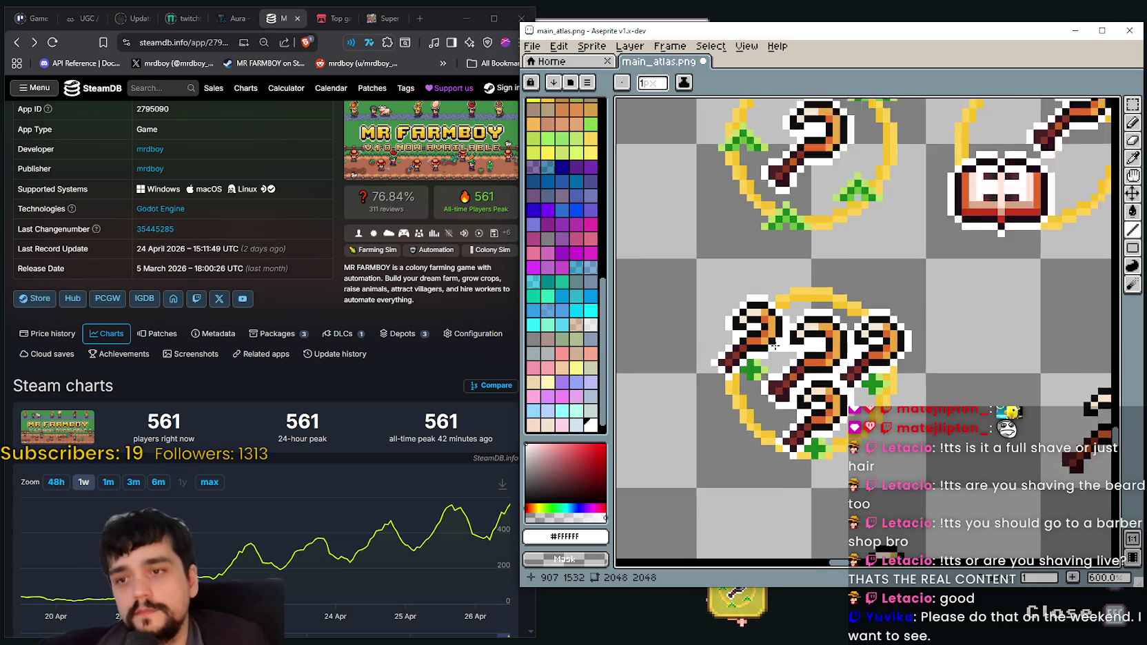
scroll(783, 369, up, 1)
scroll(780, 347, up, 2)
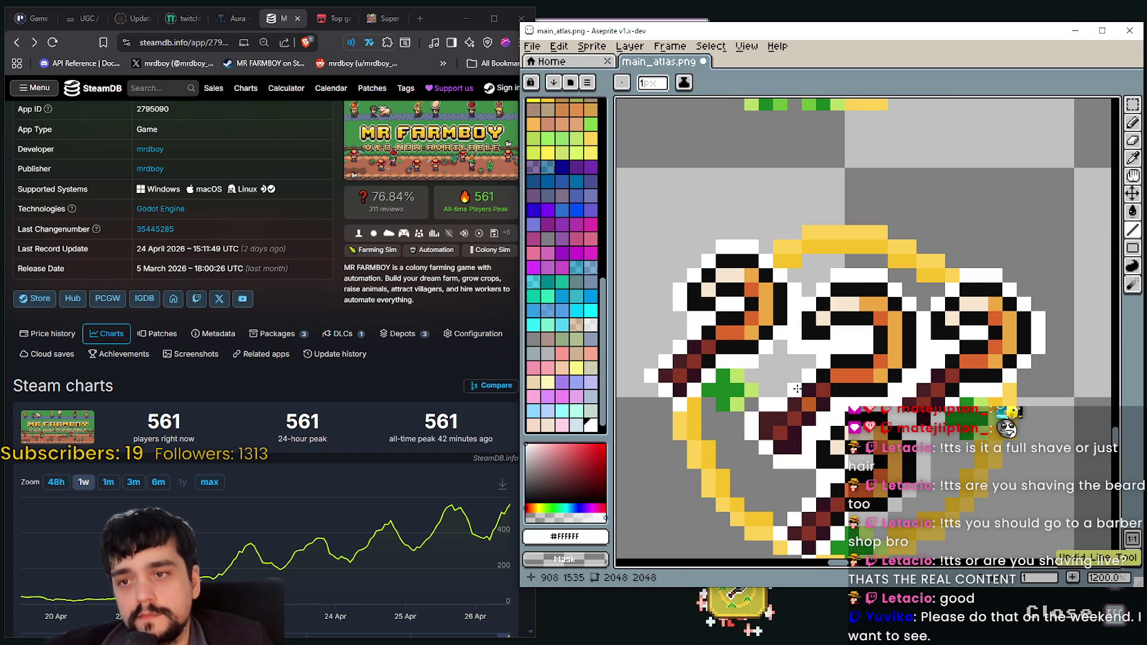
scroll(791, 352, down, 3)
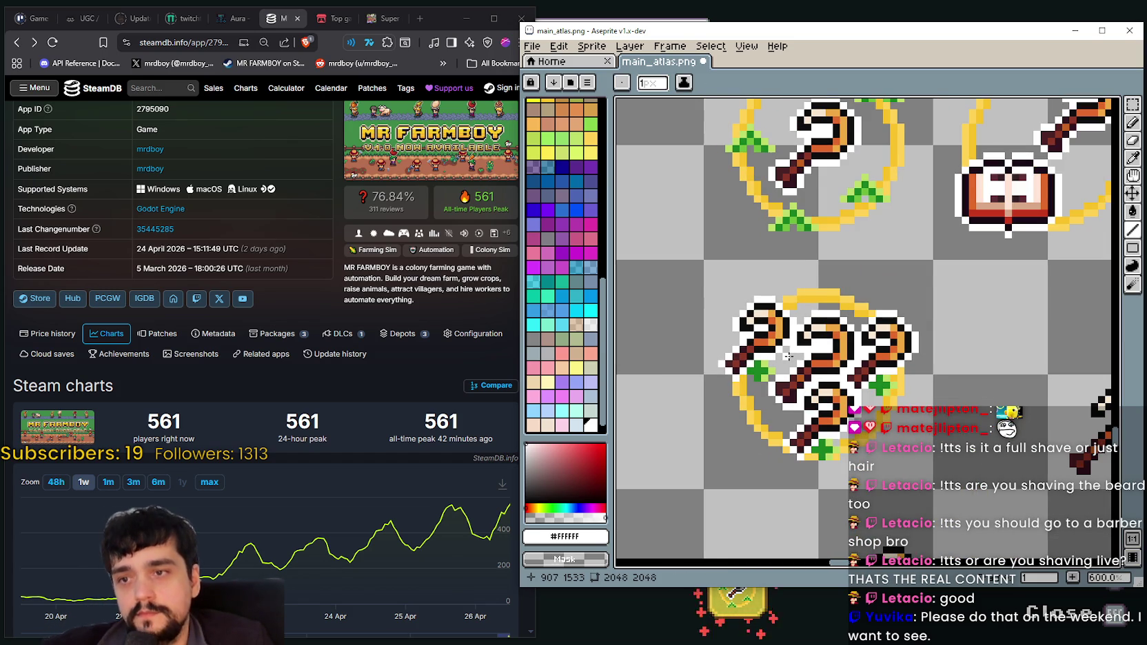
scroll(791, 352, down, 1)
scroll(796, 362, down, 2)
scroll(803, 375, down, 1)
Pan over the other atlas icons and left-hand sprites, then pick the Rectangular Marquee tool
mouse_move(824, 396)
mouse_down()
mouse_move(759, 233)
mouse_move(817, 465)
mouse_up()
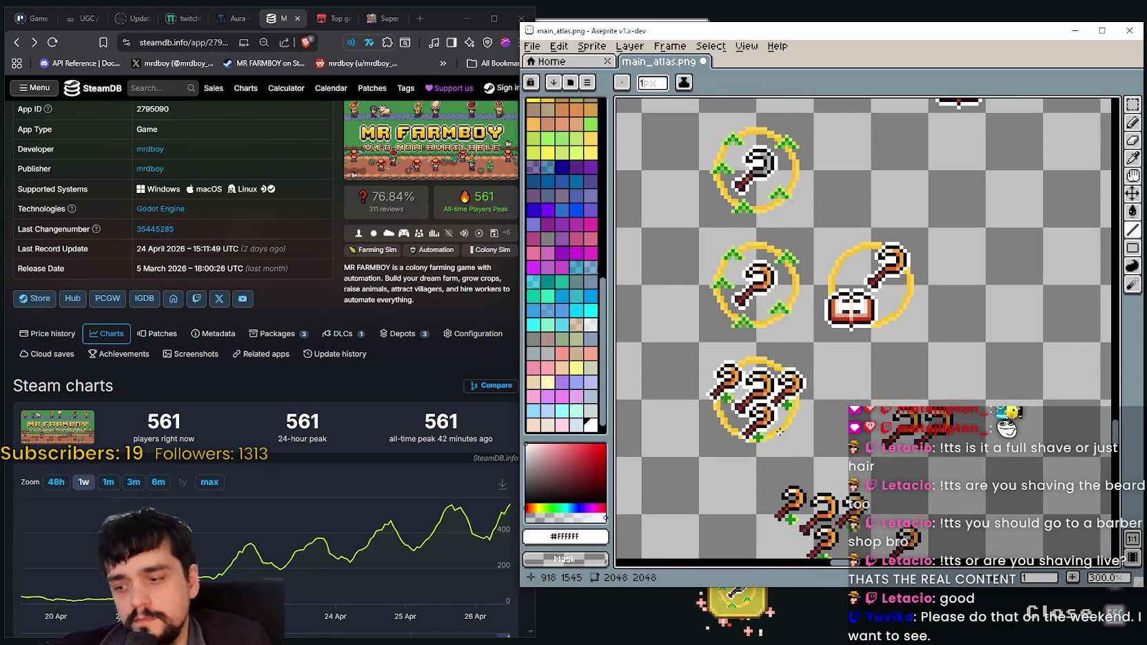
scroll(777, 427, down, 2)
scroll(791, 395, up, 1)
mouse_move(733, 358)
mouse_down()
mouse_move(842, 324)
mouse_move(800, 310)
mouse_up()
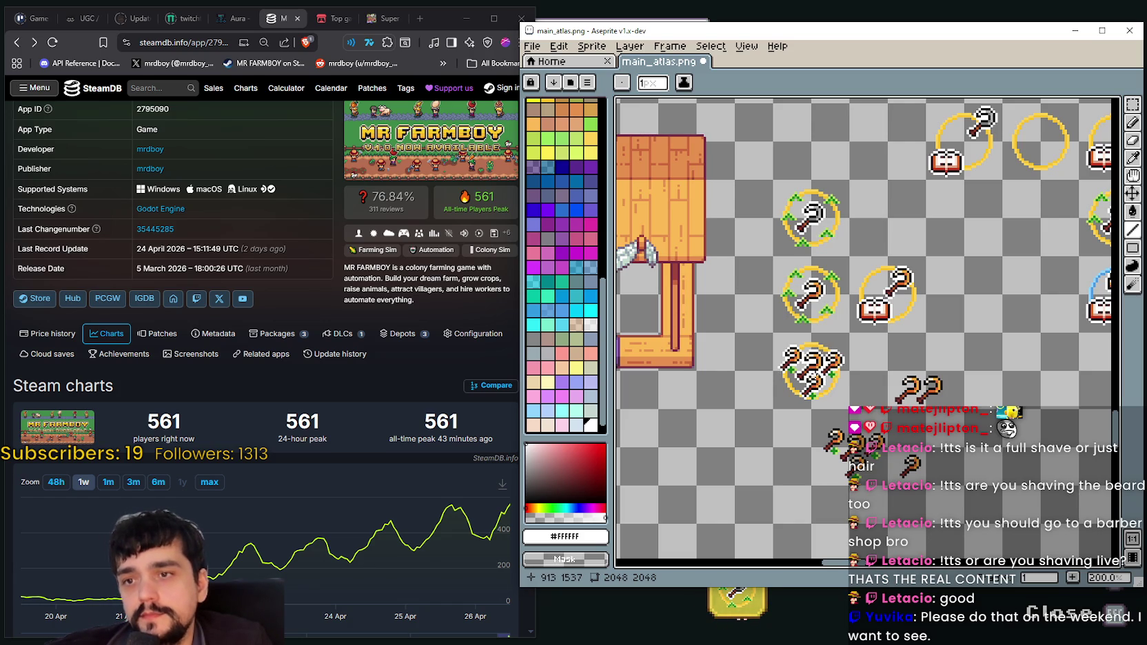
scroll(619, 165, down, 1)
scroll(621, 163, down, 1)
click(1132, 104)
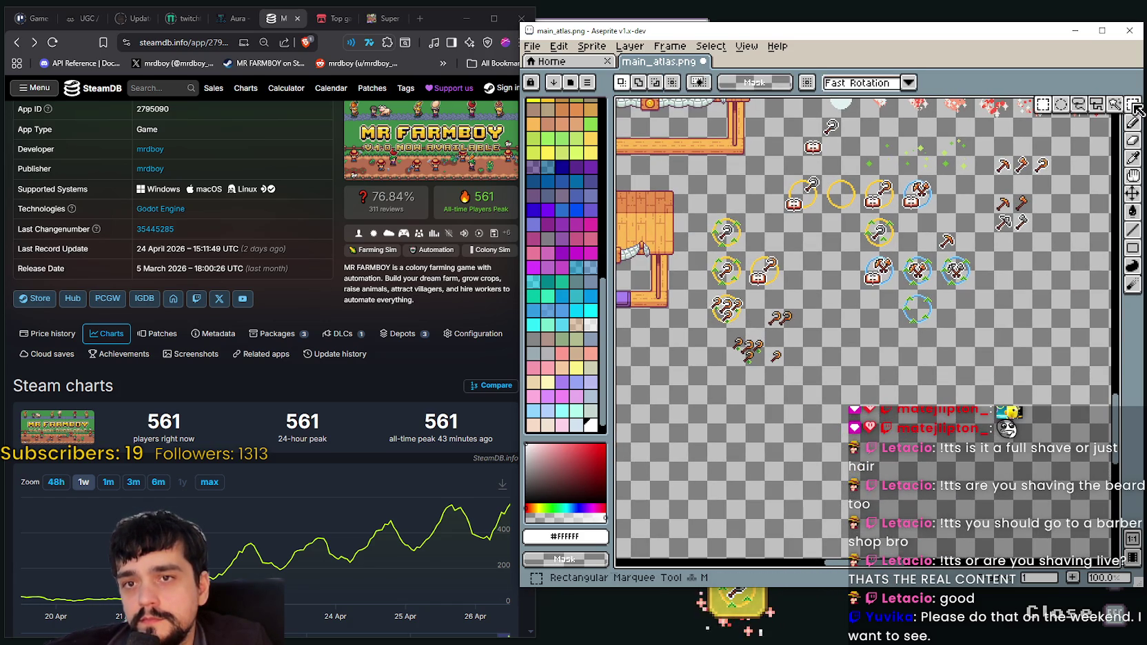
Delete the loose hoe sprites and the upper-right hoe pair, then deselect
scroll(730, 348, up, 1)
scroll(730, 348, up, 1)
drag(731, 354, 878, 299)
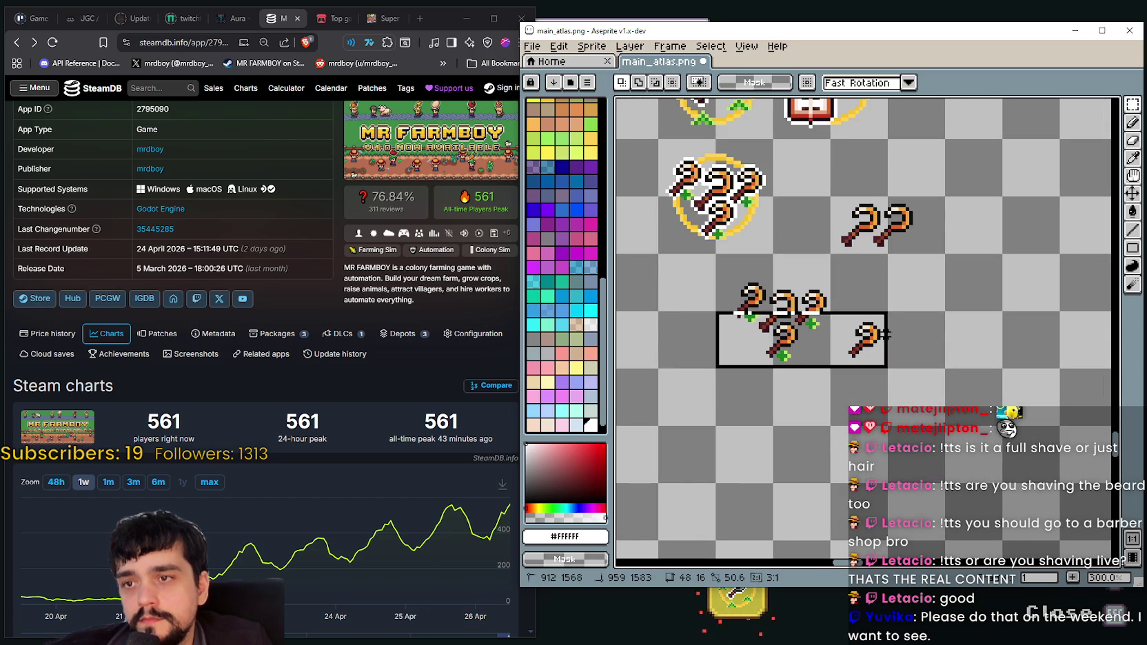
key(Delete)
drag(831, 200, 885, 252)
key(Delete)
key(ctrl+d)
Move the column of ringed hoe icons down and to the right and commit
scroll(772, 265, down, 1)
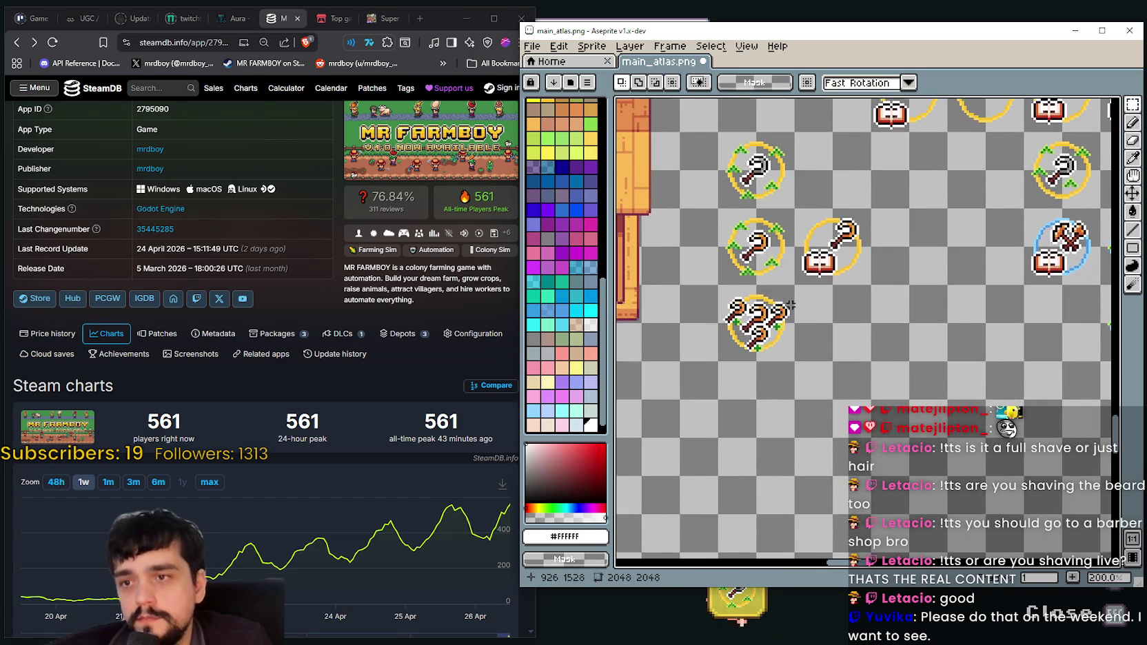
scroll(763, 257, up, 1)
scroll(713, 132, down, 1)
drag(704, 110, 860, 341)
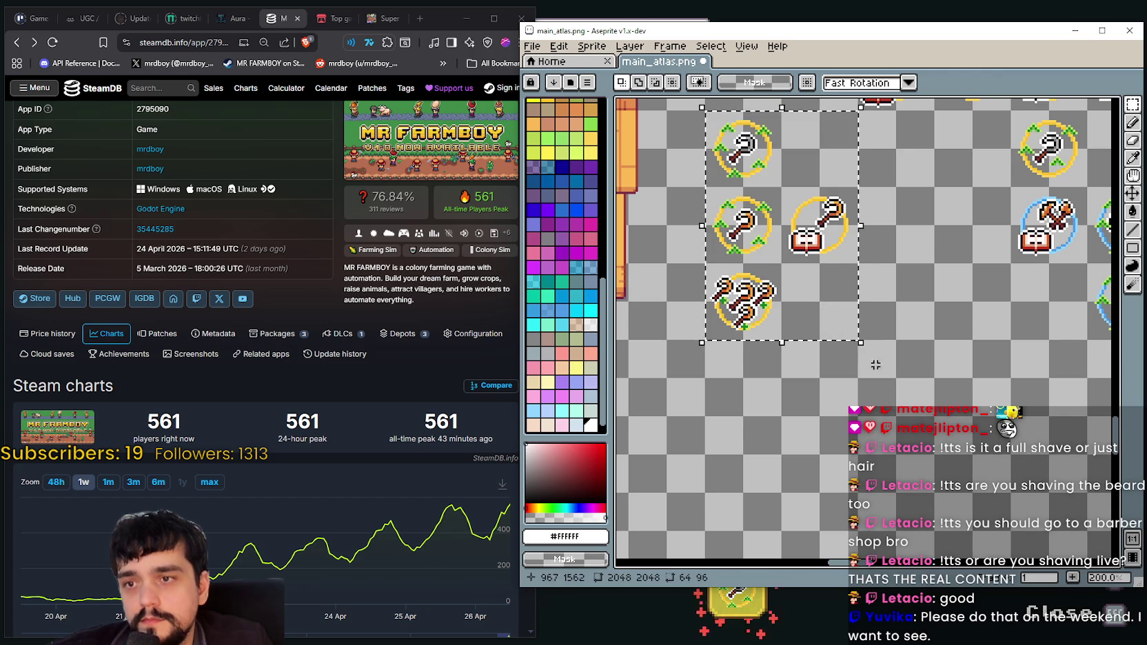
scroll(806, 364, down, 1)
drag(725, 232, 804, 422)
scroll(692, 390, down, 1)
scroll(692, 390, down, 1)
key(Return)
Marquee-select the empty yellow ring
scroll(758, 289, down, 1)
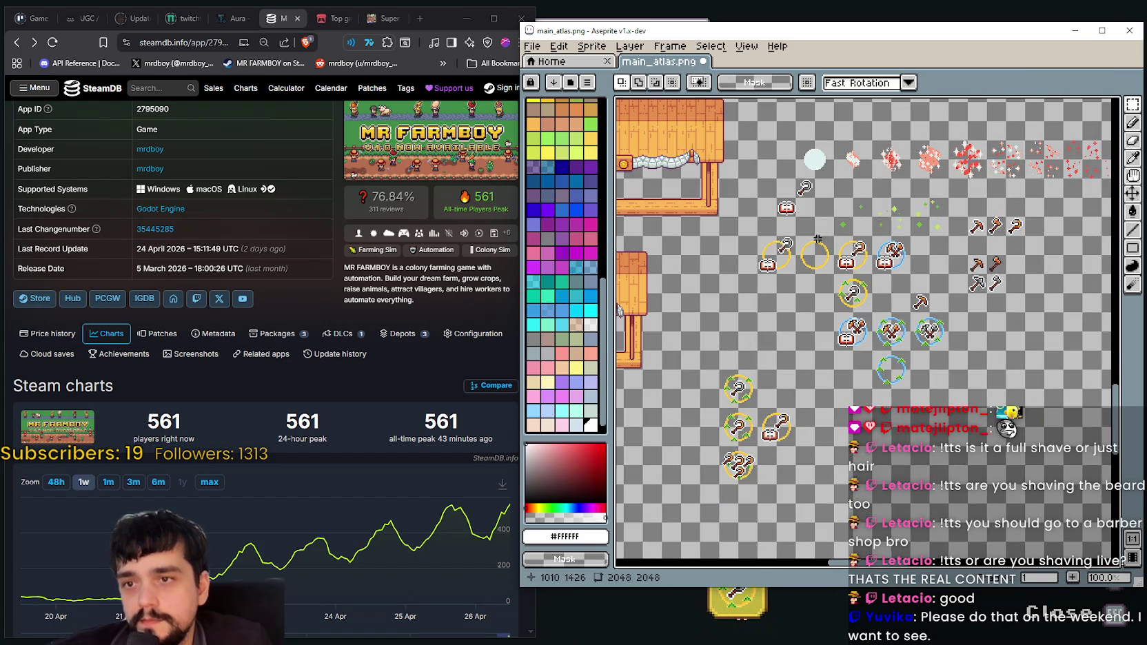
scroll(798, 243, up, 1)
drag(773, 230, 852, 310)
Drag the empty ring down into line with the hoe icons and commit its position
mouse_move(811, 275)
mouse_down()
mouse_move(967, 334)
mouse_move(756, 355)
mouse_move(756, 432)
mouse_up()
key(Return)
drag(960, 260, 804, 363)
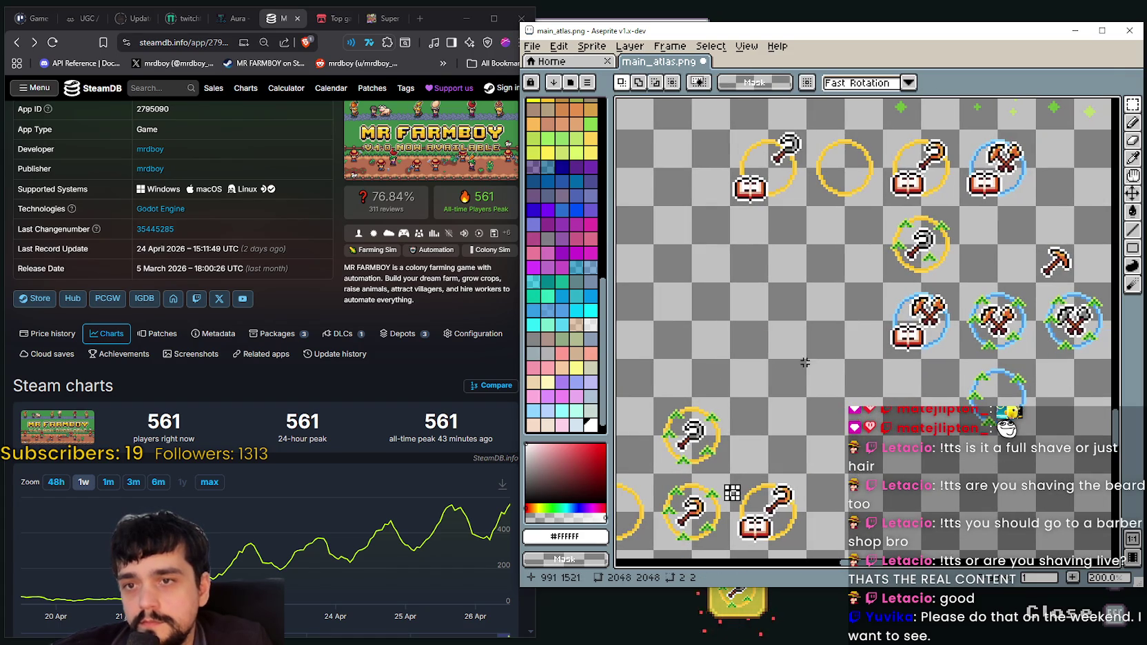
drag(867, 345, 767, 360)
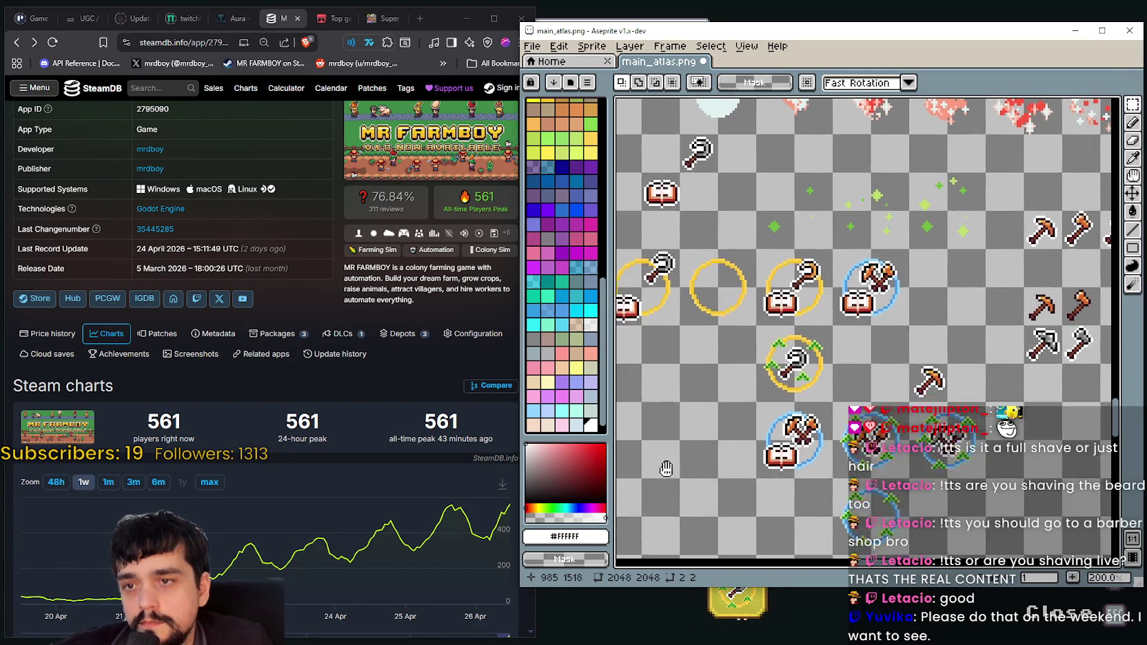
scroll(756, 331, up, 2)
mouse_move(777, 380)
mouse_down()
mouse_move(763, 371)
mouse_move(726, 399)
mouse_up()
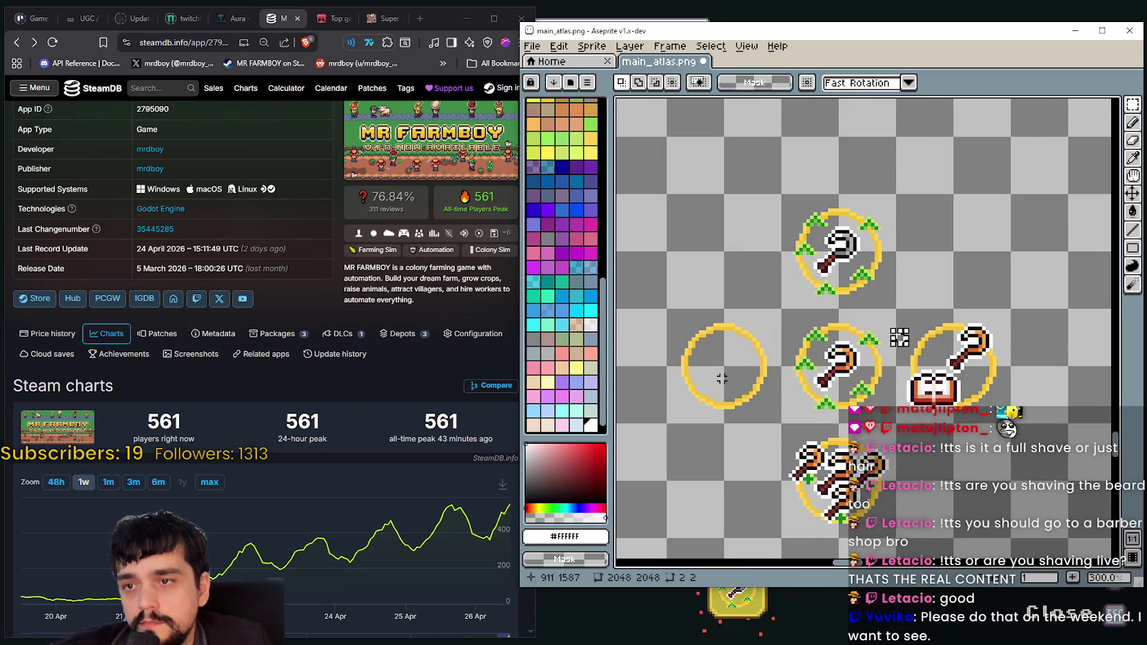
Zoom in near the empty ring and marquee-select the green sprout pixels on a hoe ring
drag(718, 382, 877, 310)
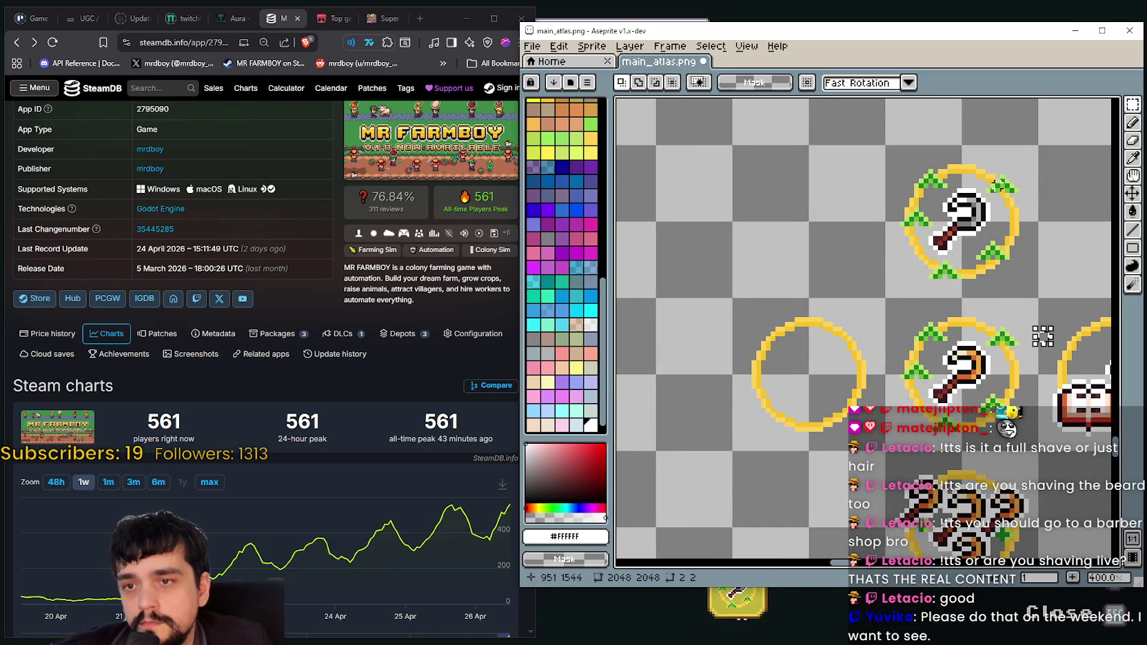
scroll(1042, 336, up, 1)
scroll(999, 226, down, 2)
scroll(965, 262, down, 2)
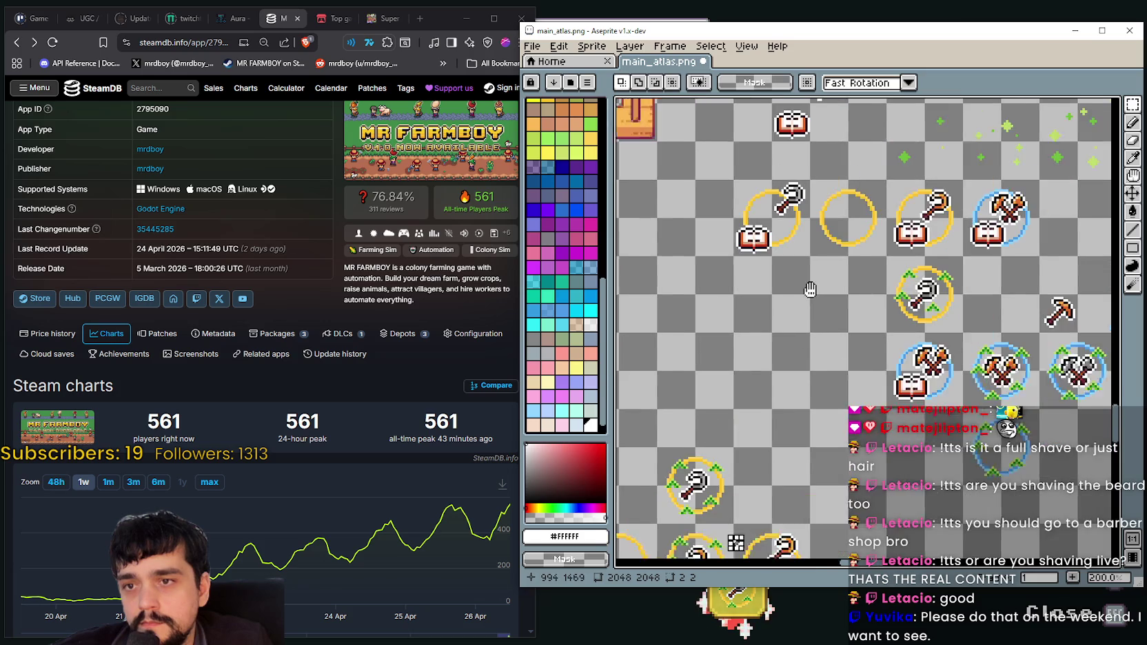
scroll(901, 329, up, 4)
scroll(901, 329, up, 4)
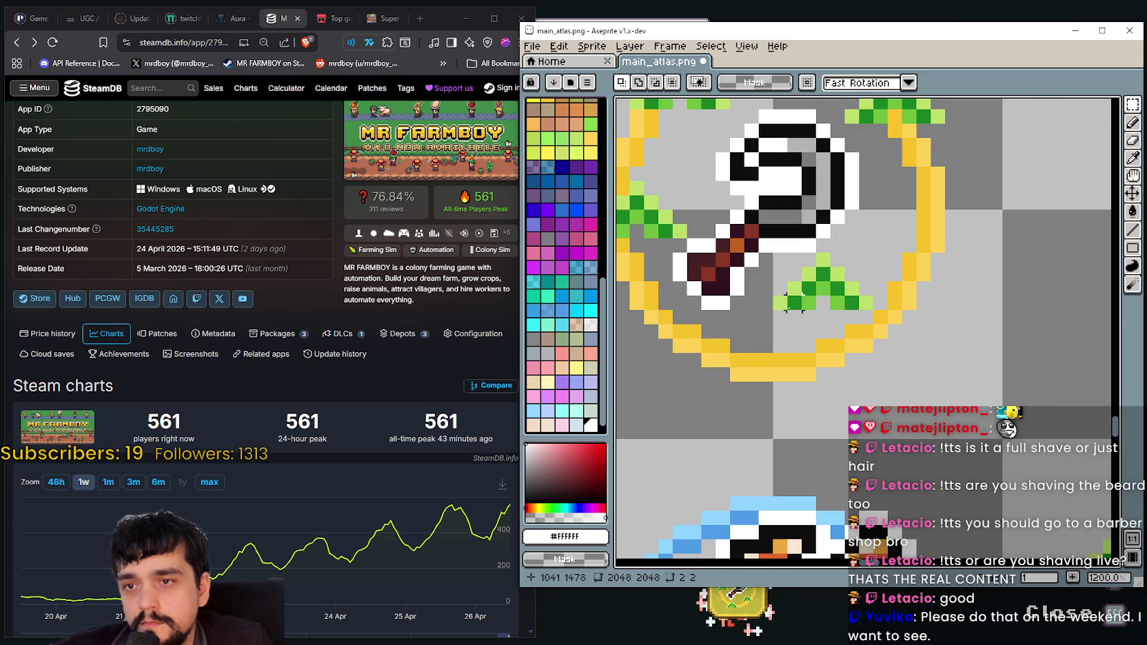
drag(768, 312, 875, 249)
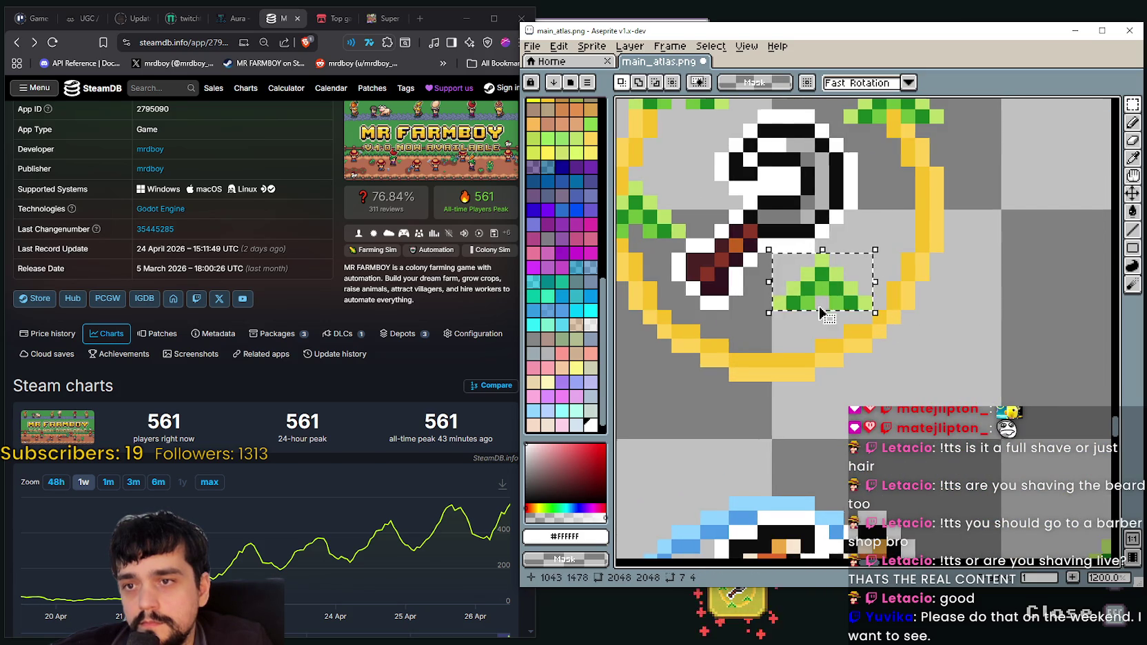
scroll(827, 315, down, 4)
scroll(806, 307, down, 2)
scroll(785, 299, up, 1)
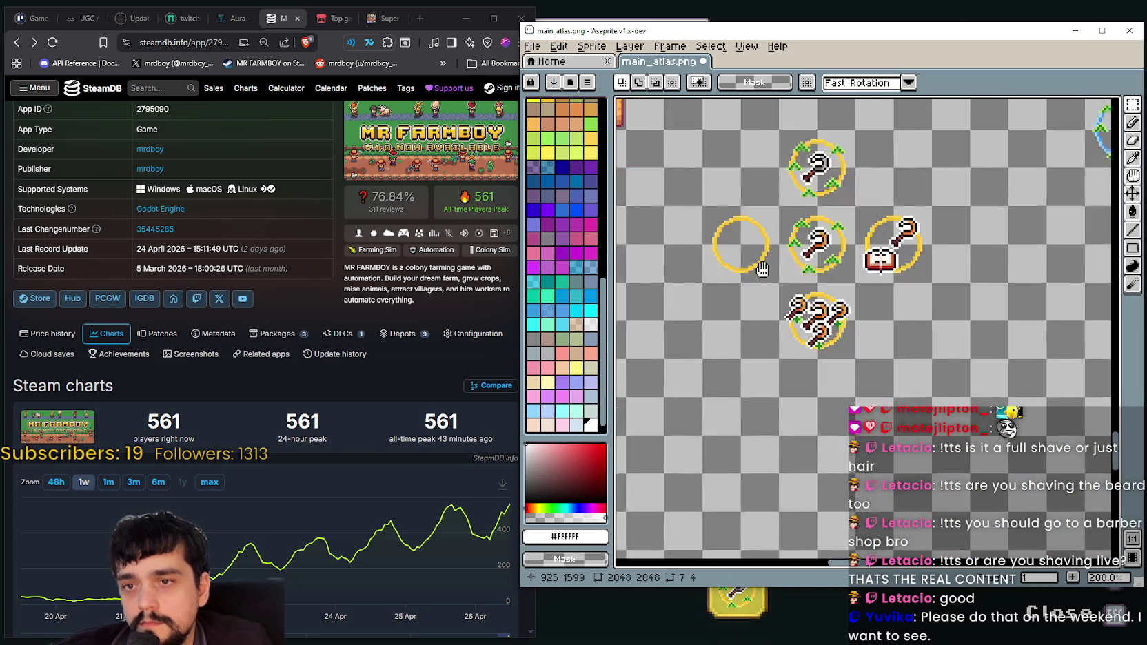
drag(785, 299, 831, 344)
scroll(814, 297, up, 2)
drag(814, 297, 711, 298)
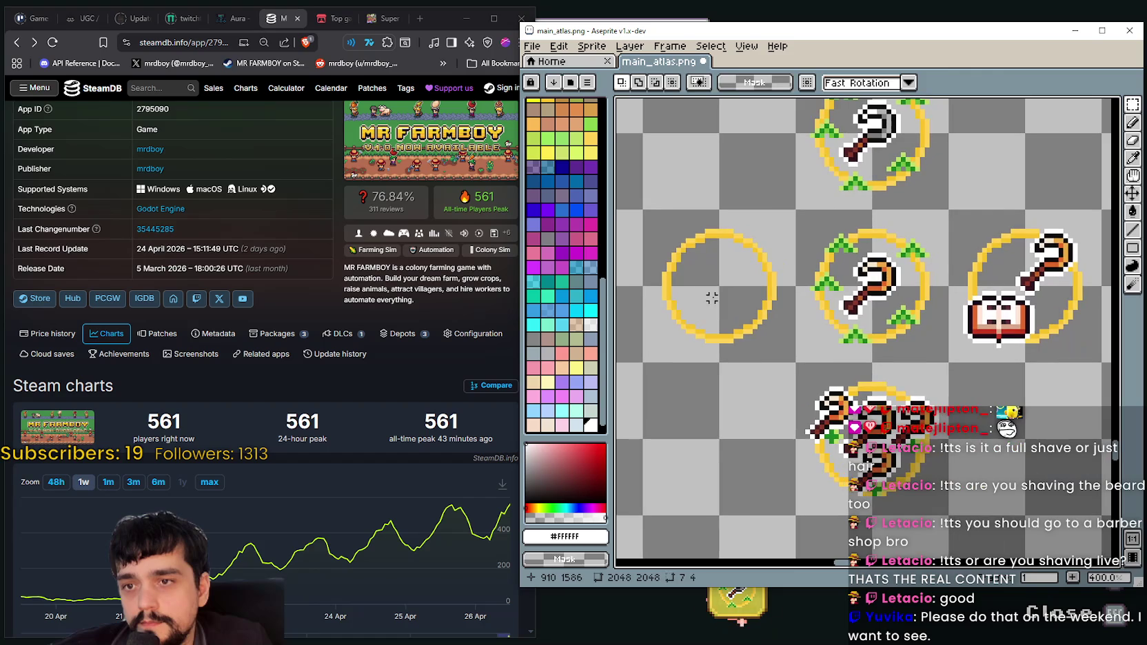
key(ctrl+v)
drag(875, 337, 728, 262)
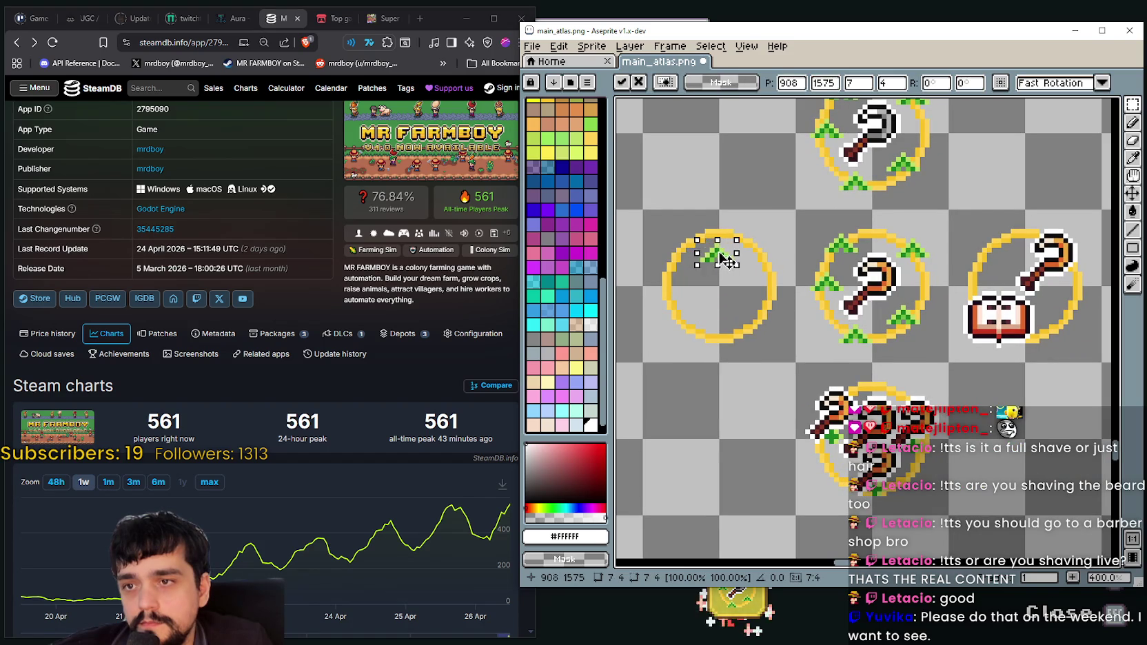
scroll(728, 241, up, 2)
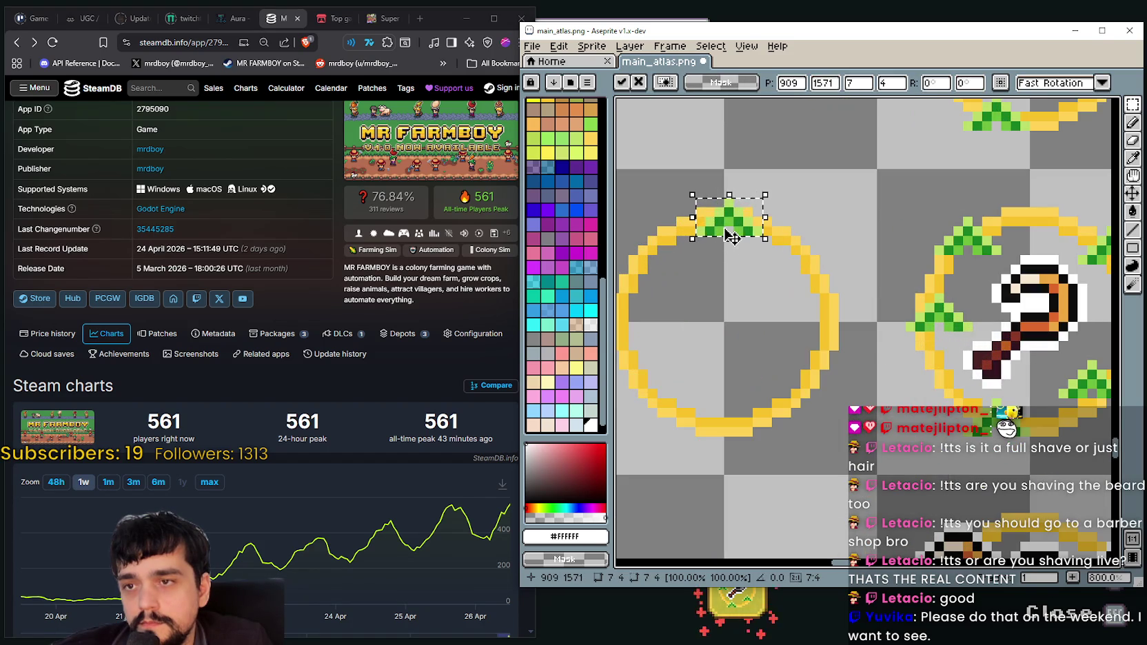
mouse_move(735, 234)
mouse_down()
mouse_move(737, 223)
mouse_move(733, 275)
mouse_move(736, 264)
mouse_up()
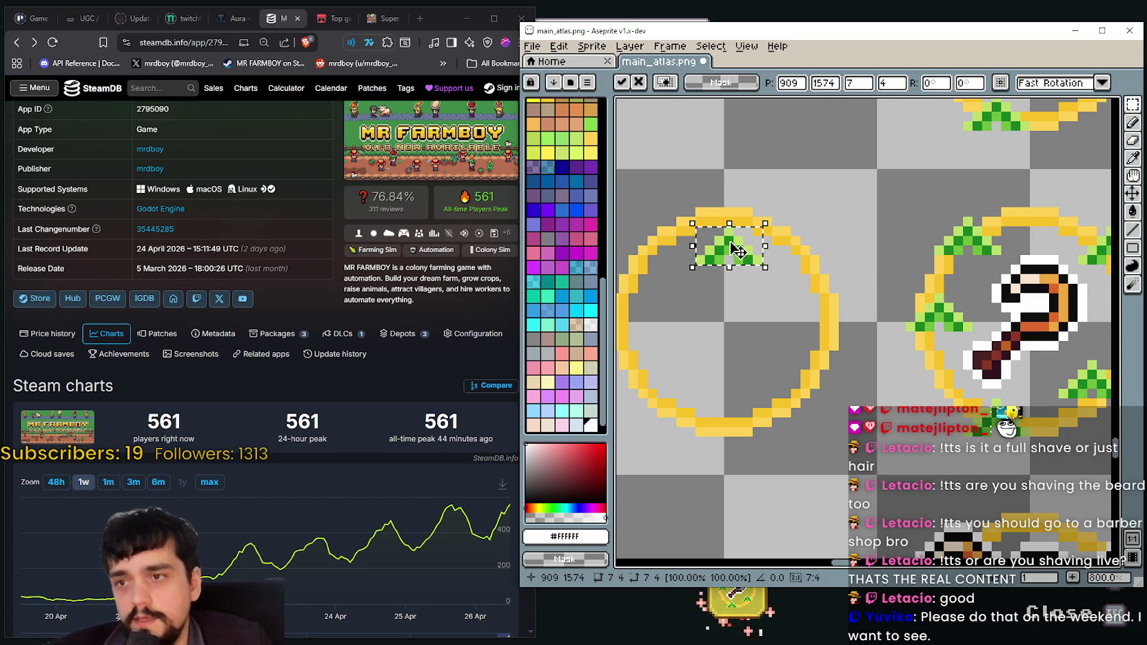
scroll(734, 259, down, 1)
key(Return)
key(ctrl+v)
mouse_move(889, 339)
mouse_down()
mouse_move(739, 317)
mouse_move(724, 353)
mouse_up()
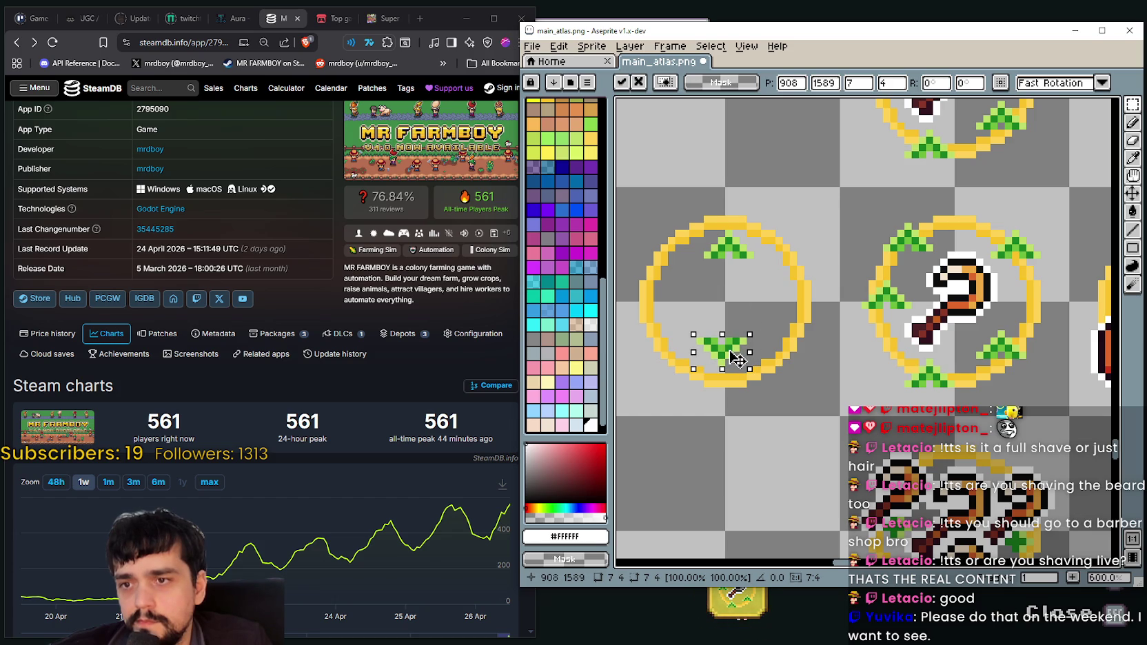
drag(739, 355, 734, 382)
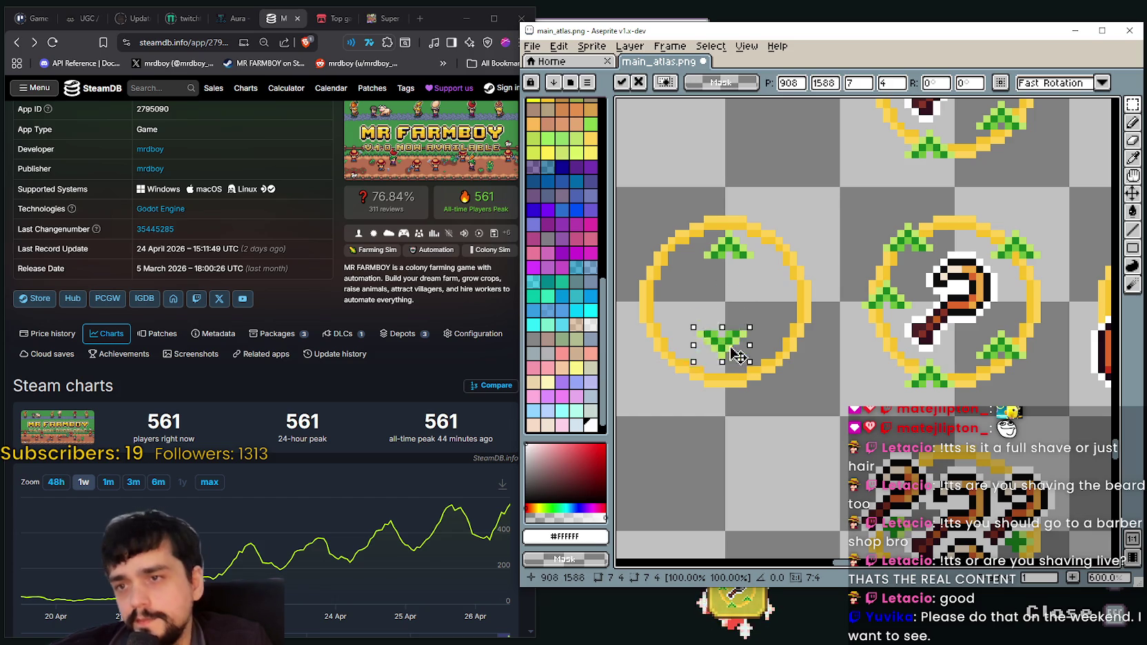
scroll(756, 306, down, 1)
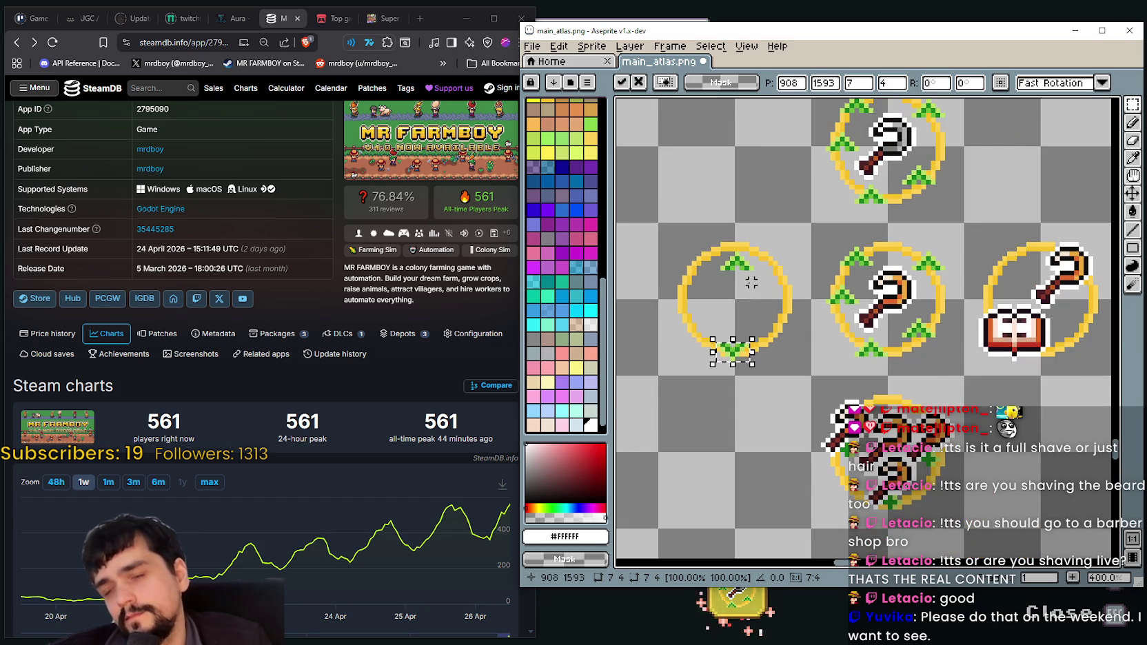
key(Return)
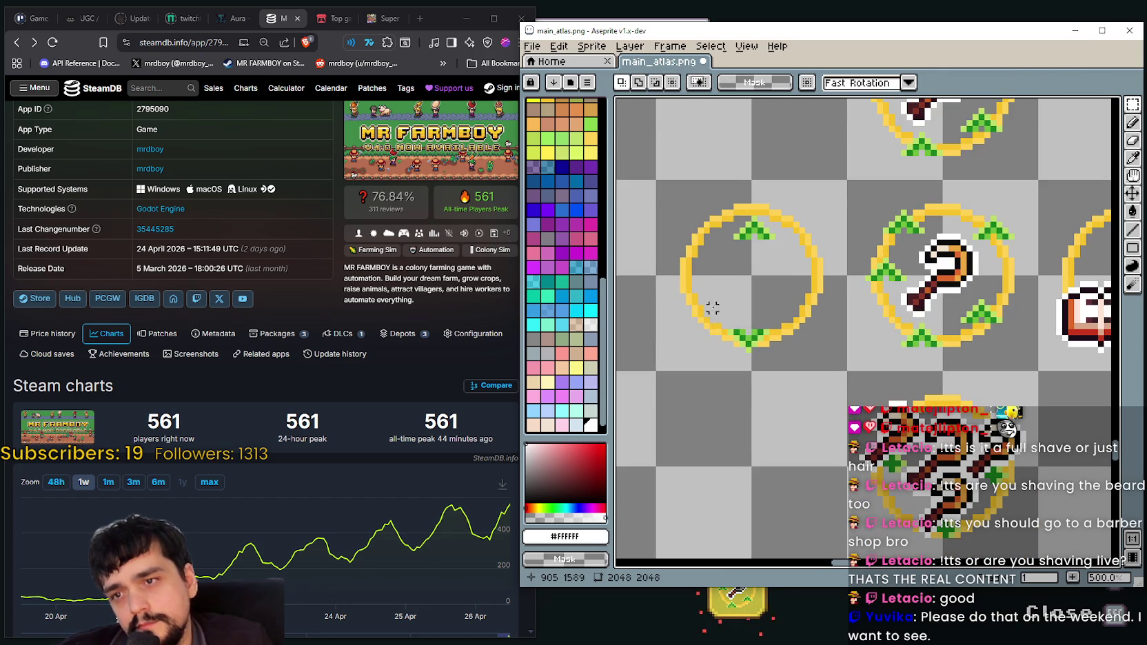
scroll(712, 308, down, 2)
key(ctrl+z)
key(ctrl+z)
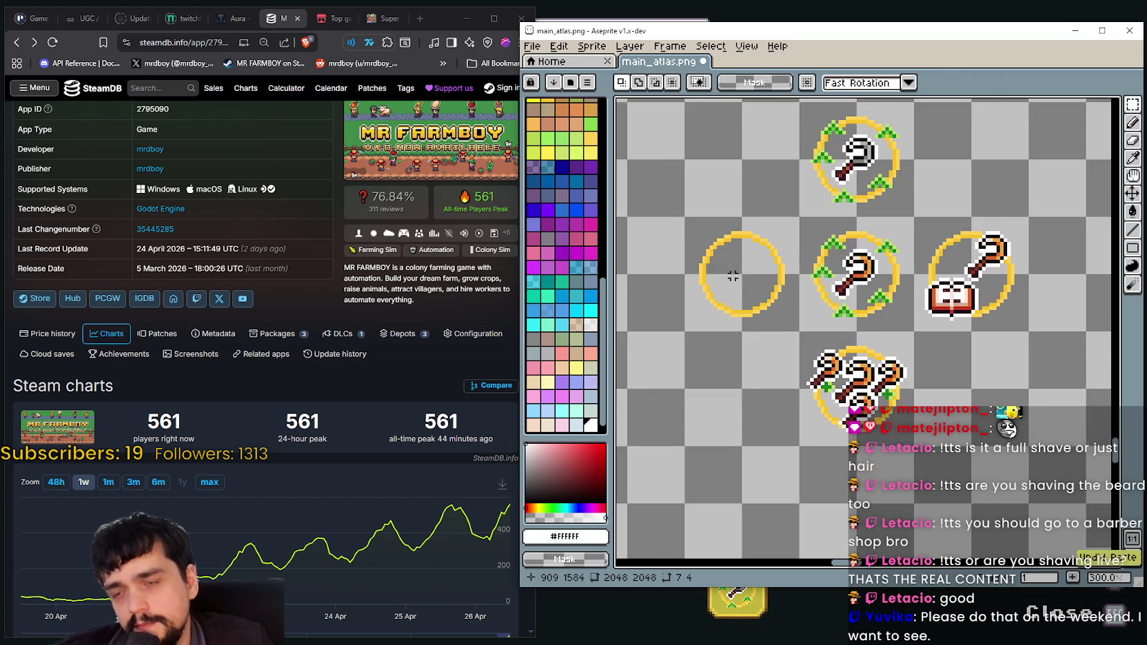
scroll(731, 313, down, 1)
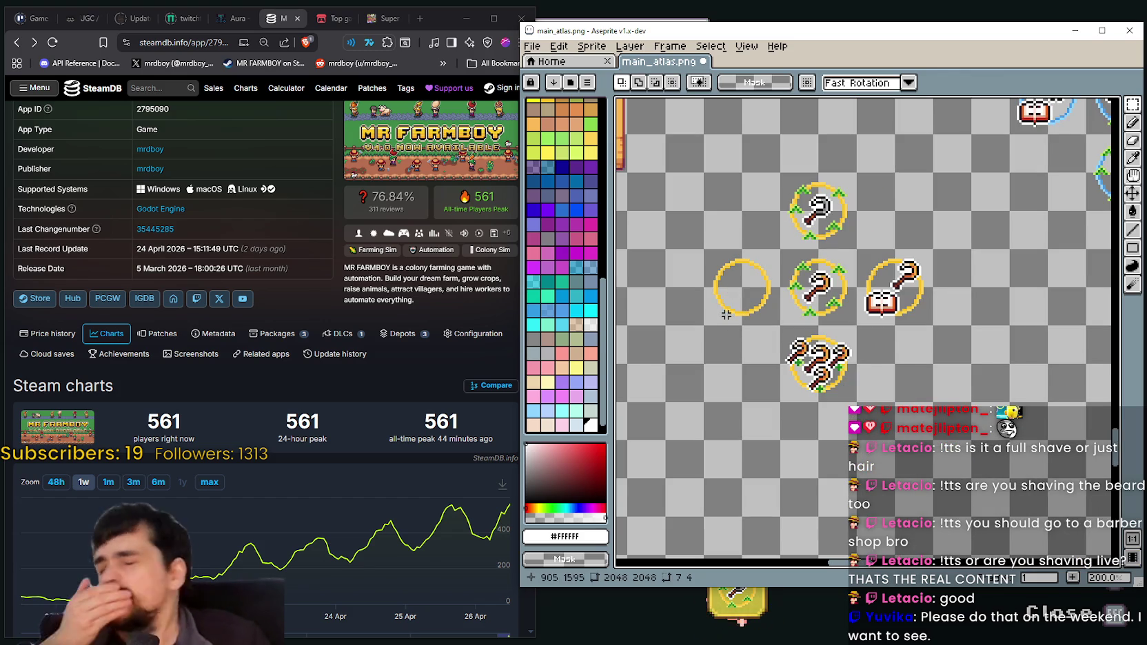
scroll(738, 290, up, 2)
Eyedrop the dark green #1a8321 from a sprout
scroll(747, 217, up, 2)
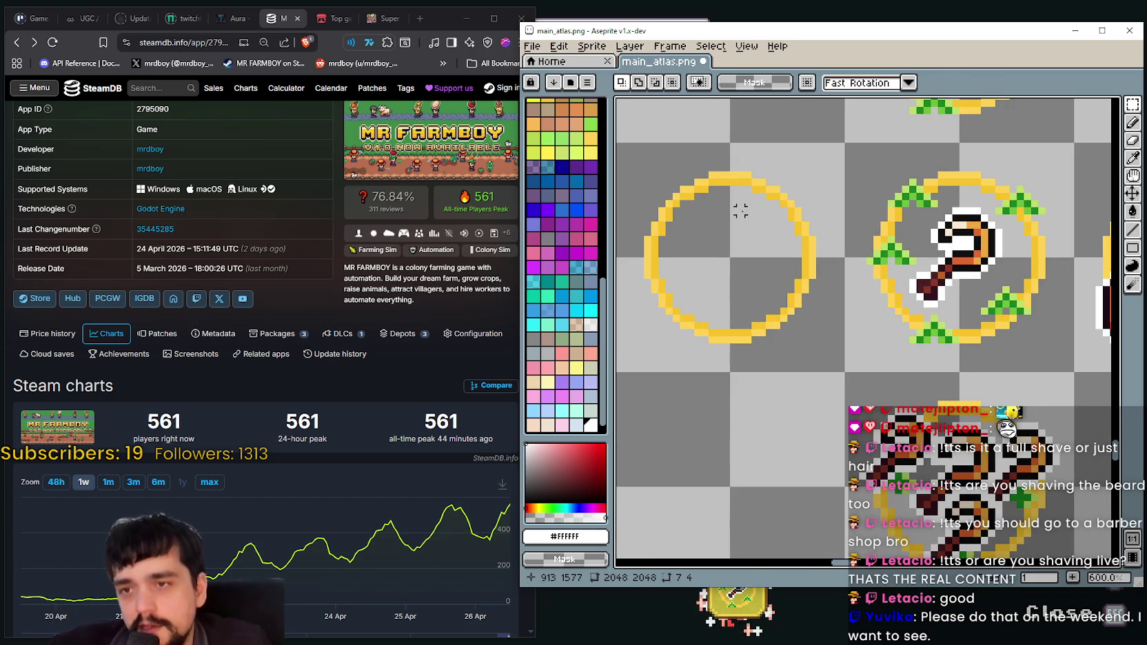
scroll(775, 253, down, 1)
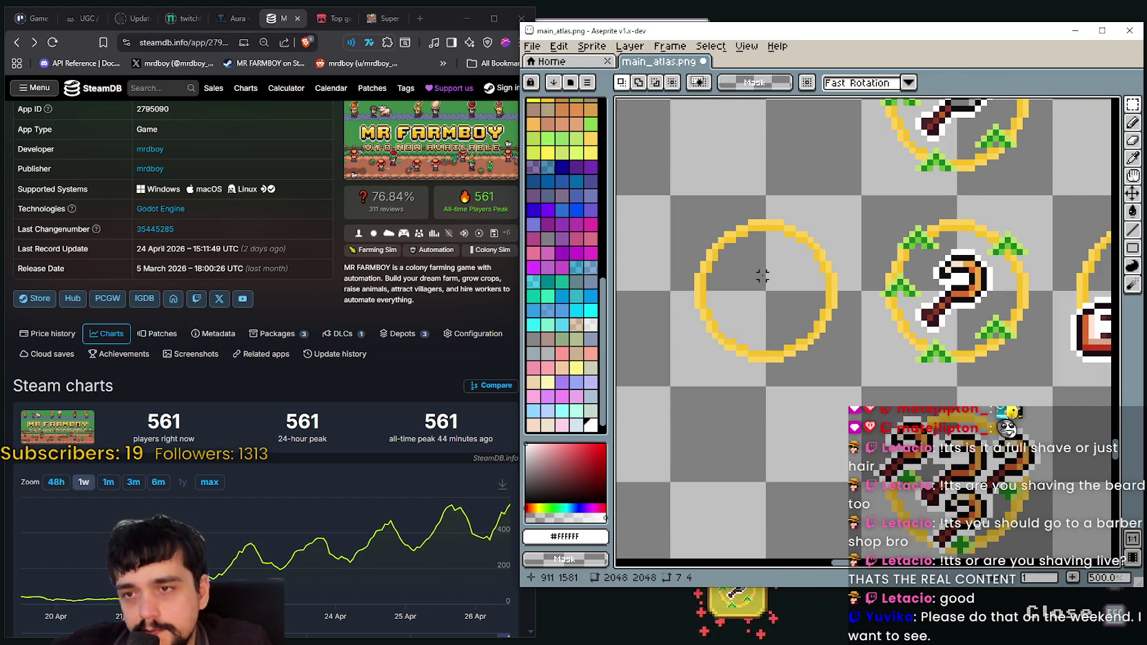
key(i)
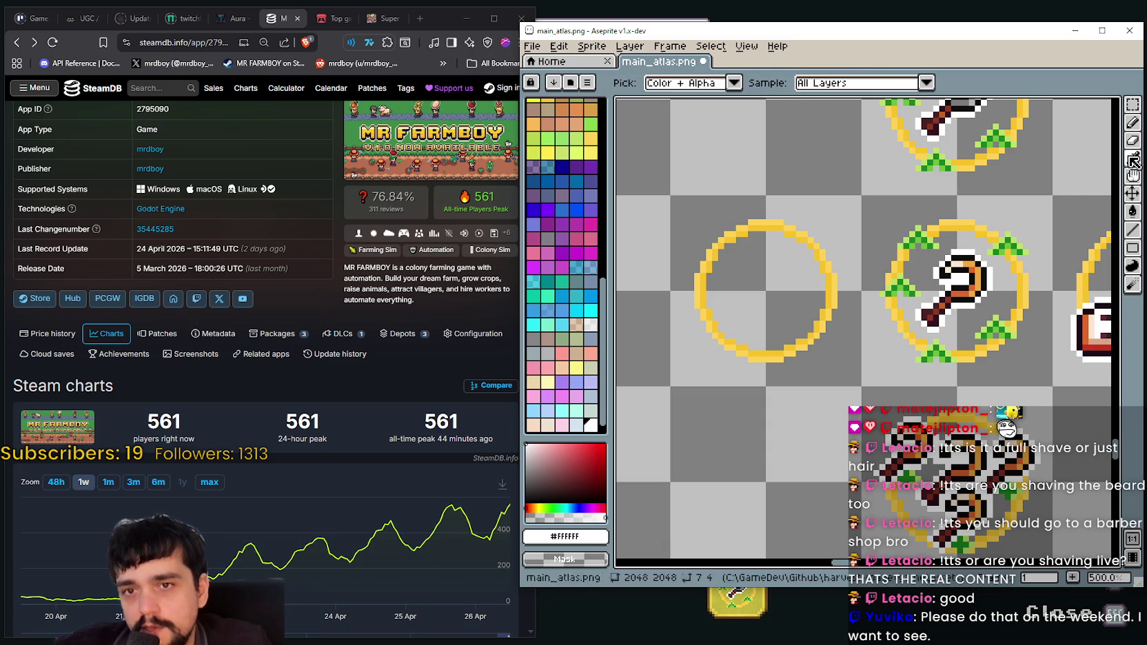
click(887, 325)
scroll(889, 321, up, 2)
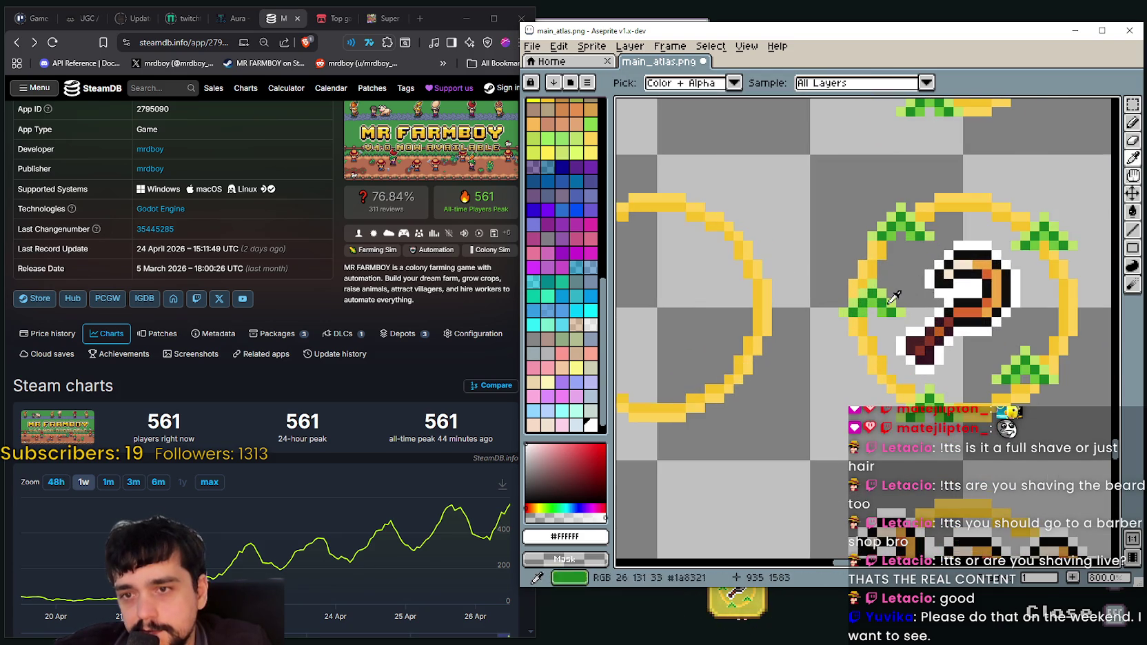
scroll(926, 225, up, 3)
scroll(926, 225, down, 2)
click(924, 230)
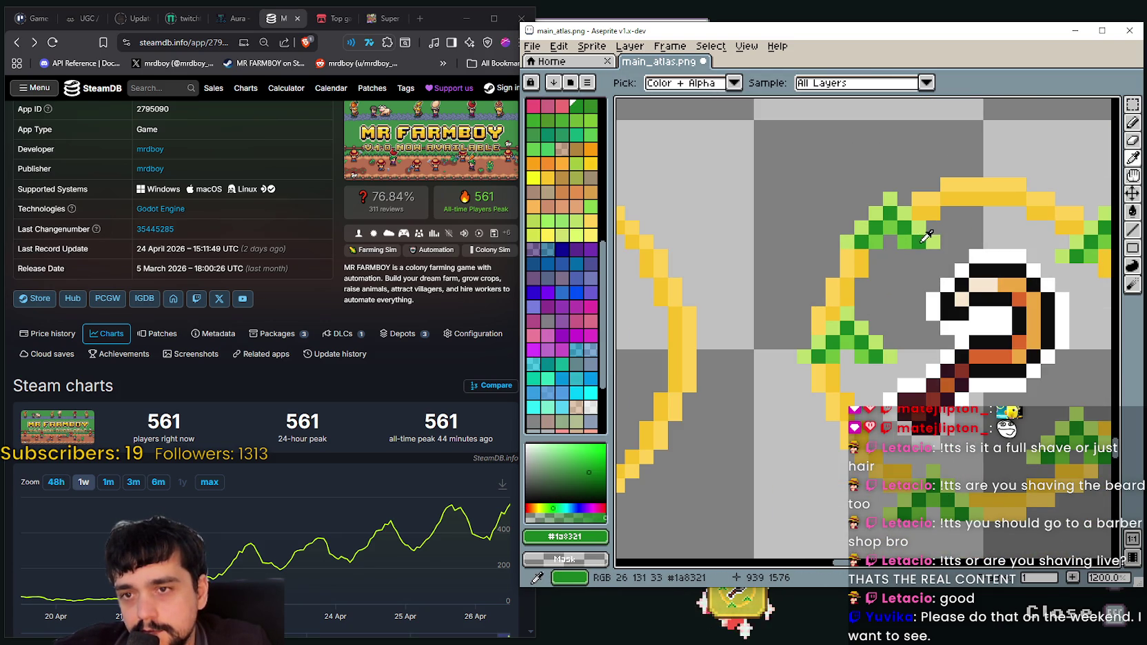
Paint the first 1px green pixels of a plus sign inside the empty gold ring
drag(707, 284, 979, 292)
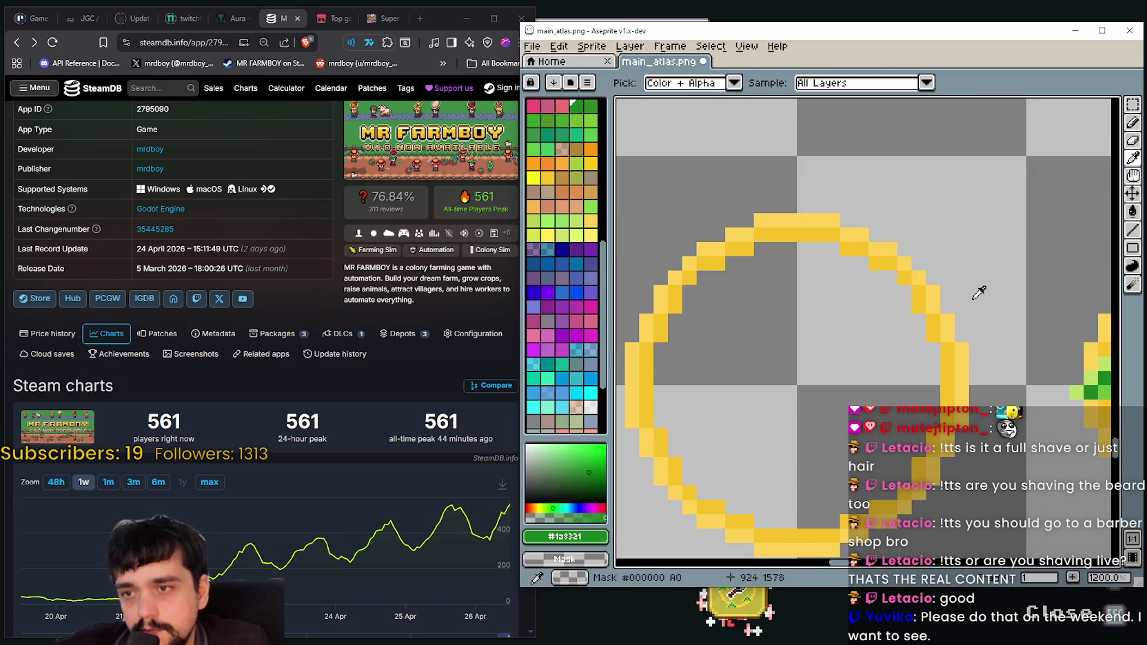
click(1132, 123)
scroll(789, 265, down, 4)
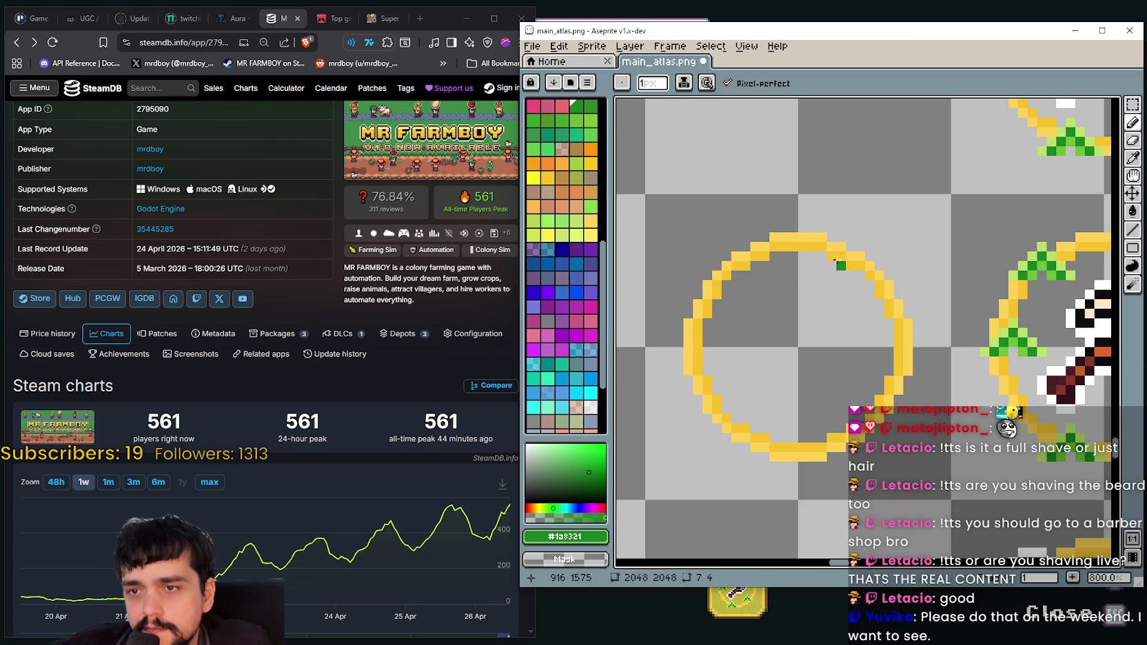
click(813, 285)
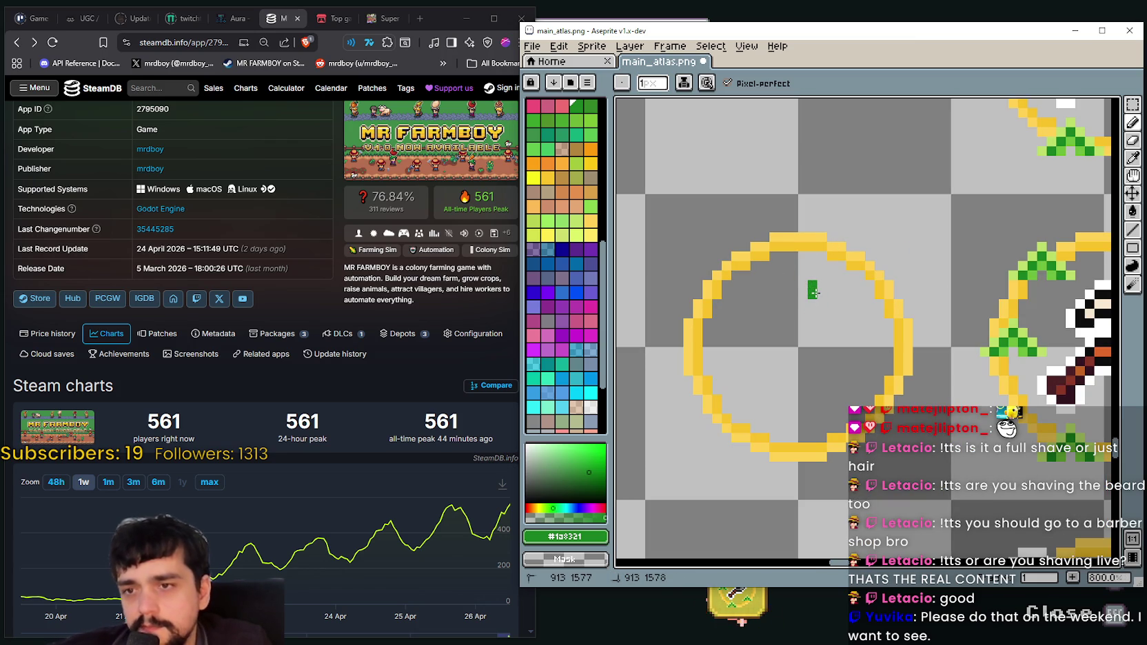
click(803, 293)
scroll(813, 290, down, 1)
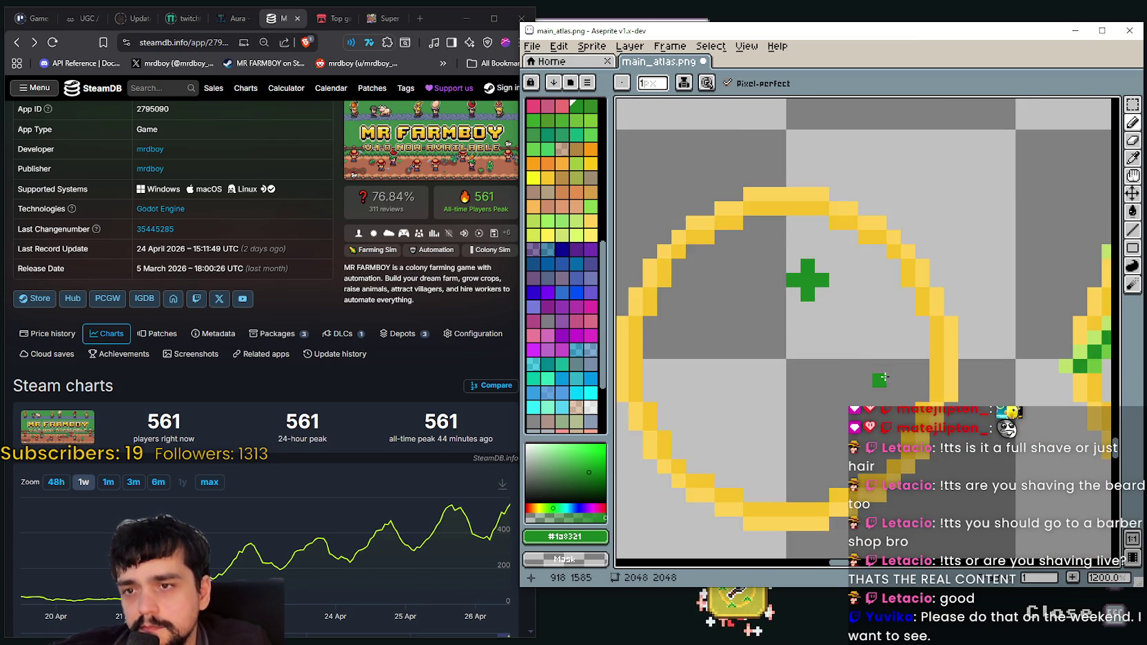
scroll(827, 310, down, 1)
scroll(855, 358, down, 1)
drag(861, 363, 738, 287)
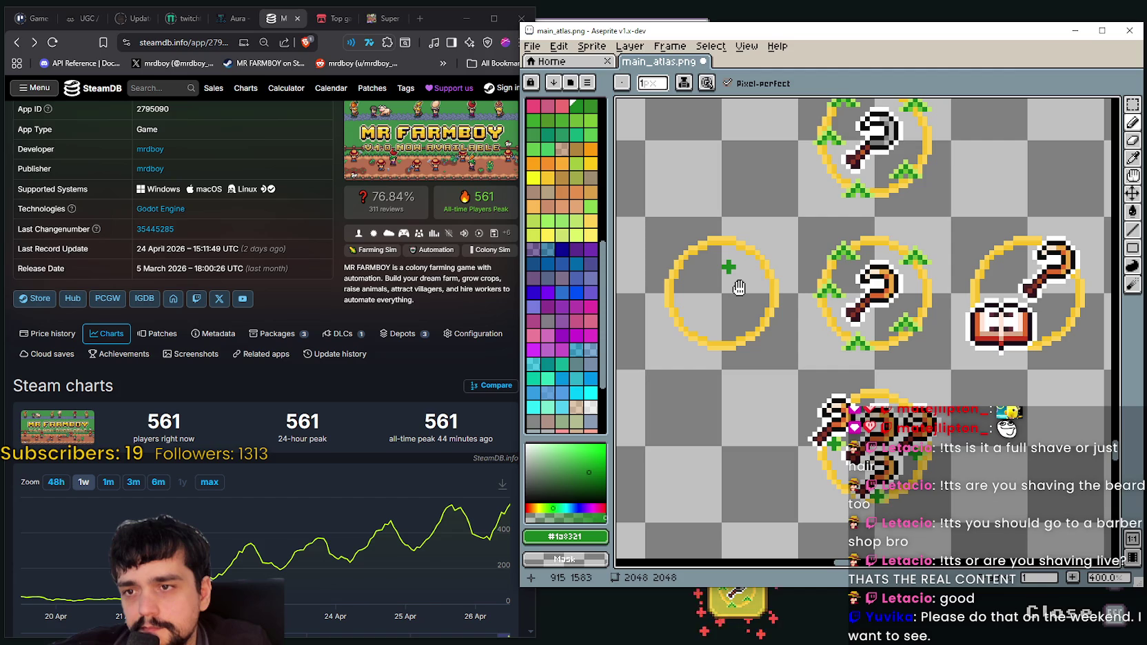
scroll(728, 267, up, 2)
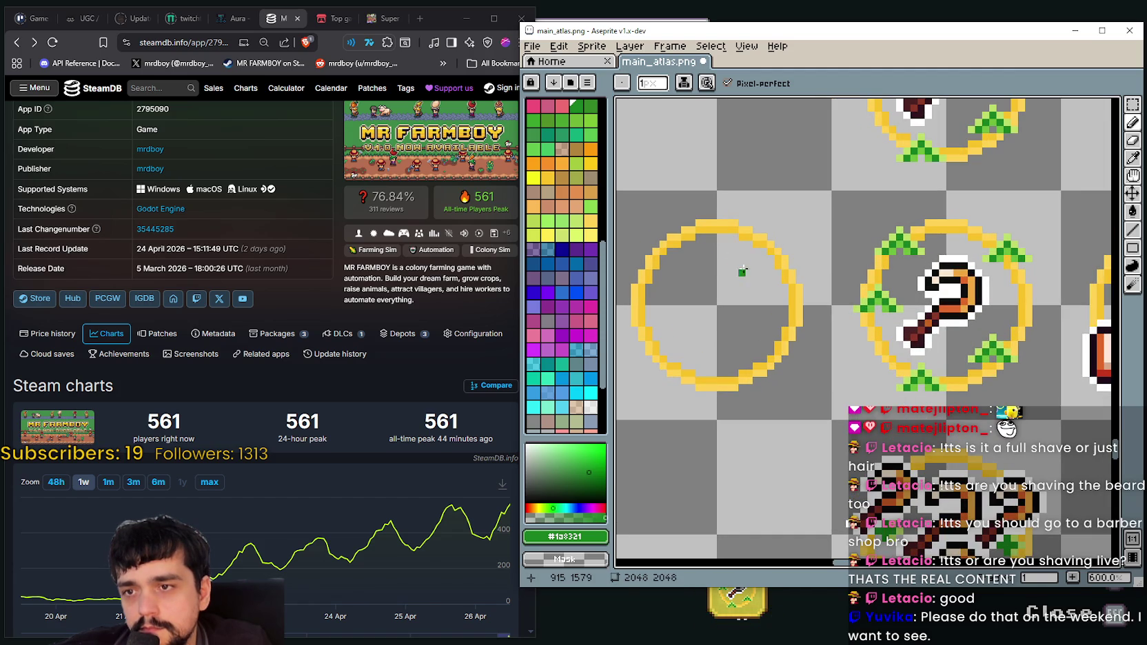
Enlarge the pencil to 2 pixels, check the plus, then switch to rectangular selection (M)
key(plus)
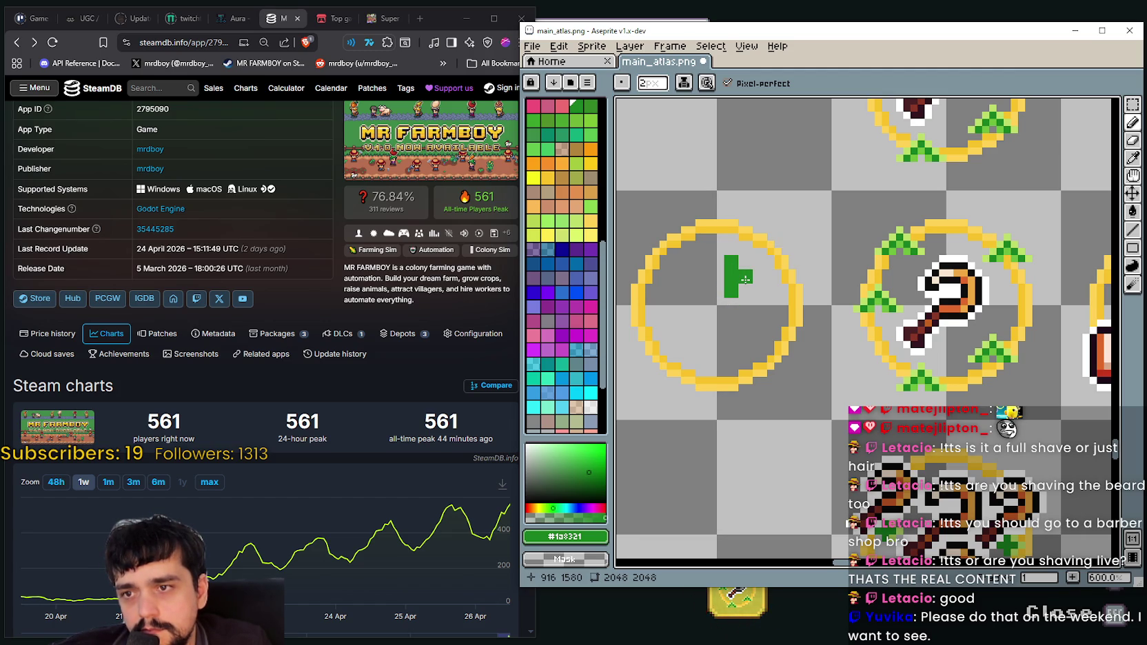
scroll(718, 278, down, 1)
scroll(734, 317, down, 1)
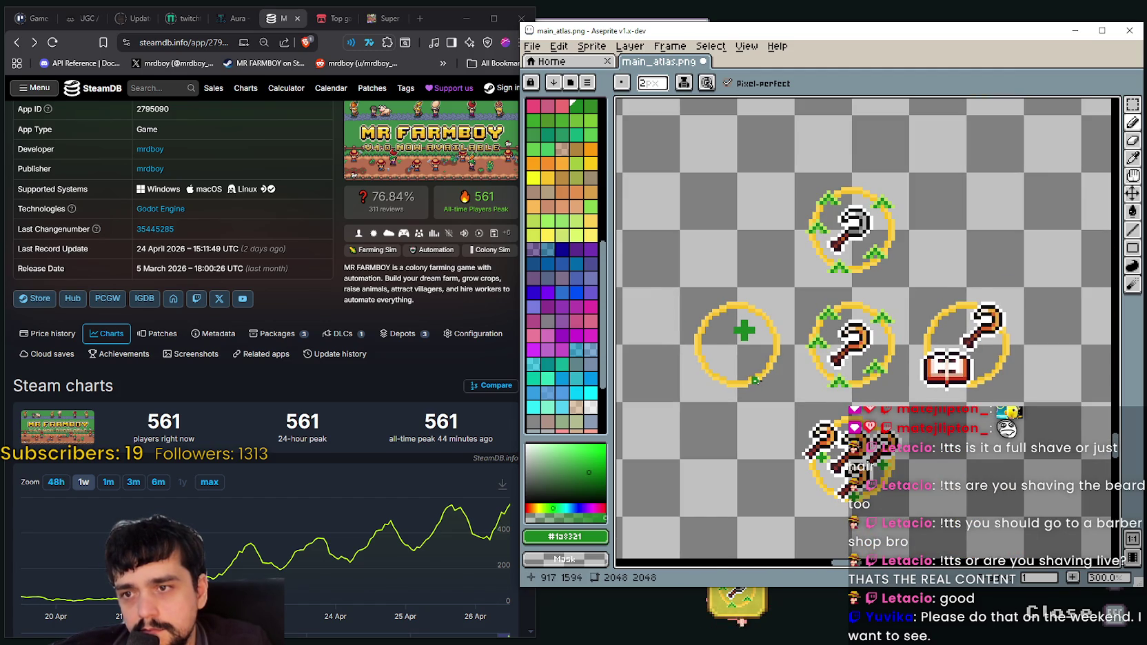
scroll(713, 374, up, 1)
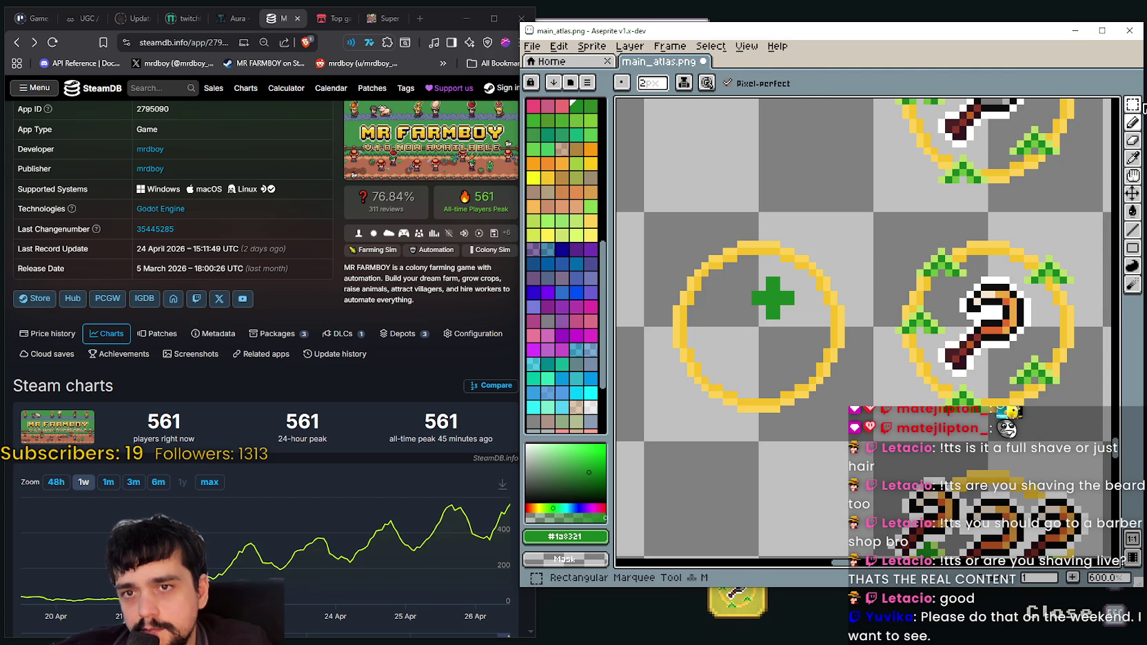
key(m)
scroll(1044, 241, up, 1)
Eyedrop the light green #bdde6a from a leaf on a neighbouring ring icon
scroll(1065, 276, up, 2)
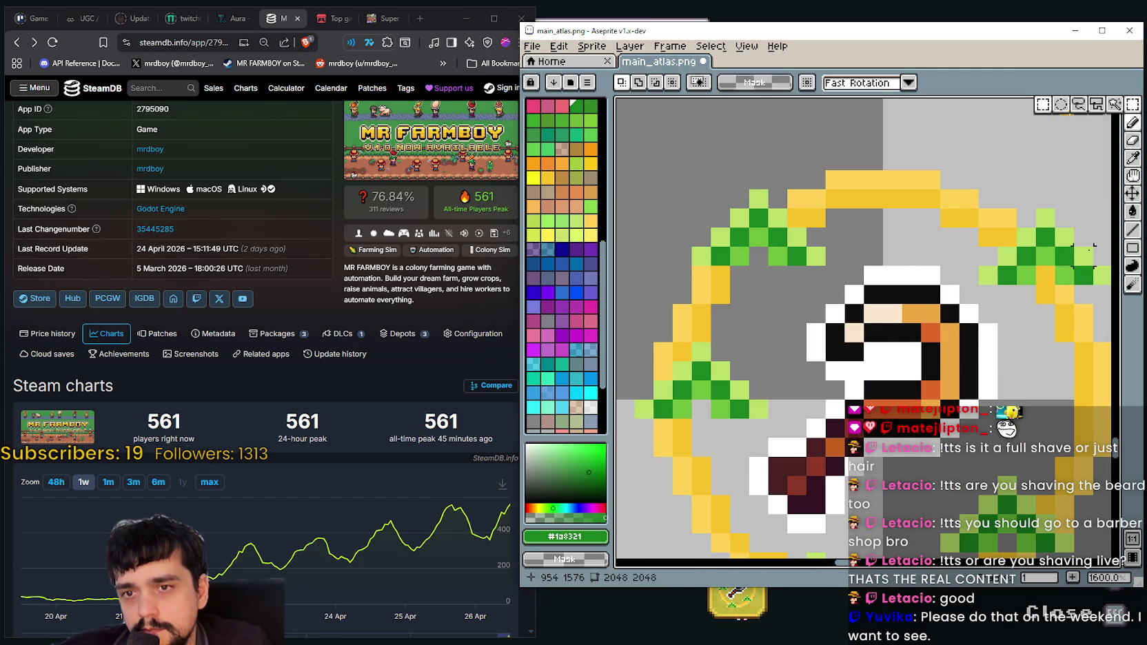
scroll(1084, 256, down, 5)
mouse_move(800, 289)
mouse_down()
mouse_move(1020, 313)
mouse_move(765, 296)
mouse_up()
key(i)
scroll(942, 301, up, 2)
scroll(965, 289, up, 1)
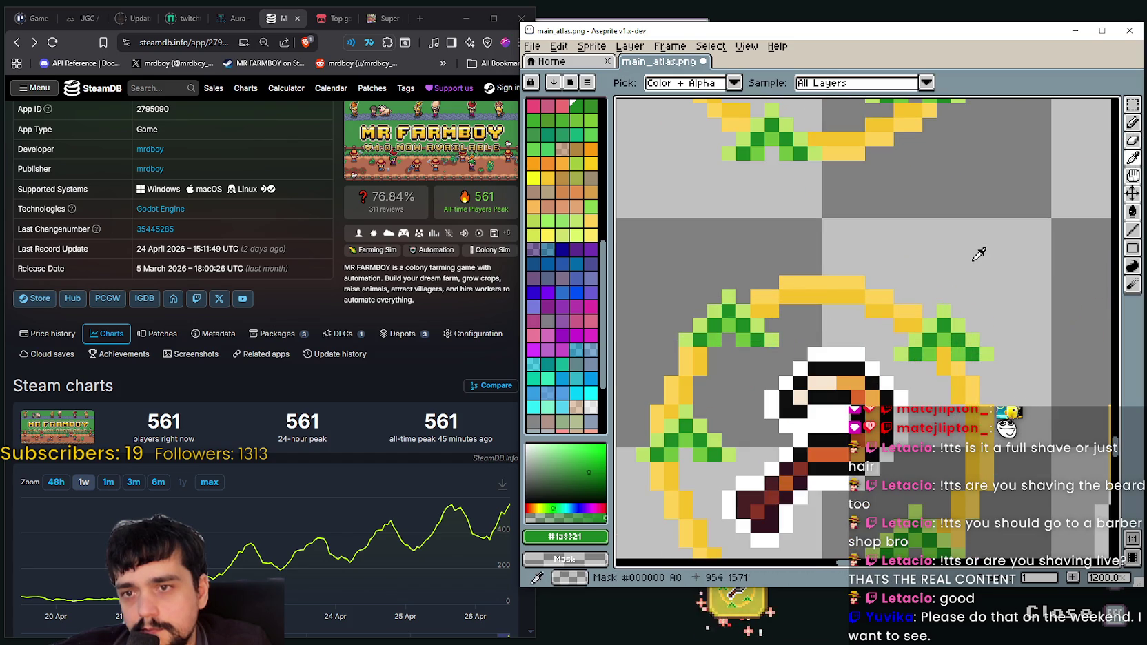
click(951, 308)
scroll(744, 348, down, 3)
scroll(900, 329, up, 1)
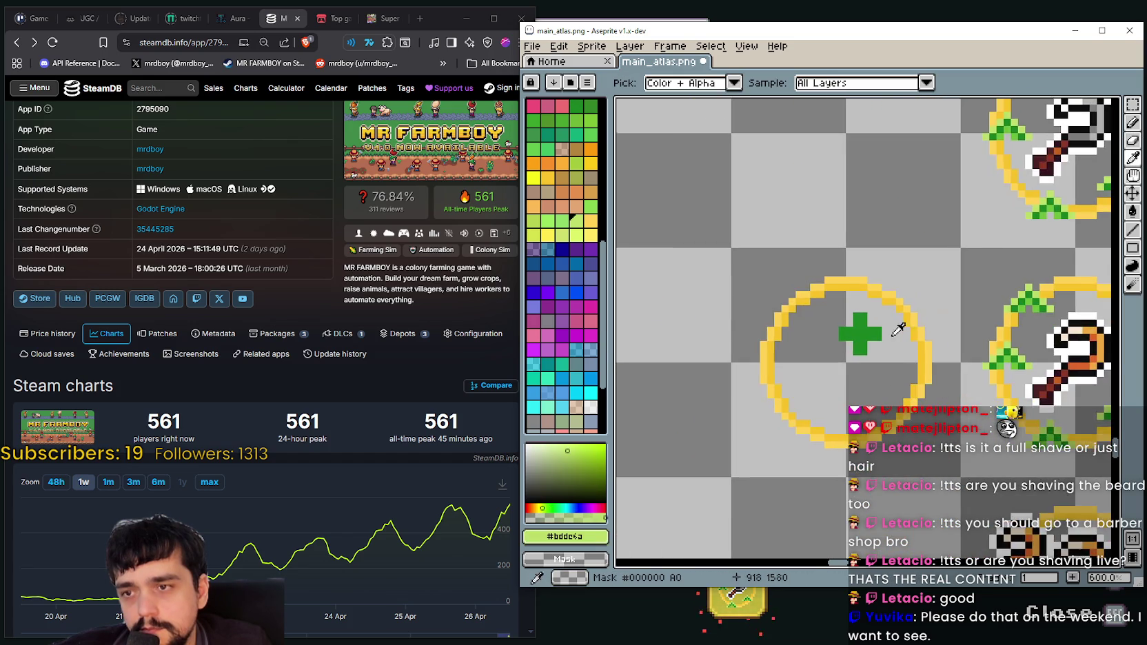
scroll(900, 329, up, 2)
With a 1px pencil, add light-green highlights beside the plus and on its top arm
key(b)
scroll(907, 322, up, 2)
scroll(907, 322, up, 2)
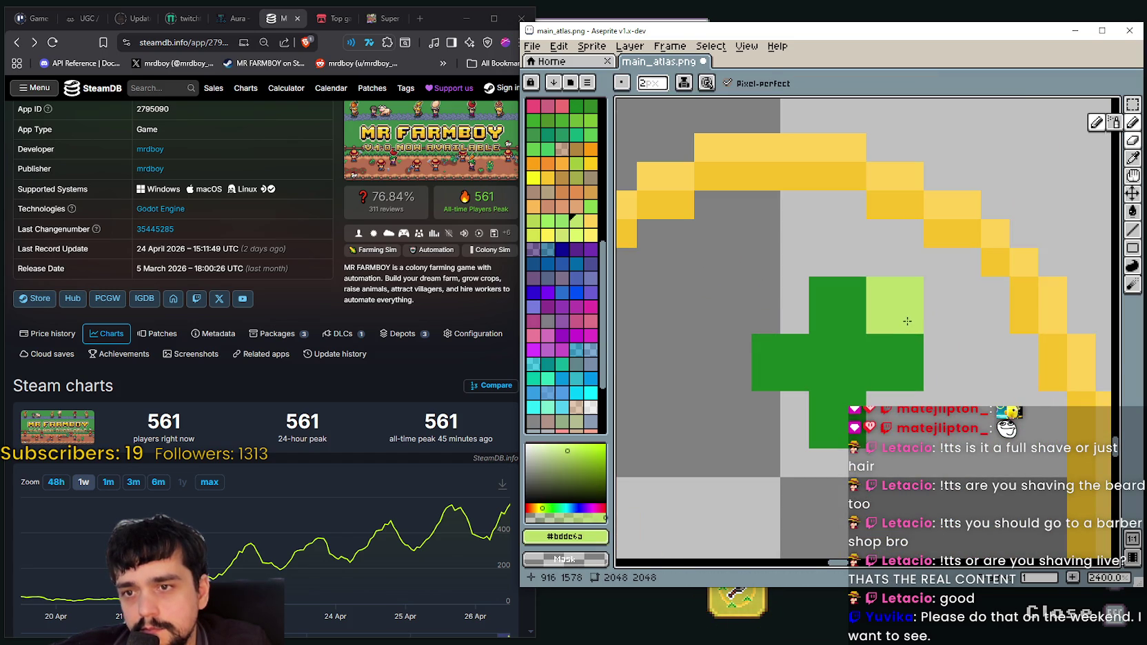
drag(652, 83, 641, 104)
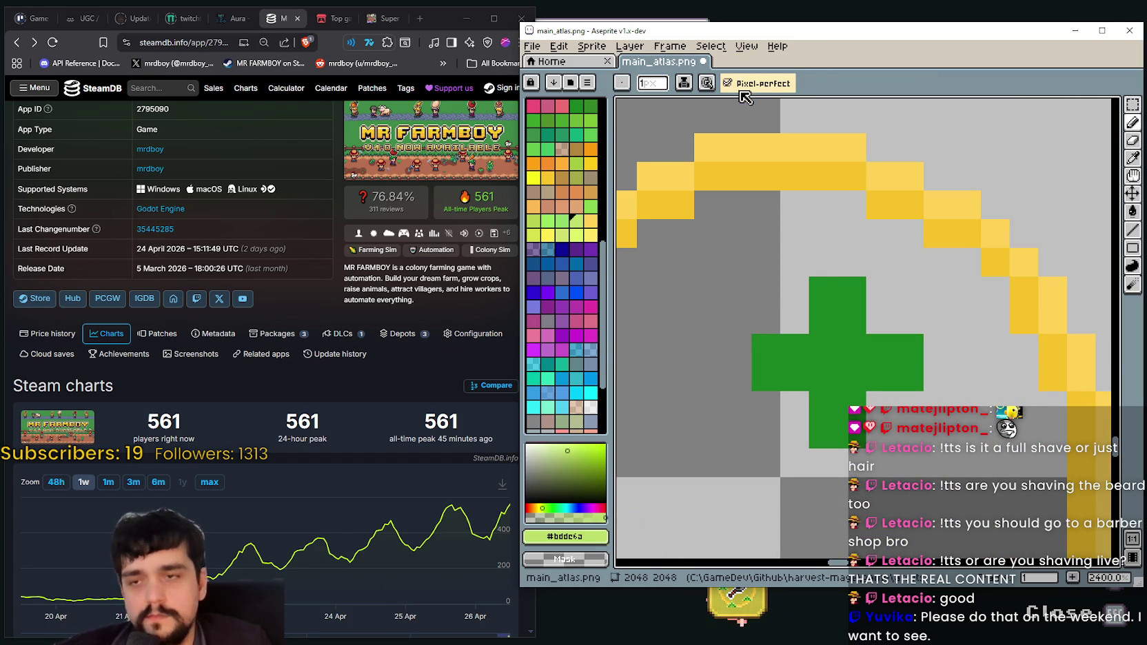
scroll(738, 103, down, 2)
click(831, 305)
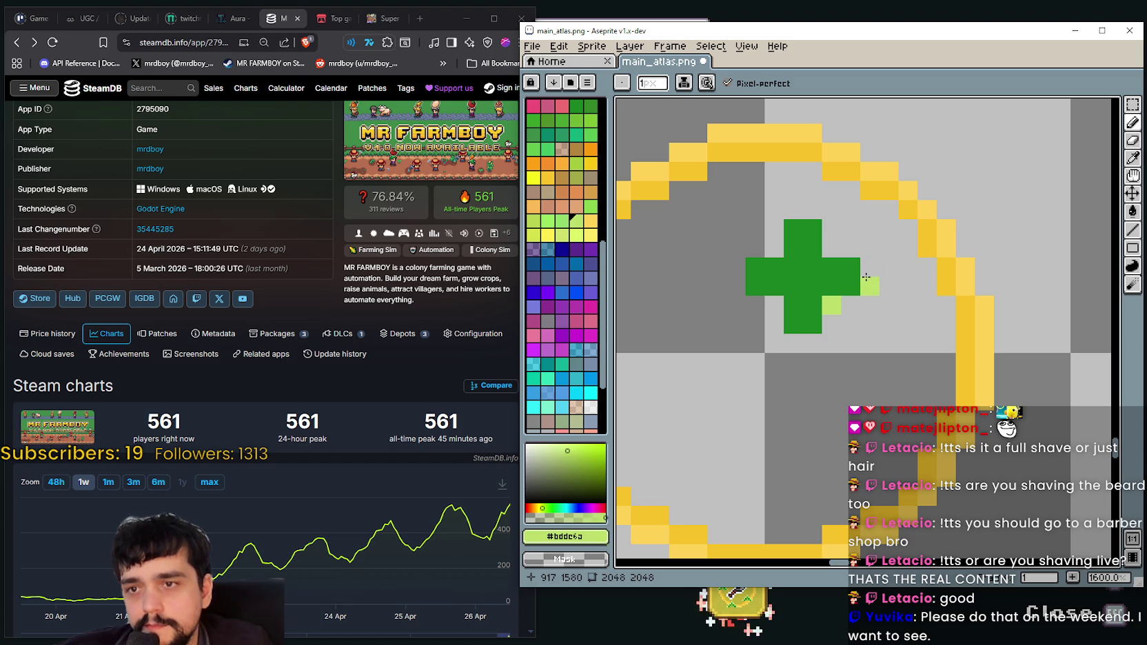
scroll(867, 268, down, 3)
drag(868, 268, 735, 314)
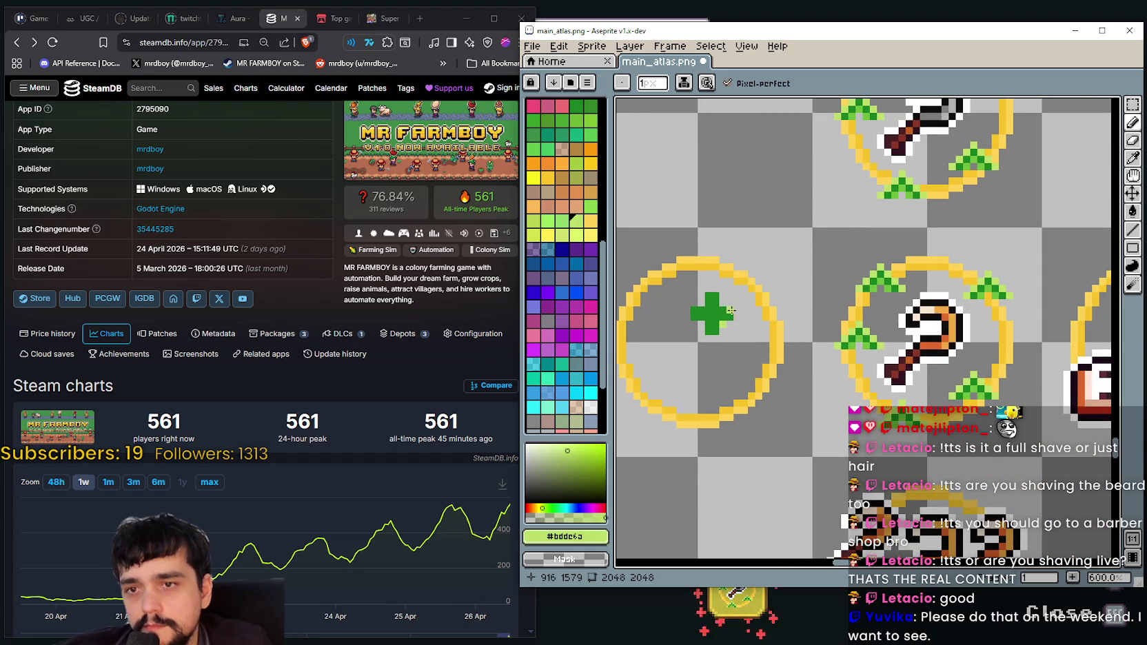
scroll(732, 310, up, 2)
scroll(731, 325, down, 1)
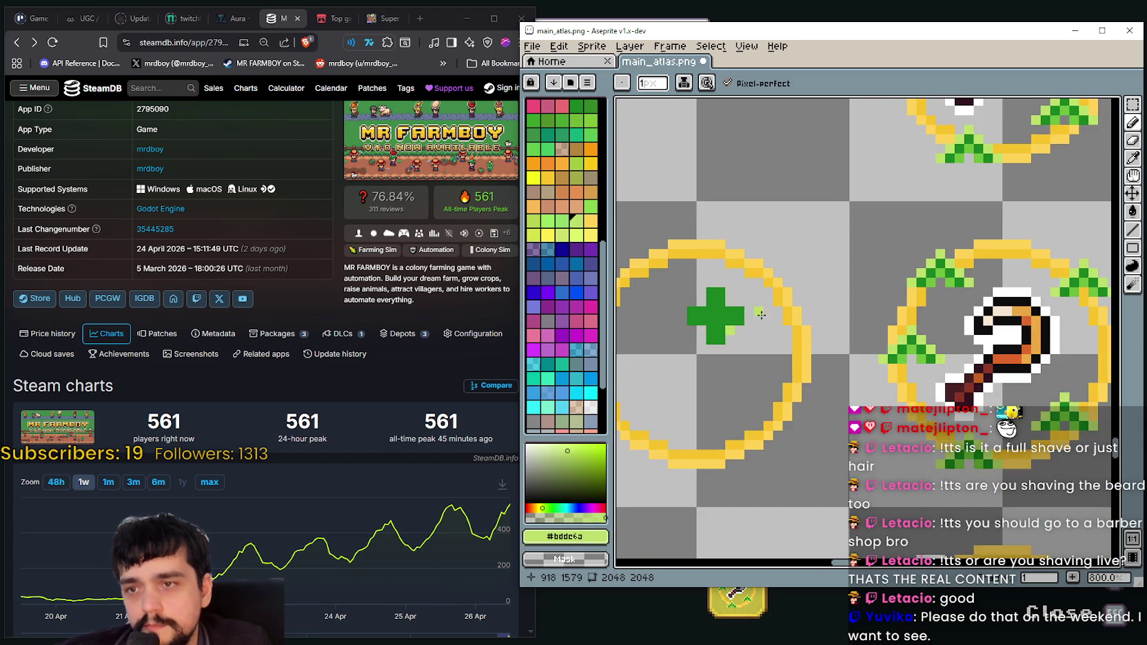
scroll(734, 325, down, 1)
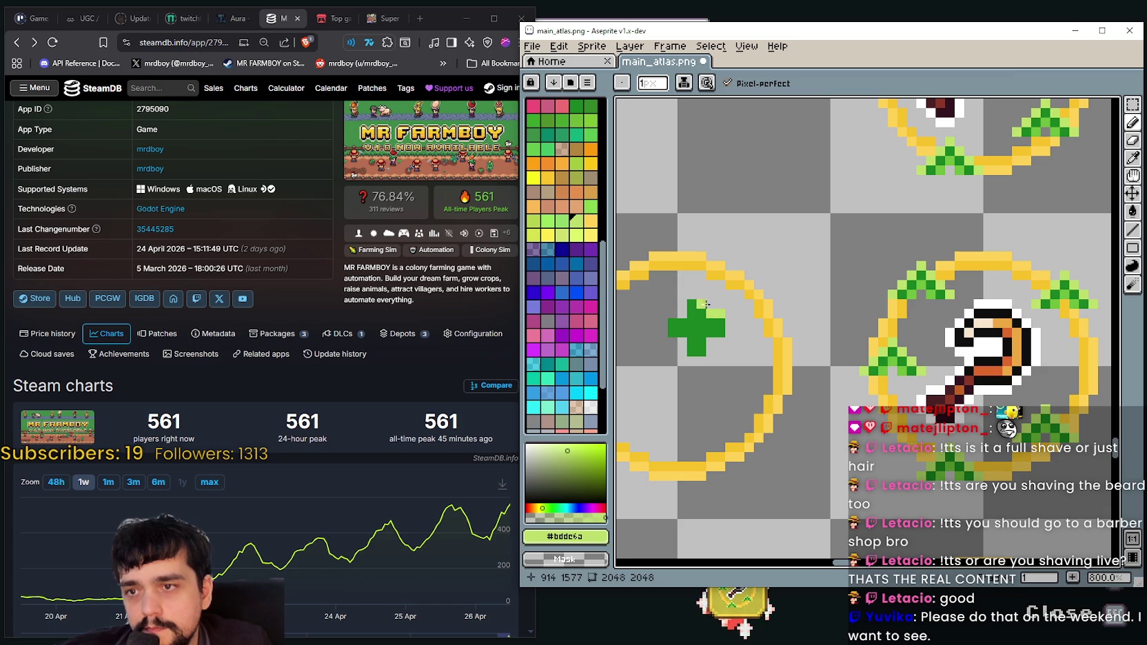
drag(679, 307, 681, 311)
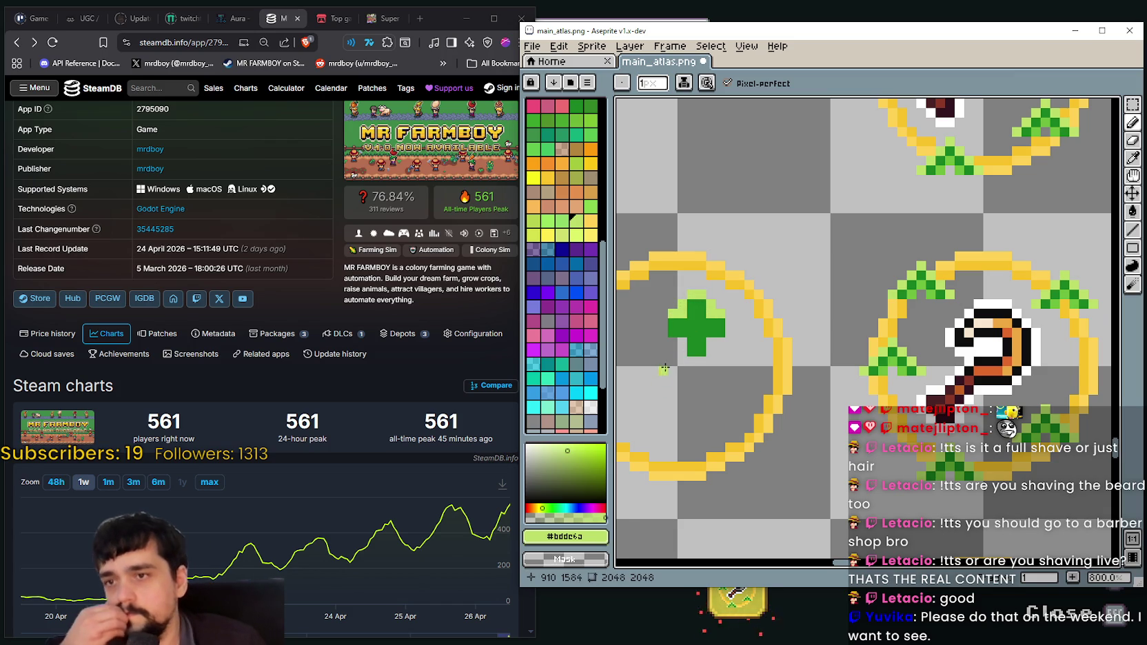
Sample mid green #6ebd3c and add pixels to the plus's lower-right arm and lower-left corner
click(1132, 158)
scroll(982, 307, up, 3)
click(982, 306)
scroll(964, 307, down, 3)
click(1133, 122)
scroll(768, 362, up, 3)
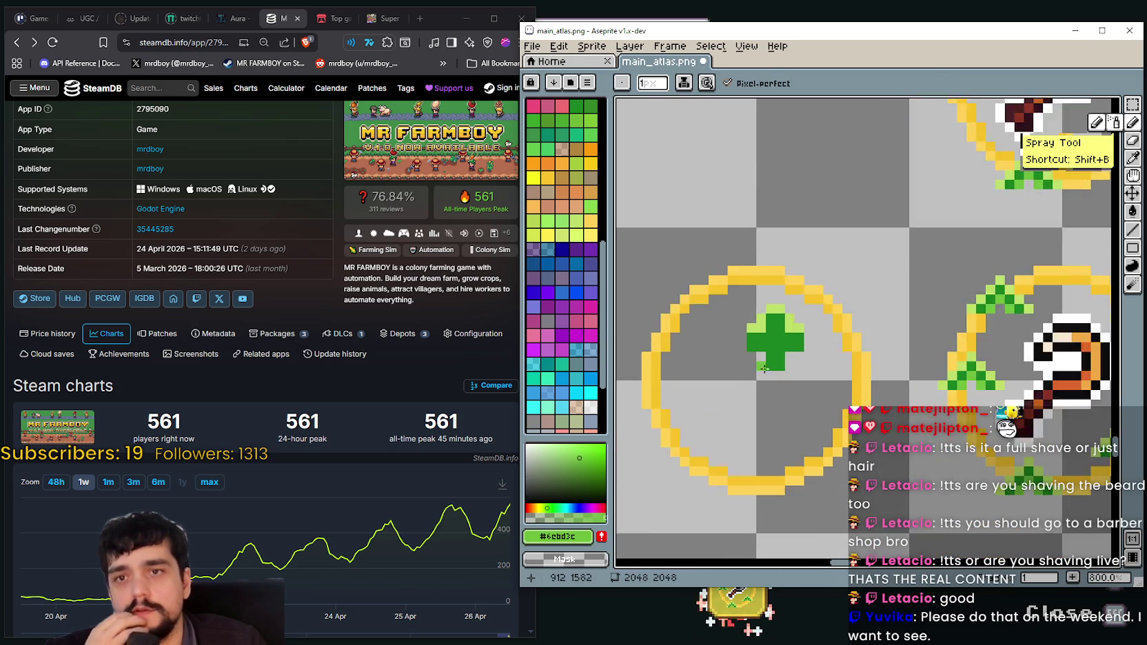
click(800, 358)
click(757, 379)
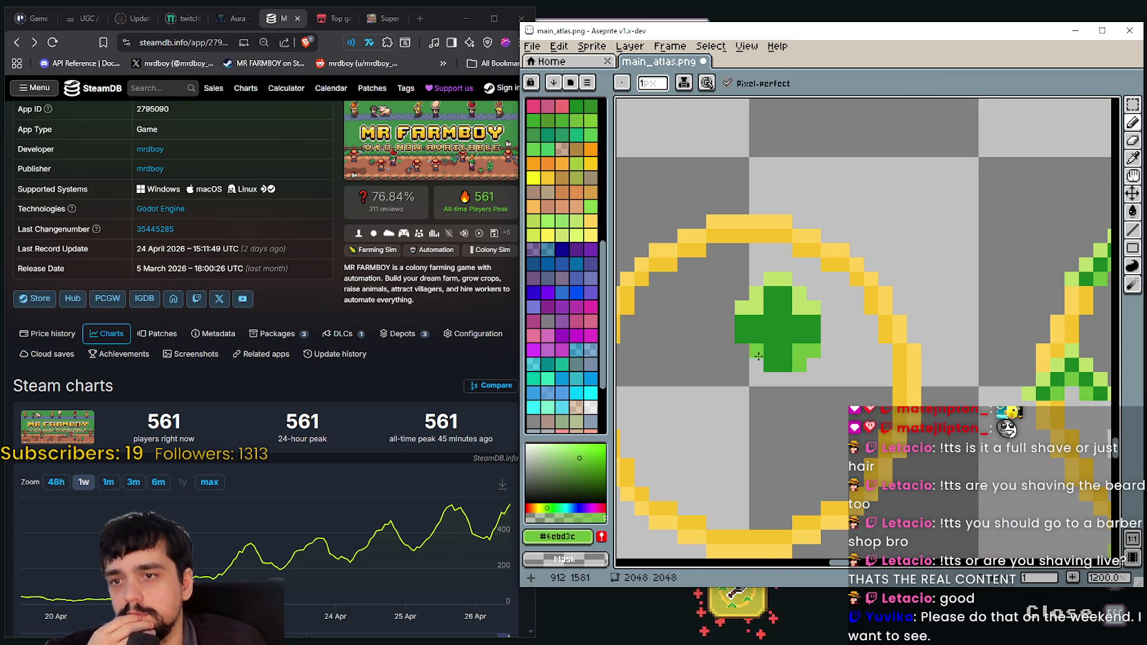
scroll(765, 357, down, 5)
scroll(793, 356, up, 1)
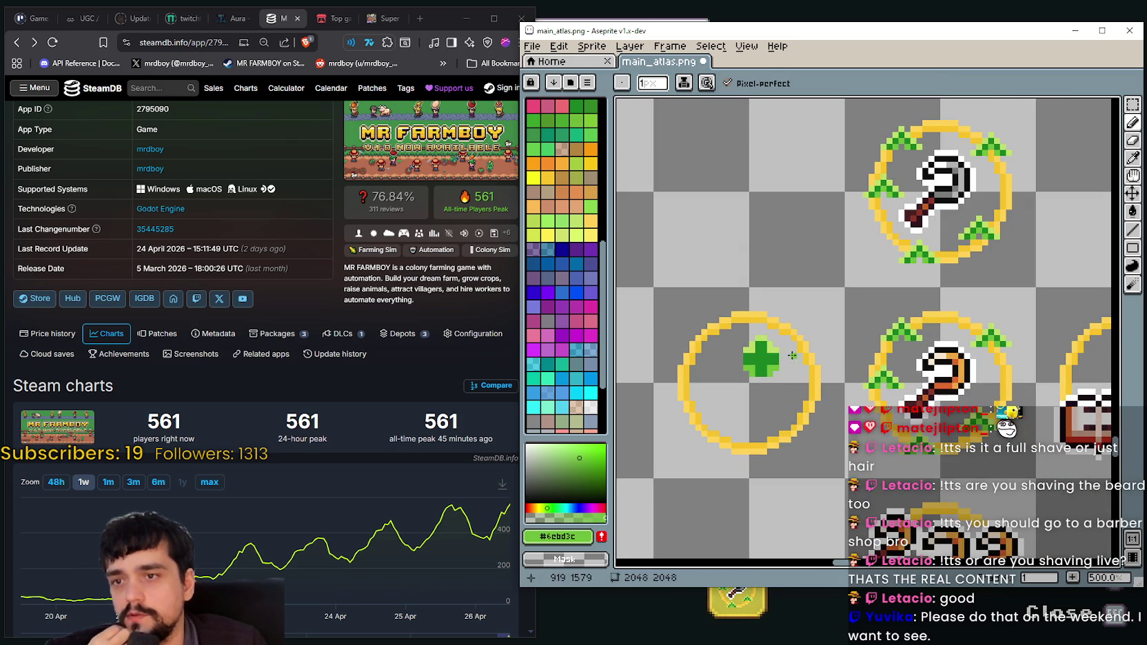
Add a green pixel right of the plus, then load light green #bdde6a into the Pencil
scroll(782, 358, up, 2)
scroll(785, 360, down, 1)
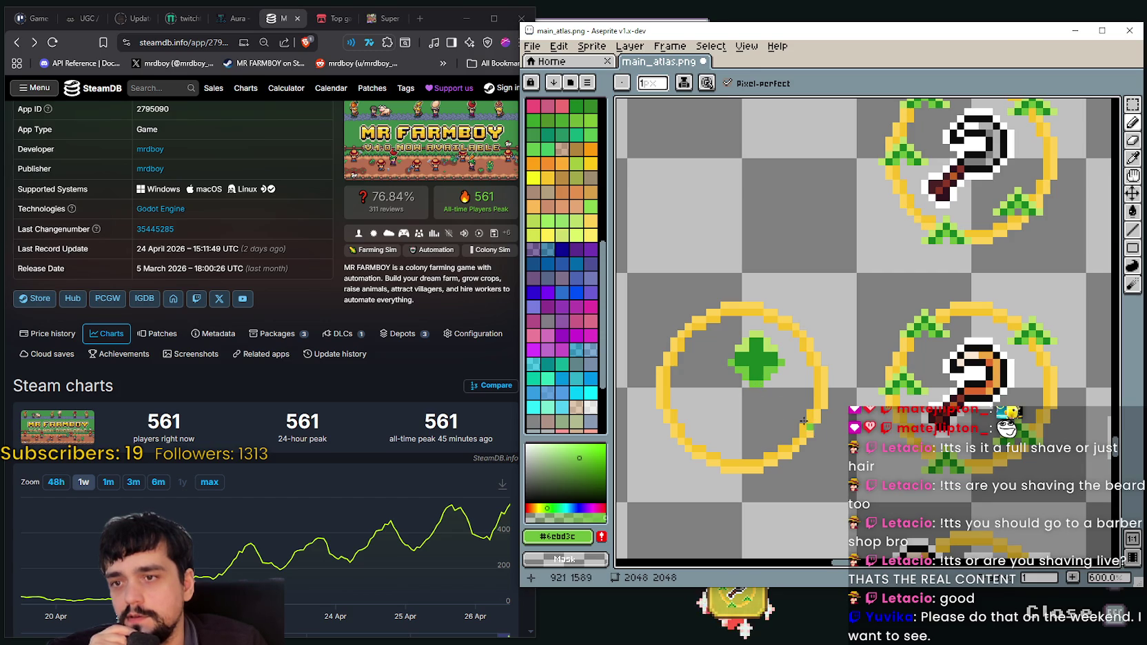
scroll(752, 355, up, 3)
click(843, 339)
key(i)
scroll(909, 324, up, 2)
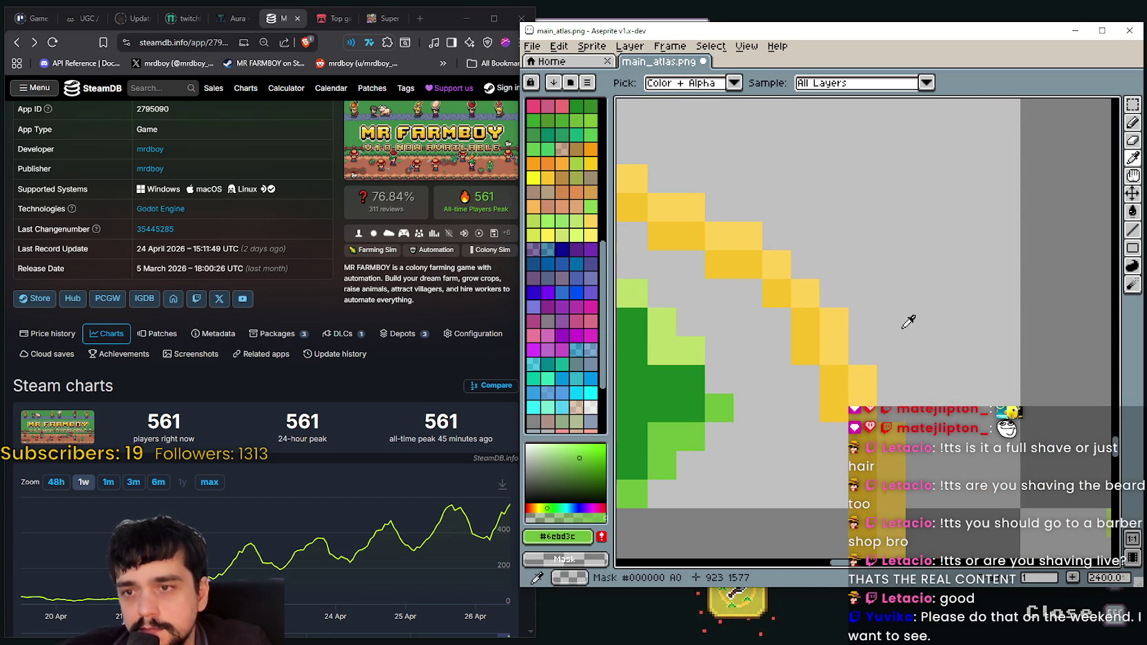
click(691, 352)
key(b)
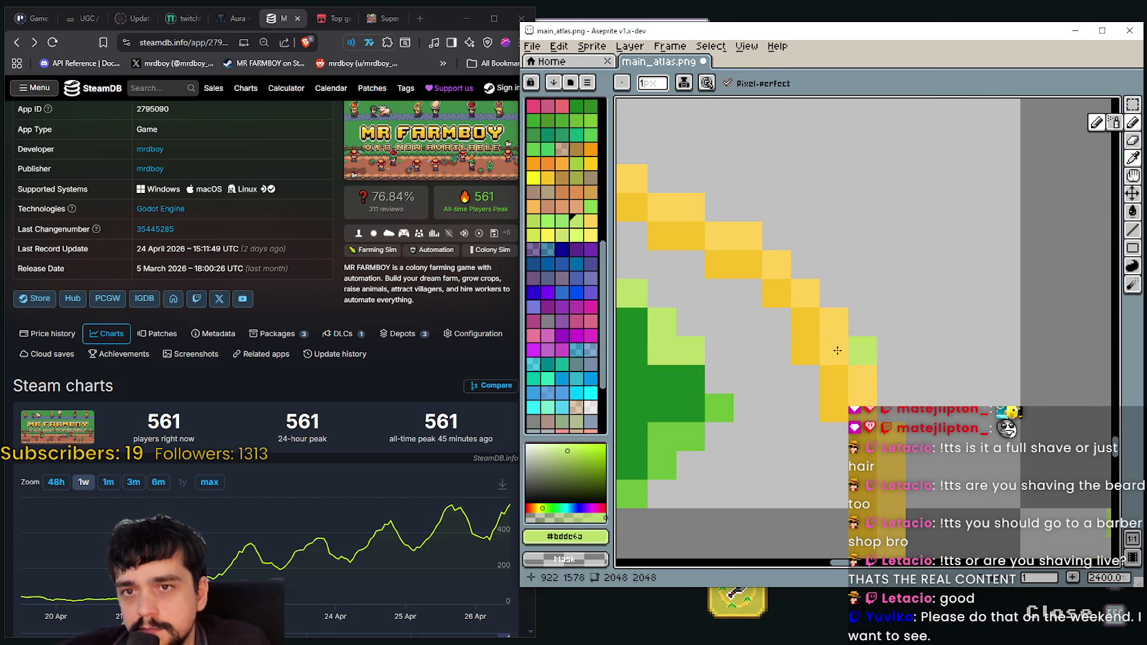
scroll(914, 305, down, 2)
scroll(757, 371, down, 2)
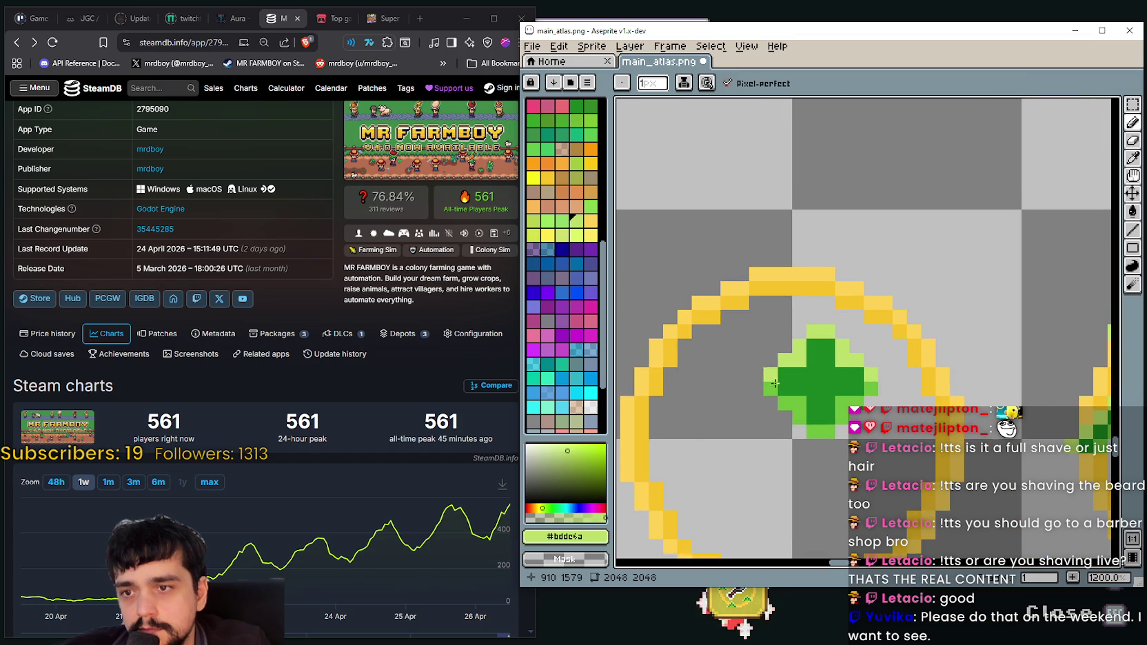
scroll(751, 324, down, 1)
scroll(746, 277, down, 2)
Select the green plus inside the gold ring, commit its centred position, and deselect
key(m)
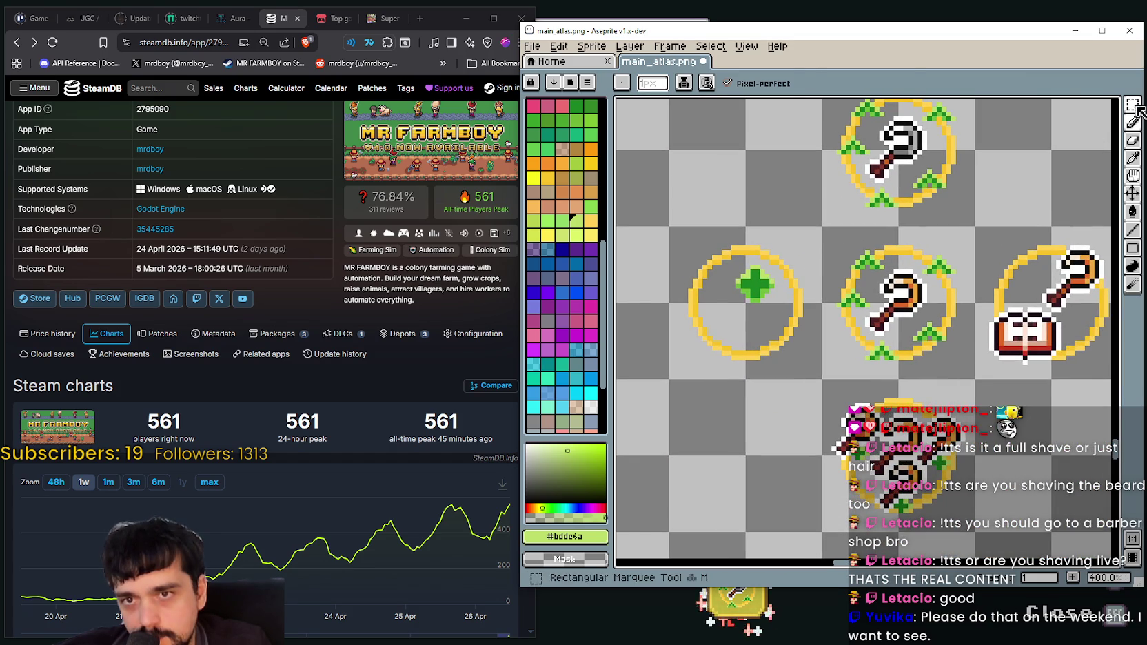
drag(706, 306, 759, 253)
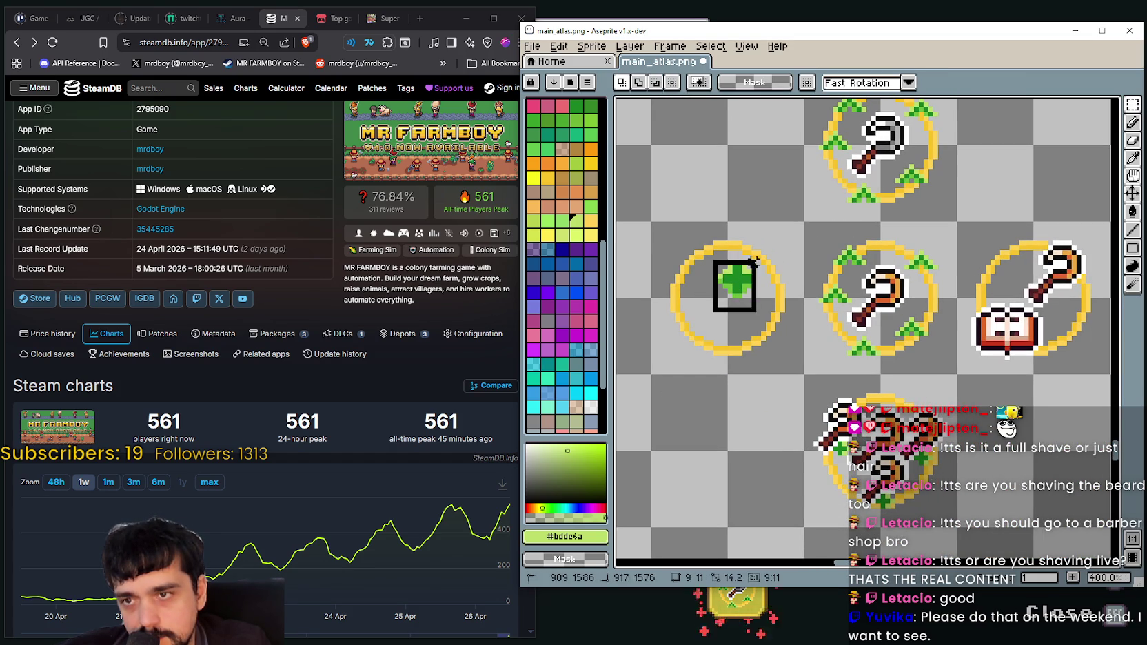
scroll(758, 255, up, 2)
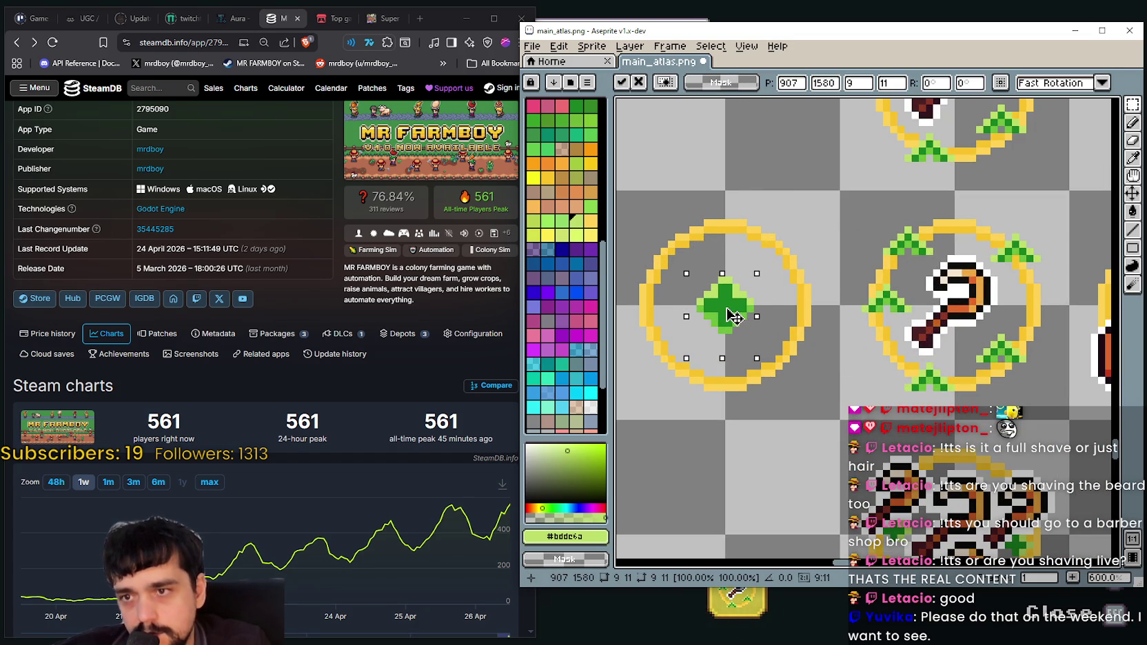
scroll(755, 319, down, 3)
key(ctrl+d)
scroll(712, 301, up, 6)
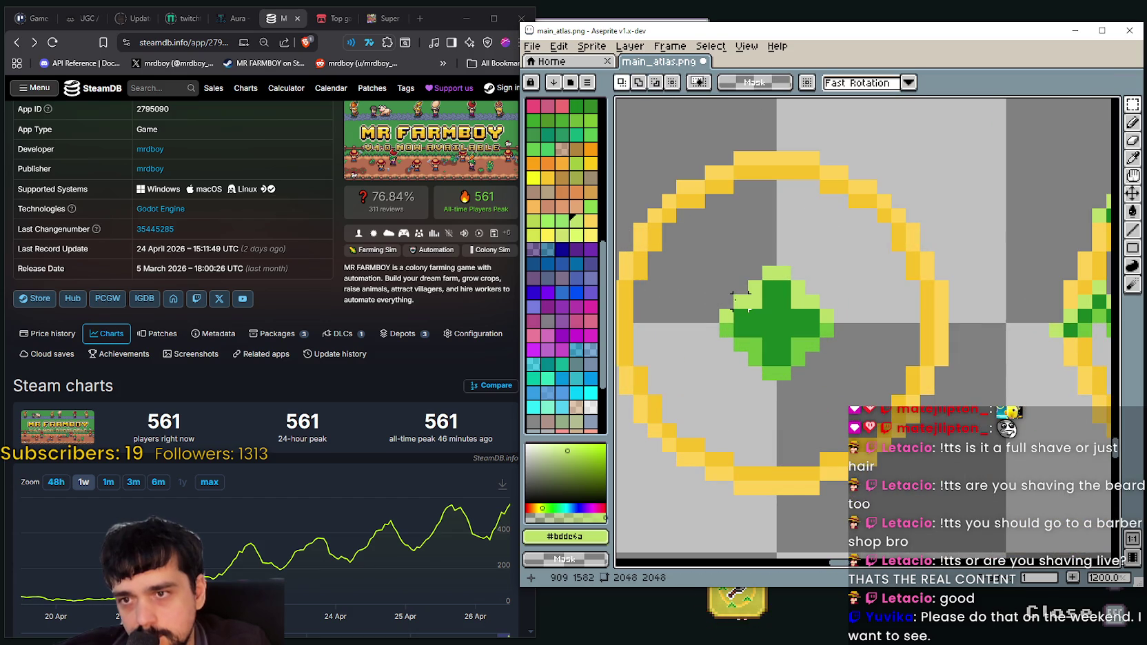
scroll(732, 293, down, 4)
mouse_move(881, 254)
mouse_down()
mouse_move(833, 275)
mouse_move(886, 271)
mouse_up()
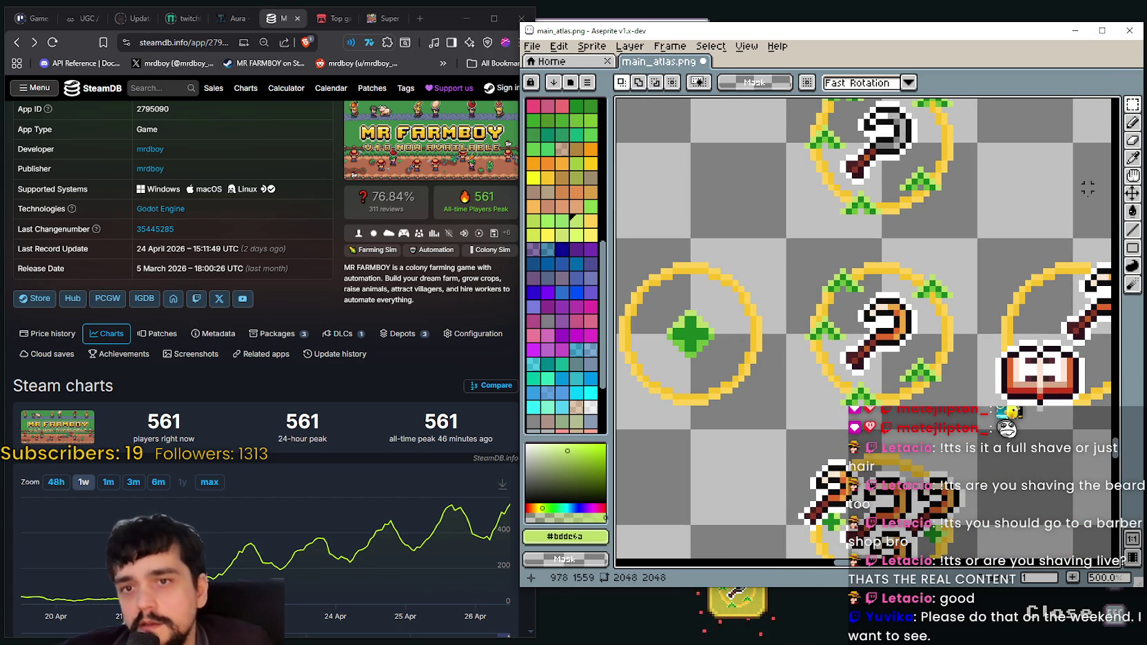
click(1132, 230)
Sample dark green #1a8321 and draw the top-left L-shaped corner bracket
scroll(852, 250, up, 4)
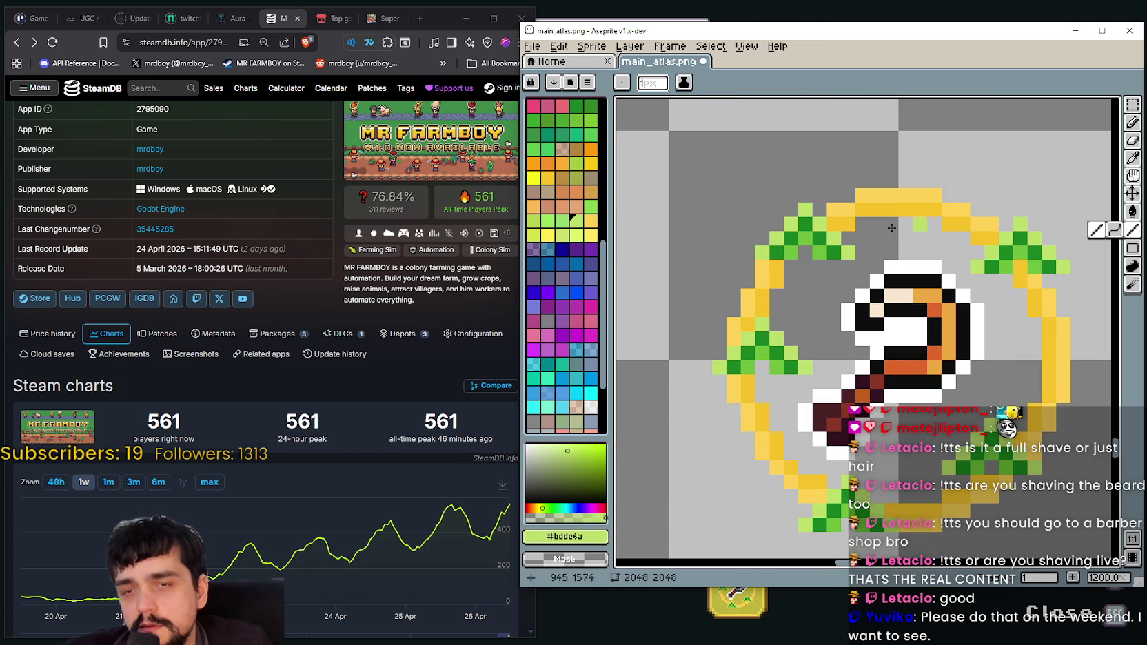
click(1133, 157)
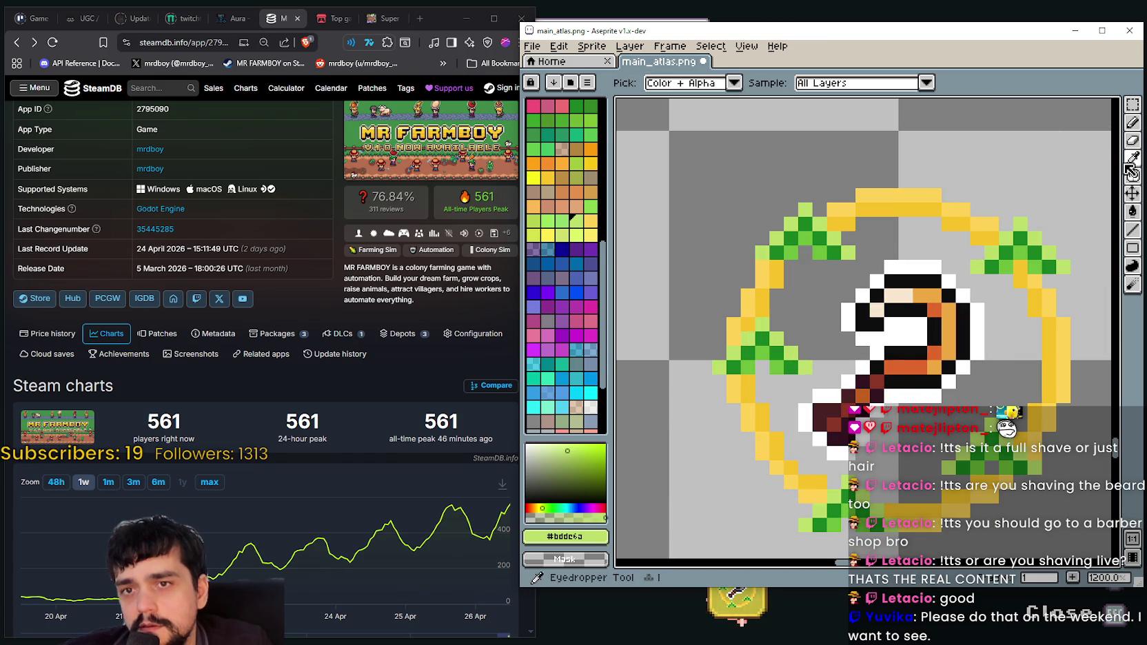
scroll(839, 223, up, 2)
click(837, 273)
scroll(837, 274, down, 3)
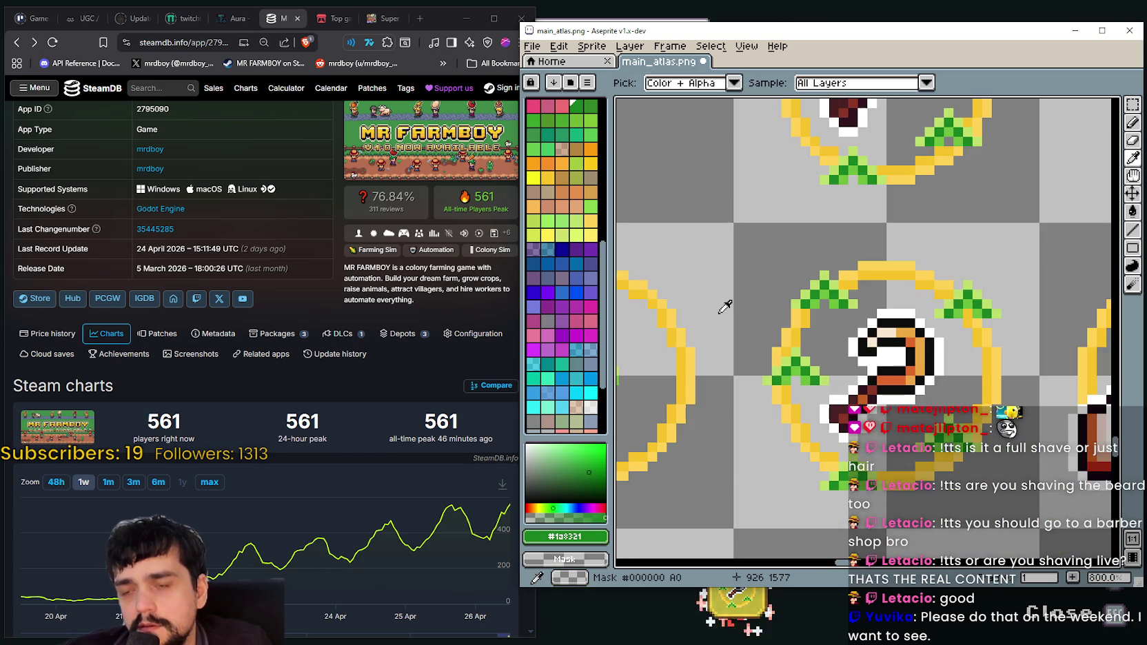
drag(740, 309, 893, 299)
scroll(893, 299, down, 1)
click(1132, 122)
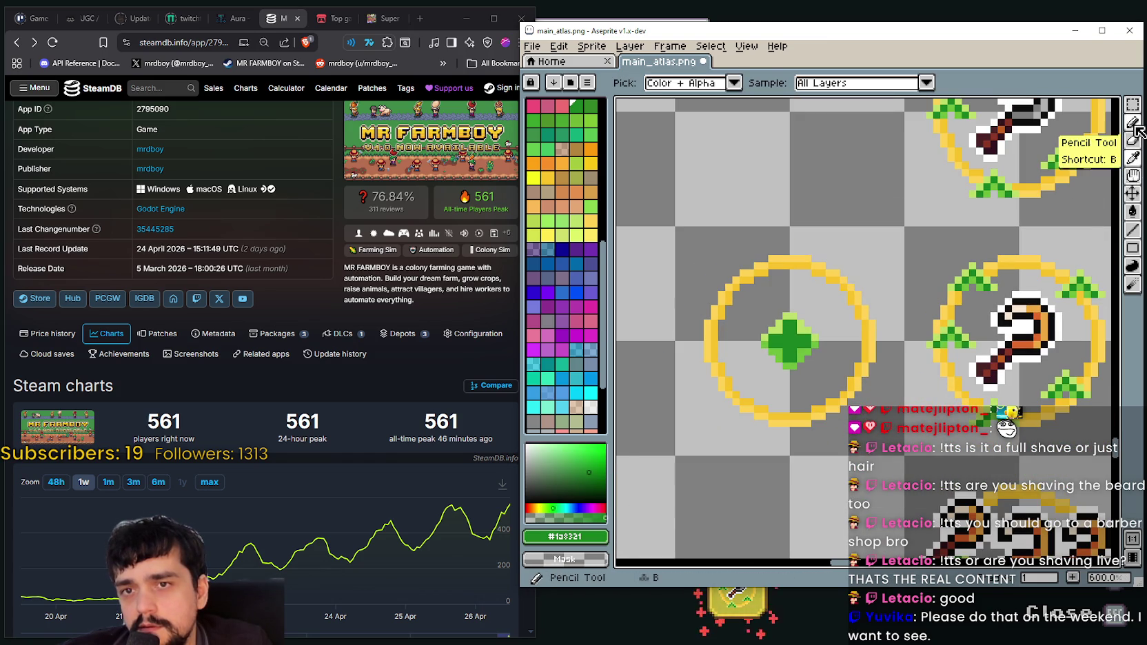
scroll(779, 275, up, 1)
scroll(779, 289, up, 1)
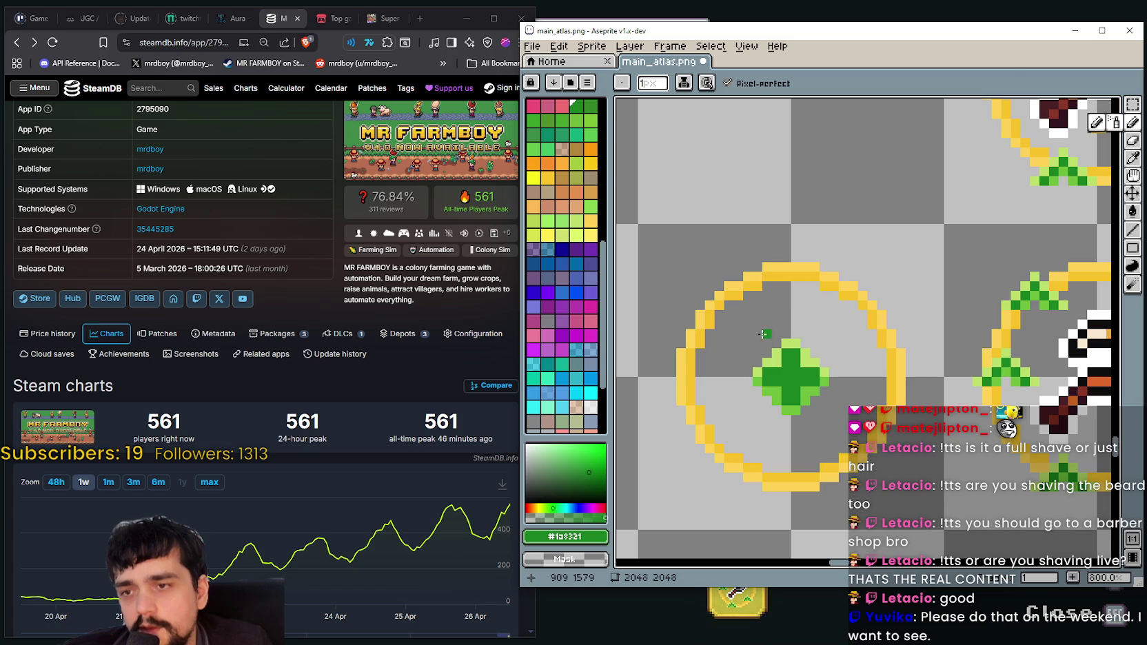
drag(767, 323, 749, 322)
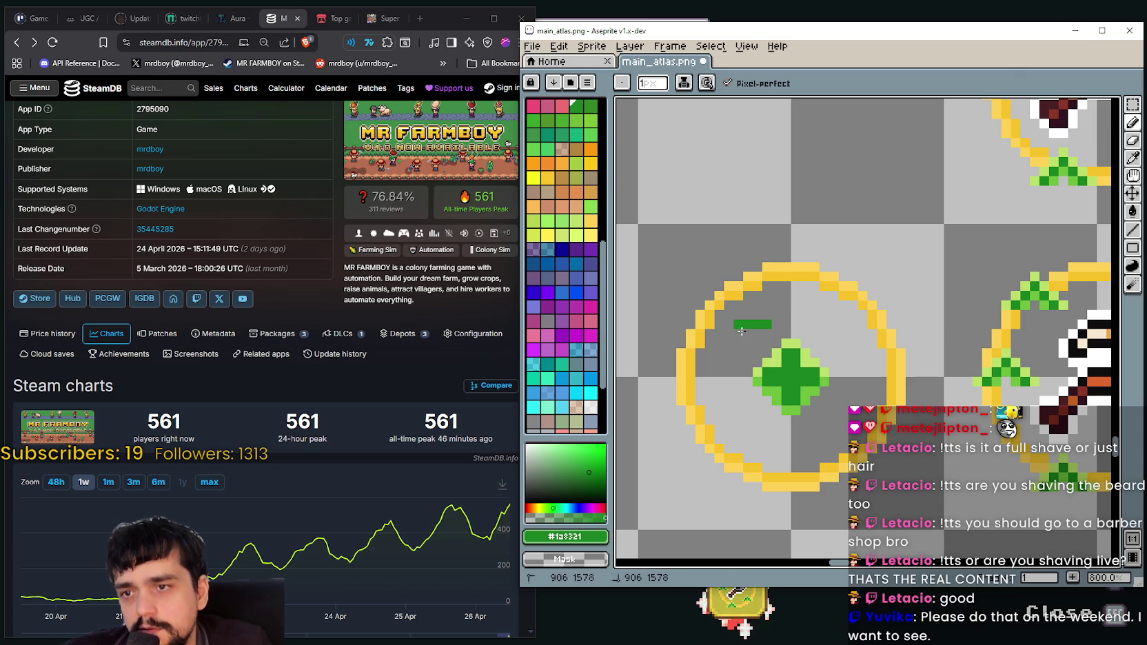
drag(740, 346, 750, 354)
scroll(798, 365, down, 1)
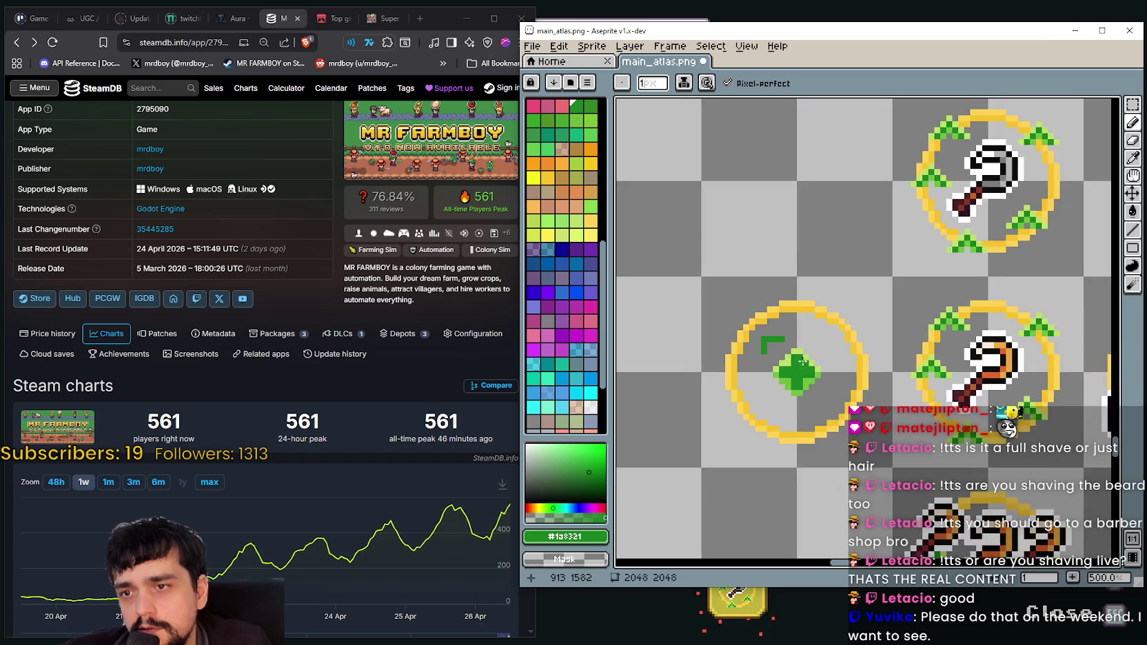
scroll(772, 331, up, 1)
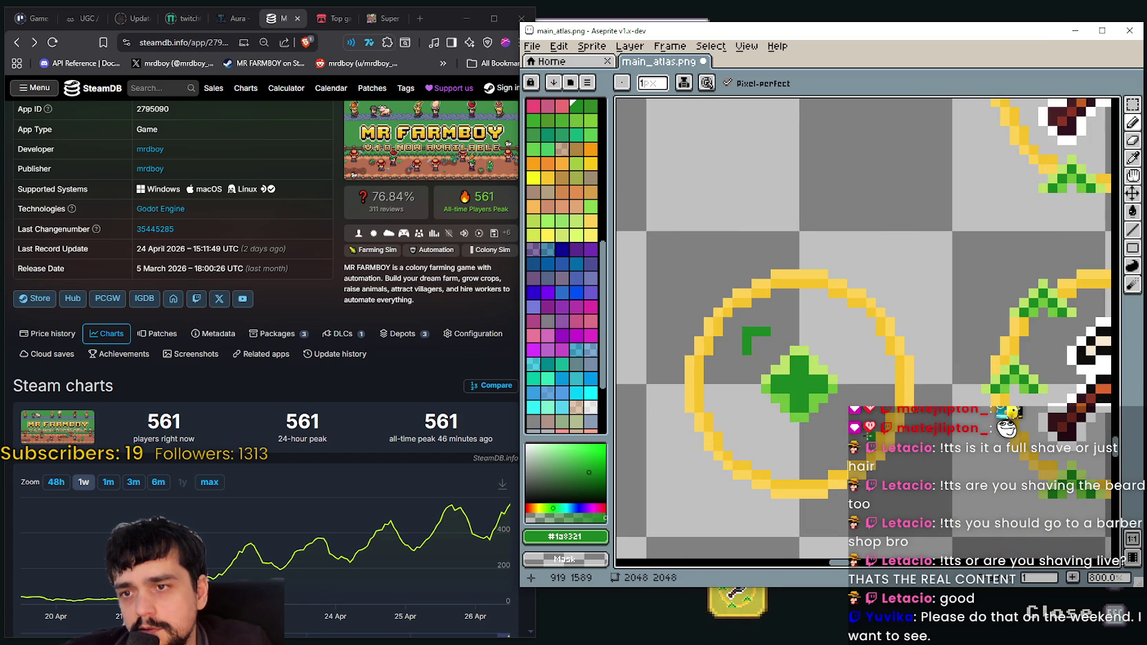
scroll(772, 351, down, 1)
scroll(820, 382, up, 1)
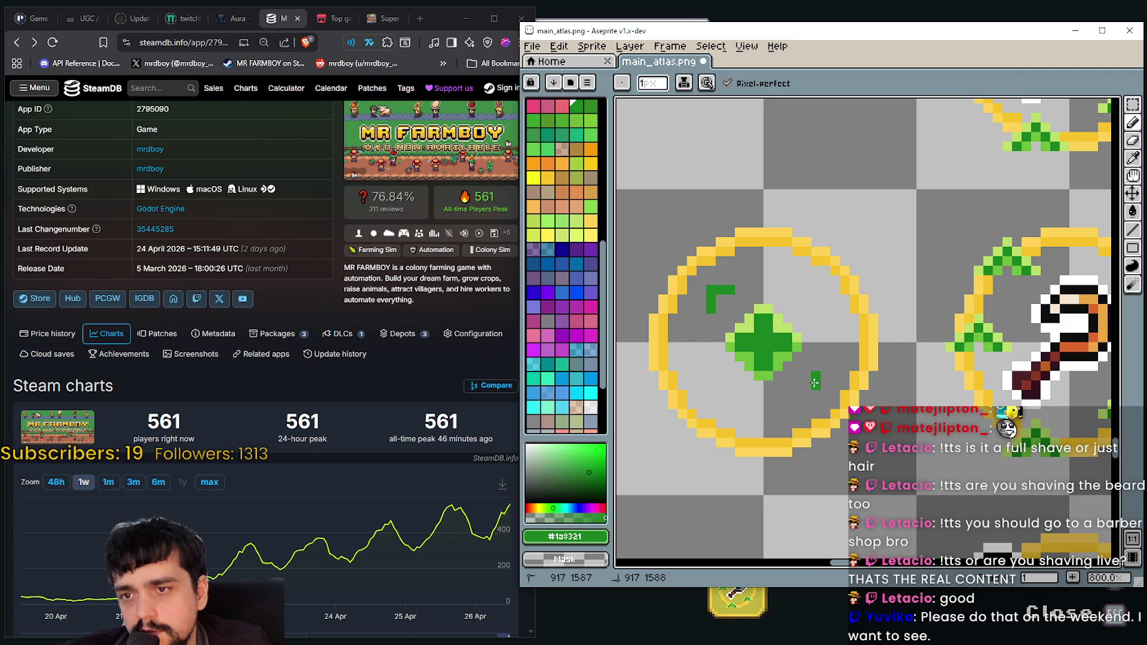
Draw the bottom-right, top-right and bottom-left dark green corner brackets
drag(813, 393, 803, 393)
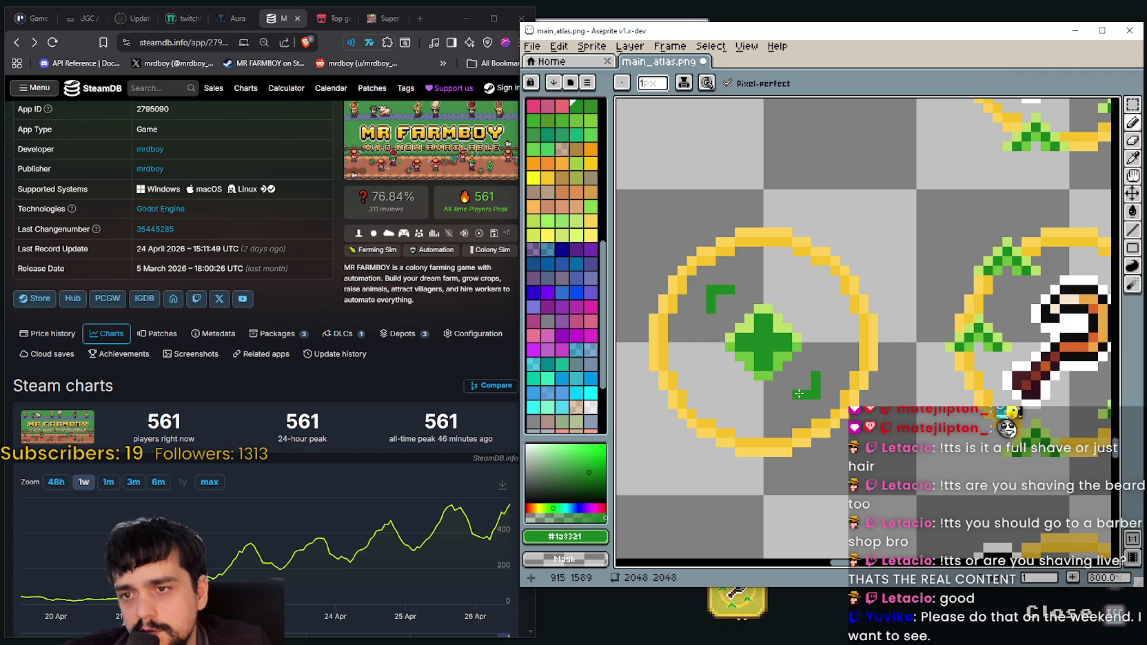
scroll(799, 393, down, 2)
scroll(807, 365, up, 2)
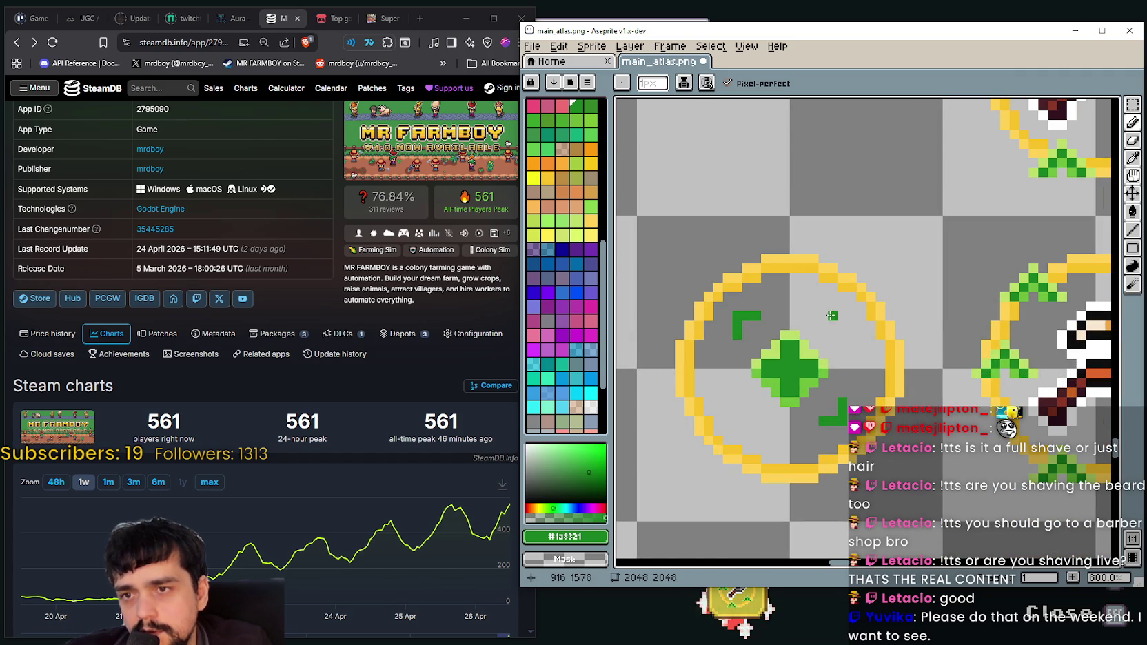
click(824, 316)
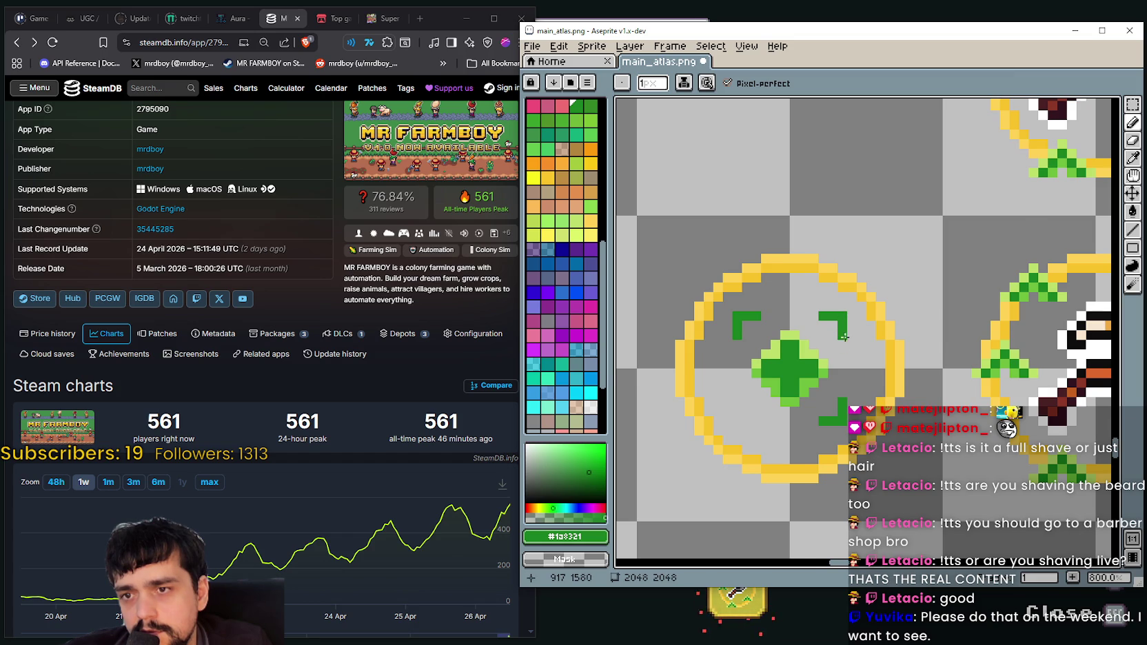
scroll(844, 336, down, 2)
scroll(793, 377, up, 2)
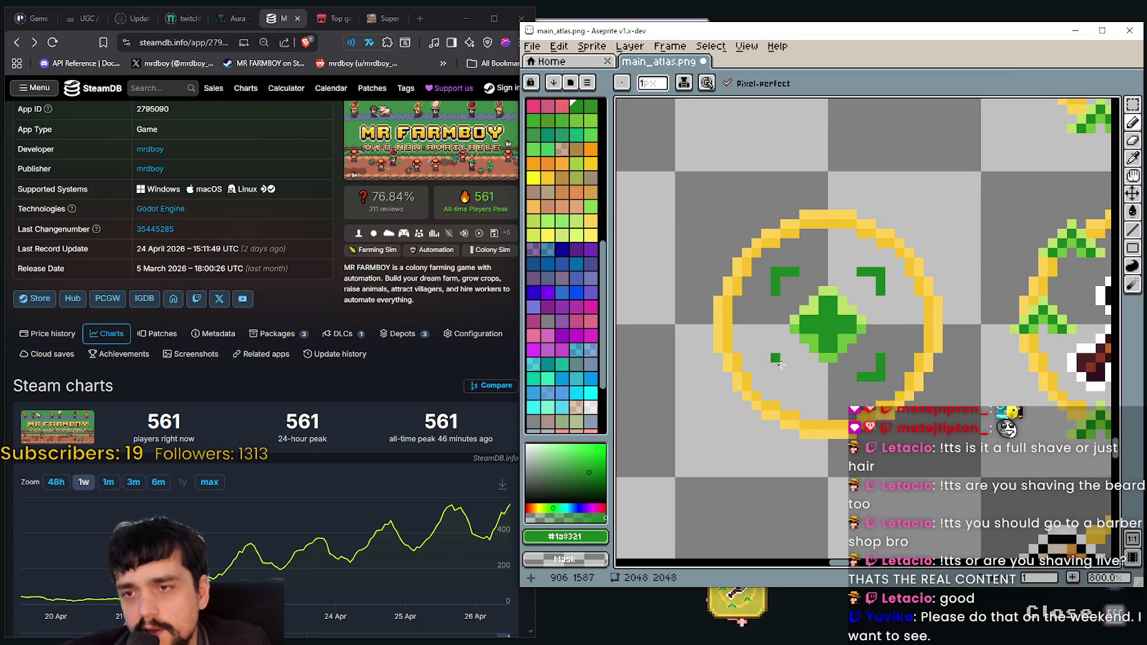
click(803, 376)
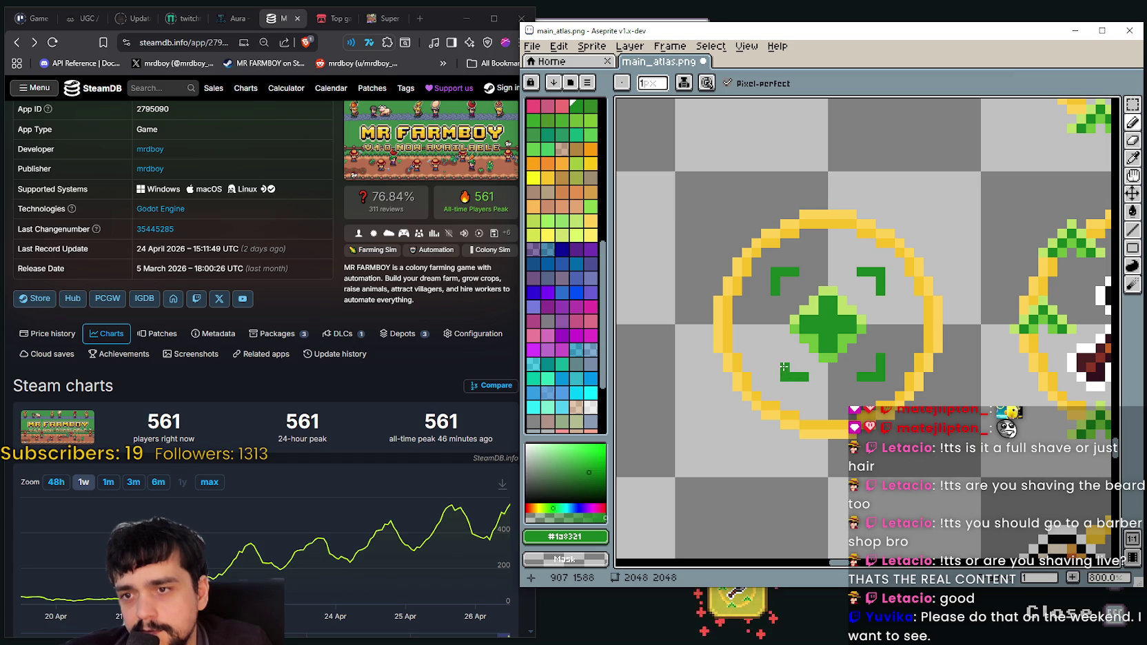
scroll(772, 424, down, 1)
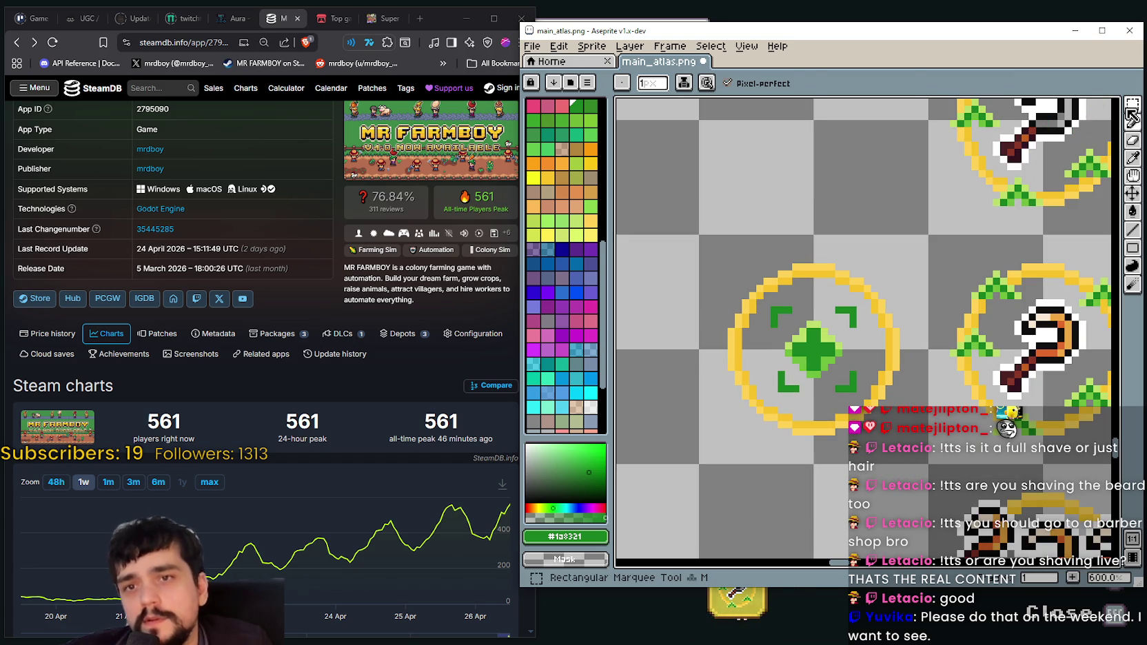
Select the bottom-left bracket, nudge it one pixel left, and commit the move
click(1132, 104)
scroll(805, 351, up, 2)
drag(737, 390, 792, 433)
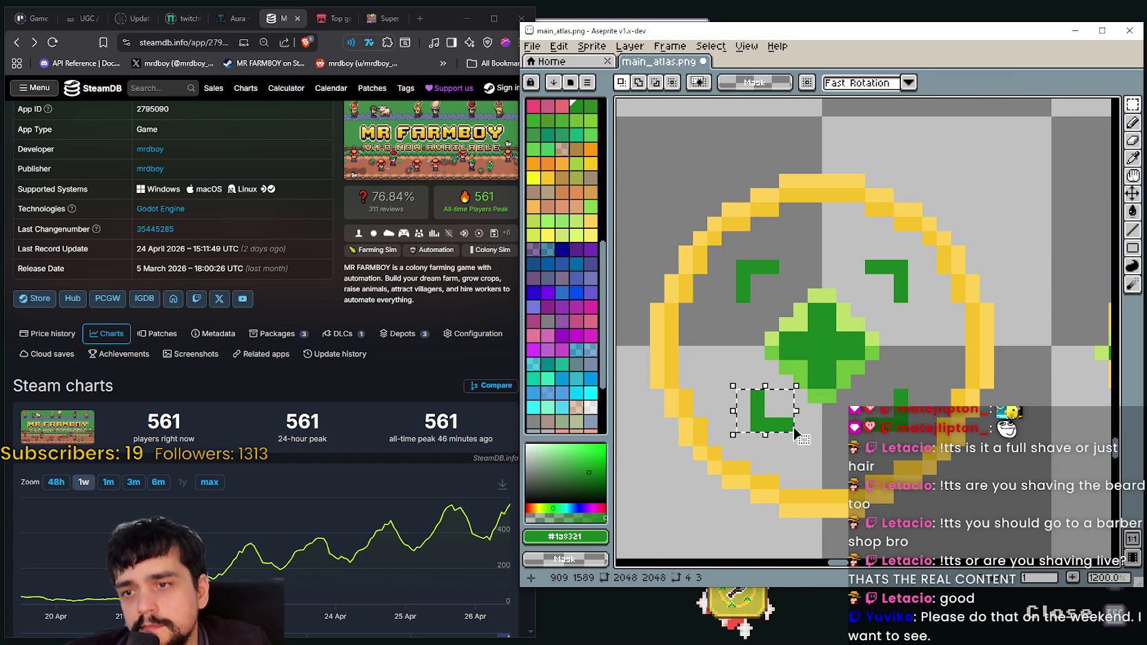
key(Left)
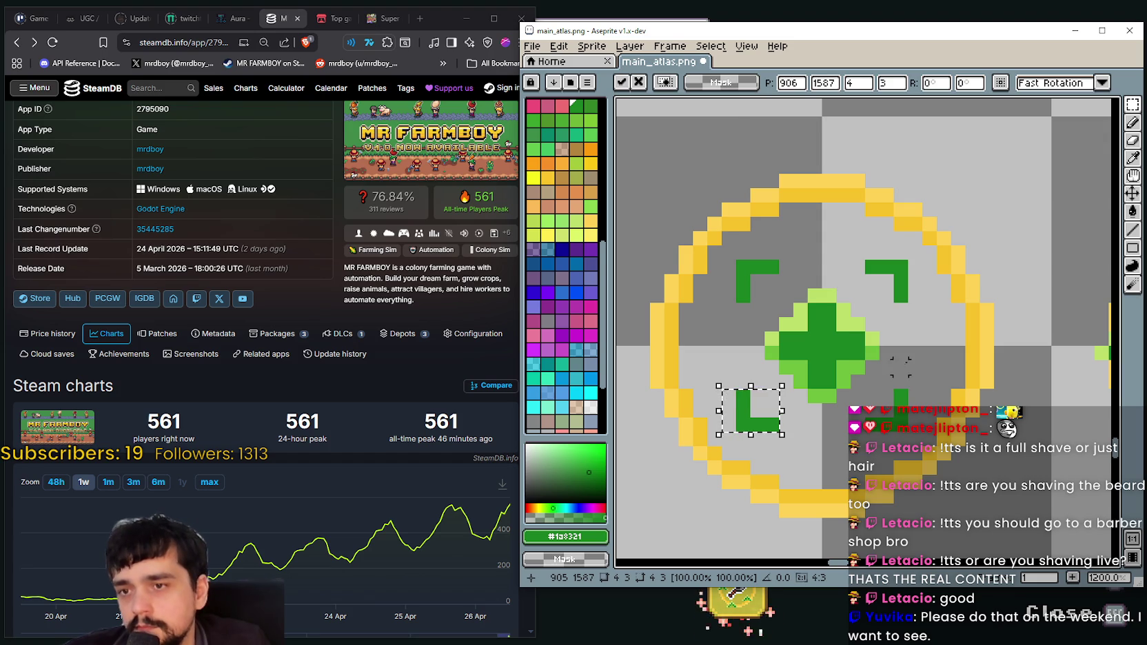
scroll(914, 356, down, 1)
key(Return)
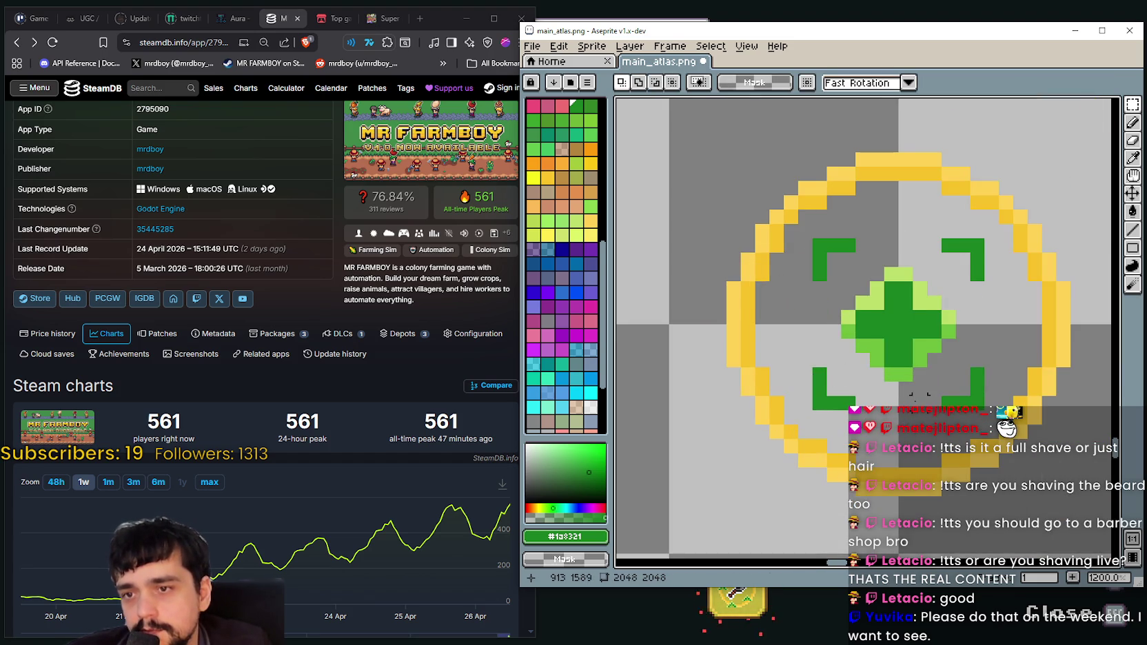
scroll(784, 366, down, 1)
scroll(783, 365, down, 1)
scroll(827, 309, up, 1)
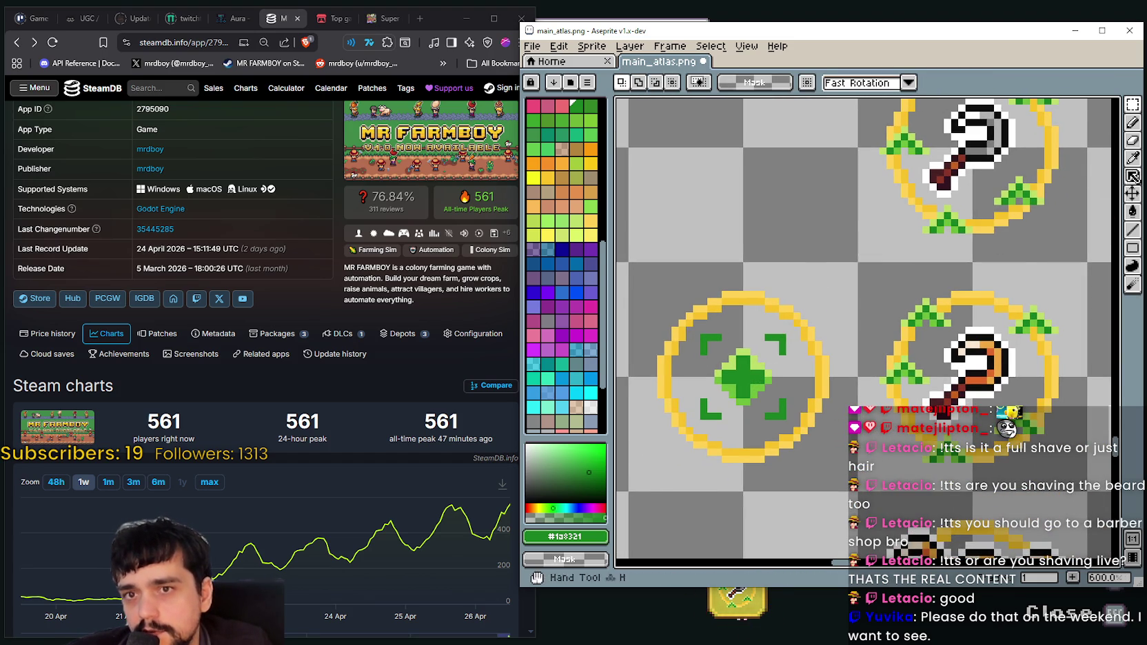
Sample light green #bdde6a and draw a 1px highlight line on the top-right bracket
click(1132, 158)
scroll(1023, 273, up, 1)
click(904, 296)
scroll(889, 299, left, 2)
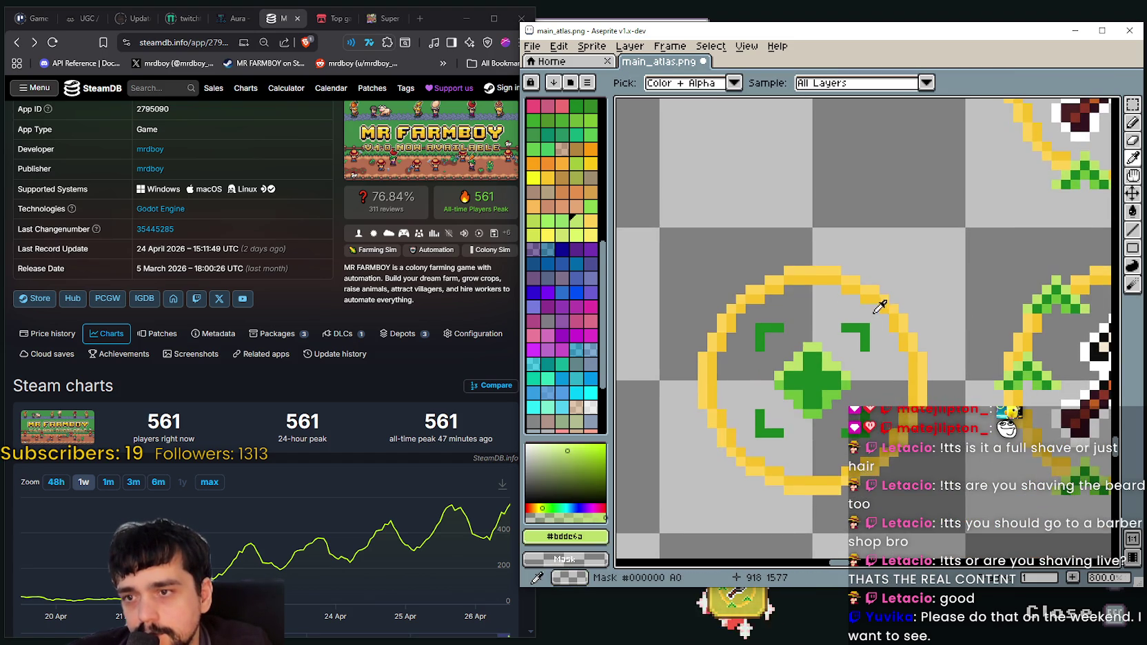
scroll(918, 276, right, 1)
scroll(919, 277, right, 1)
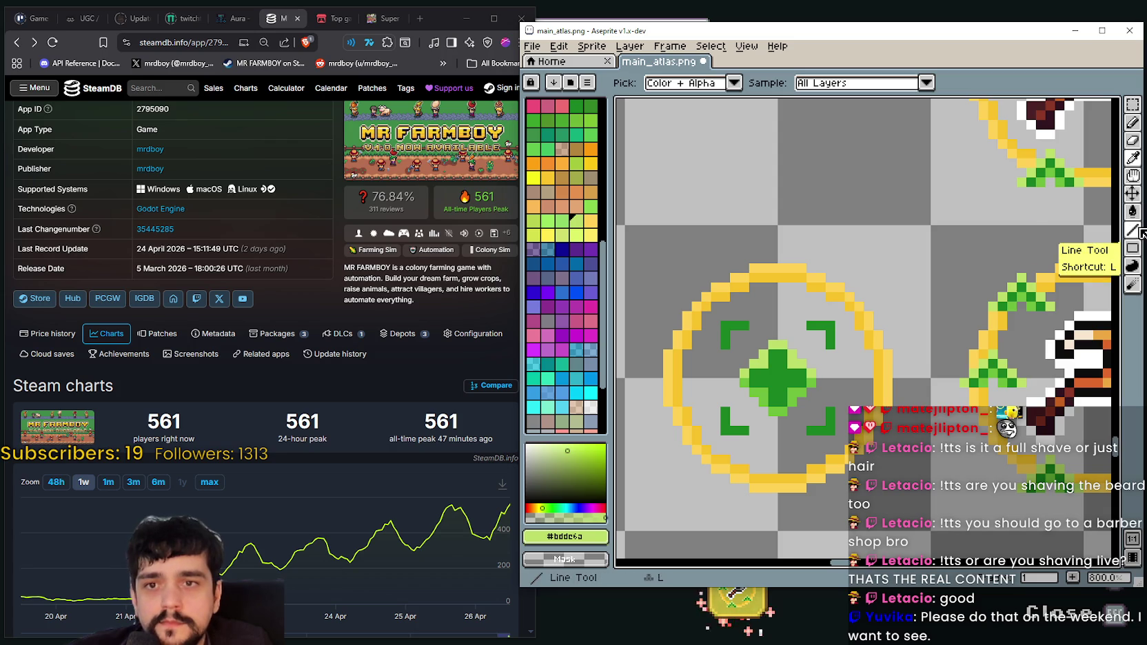
click(1132, 230)
scroll(803, 328, down, 1)
scroll(804, 328, up, 1)
scroll(804, 328, up, 2)
mouse_move(842, 323)
mouse_down()
mouse_move(821, 322)
mouse_move(852, 353)
mouse_up()
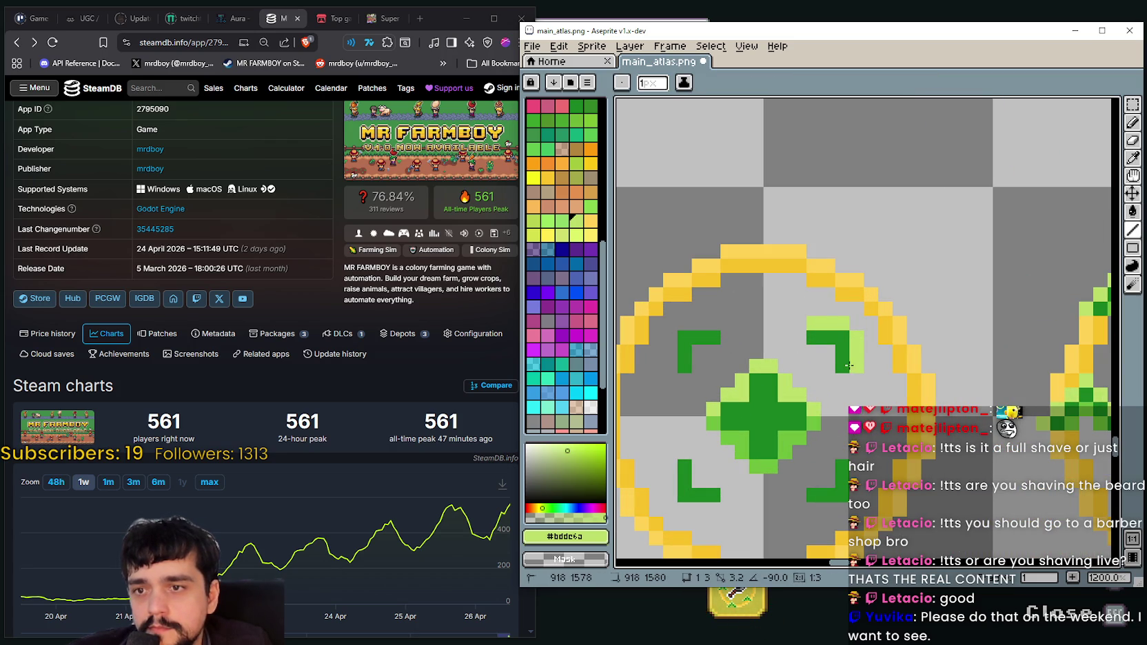
scroll(849, 364, down, 1)
scroll(849, 364, down, 1)
Add light green highlight lines to the top-left, bottom-left and bottom-right brackets
click(782, 321)
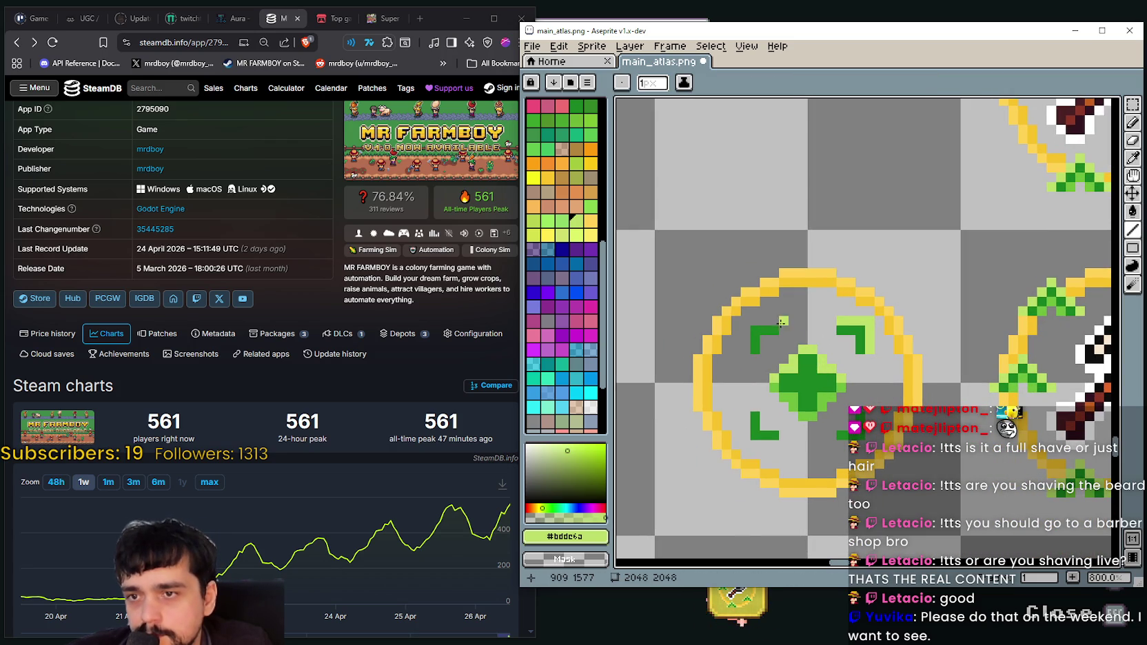
mouse_move(783, 322)
mouse_down()
mouse_move(750, 322)
mouse_move(745, 352)
mouse_up()
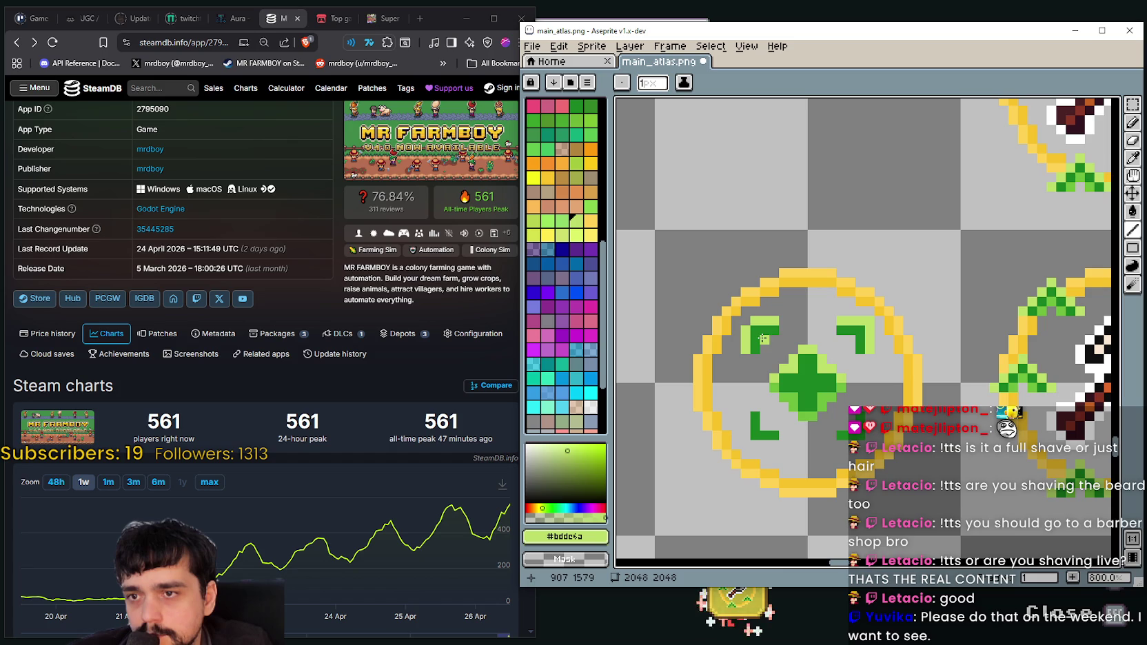
scroll(768, 381, down, 1)
scroll(767, 382, up, 1)
mouse_move(739, 376)
mouse_down()
mouse_move(739, 396)
mouse_move(757, 408)
mouse_up()
drag(834, 406, 862, 398)
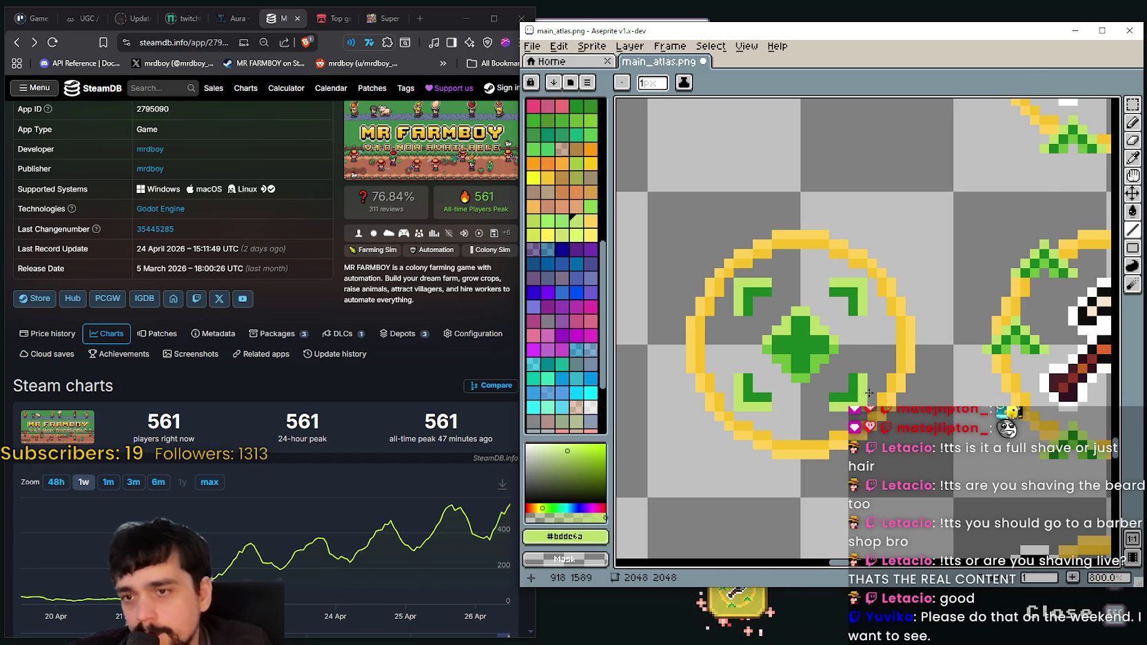
scroll(843, 377, down, 2)
scroll(857, 297, right, 3)
Pick the leaf green for the Pencil and zoom out to review the plus ring icon
key(i)
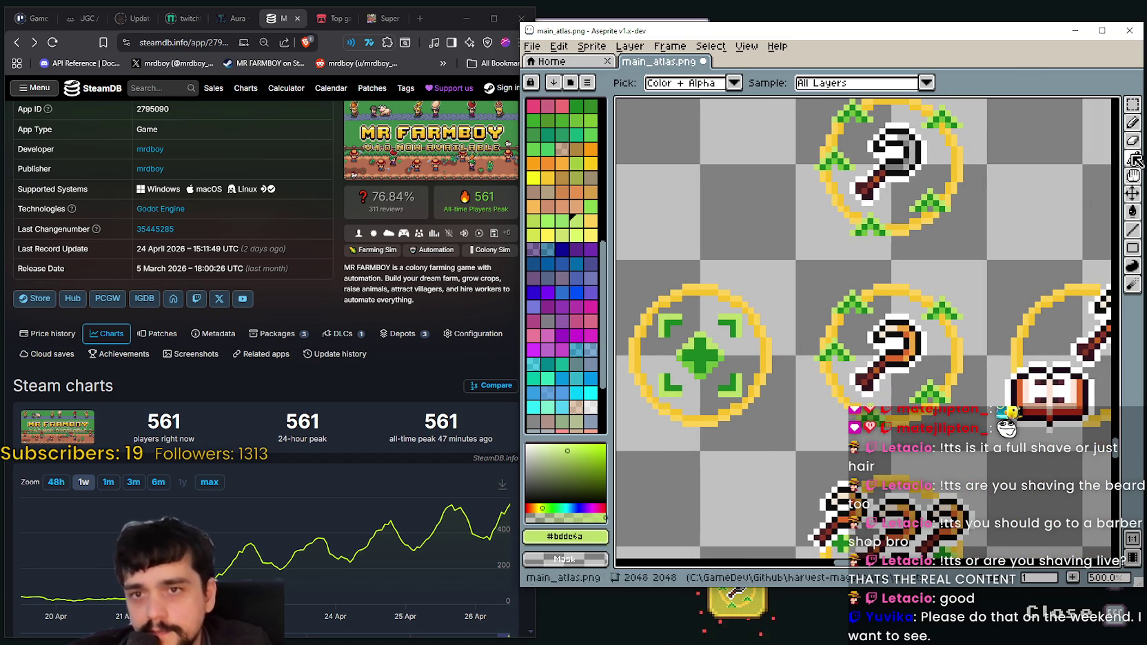
scroll(884, 208, up, 2)
click(884, 208)
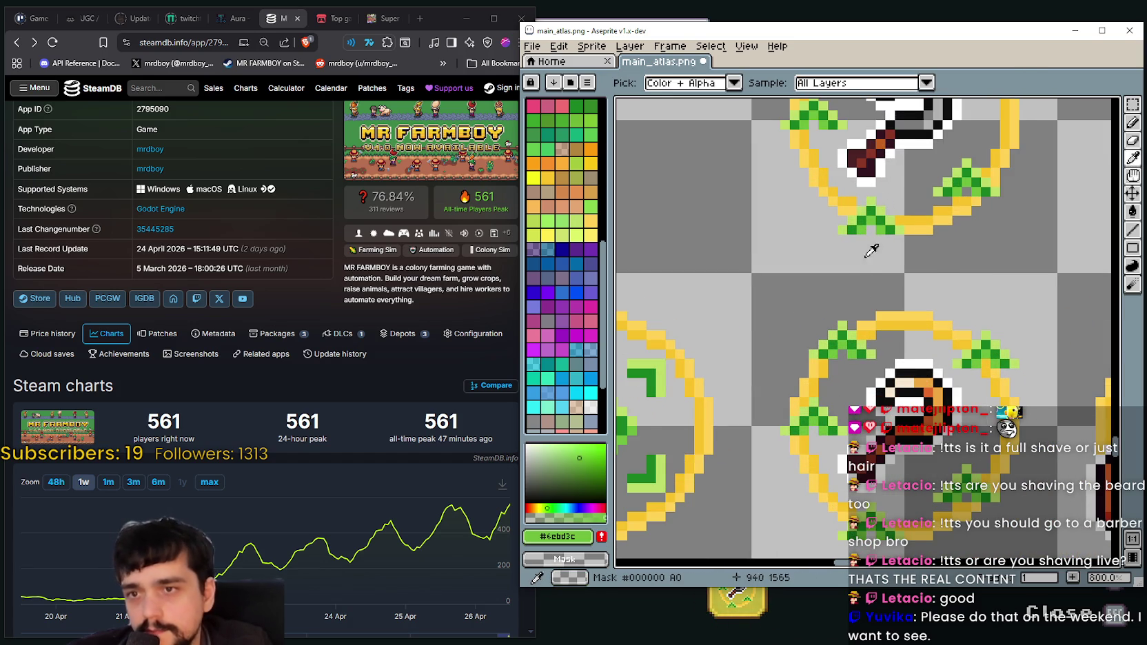
scroll(884, 208, down, 1)
click(1131, 131)
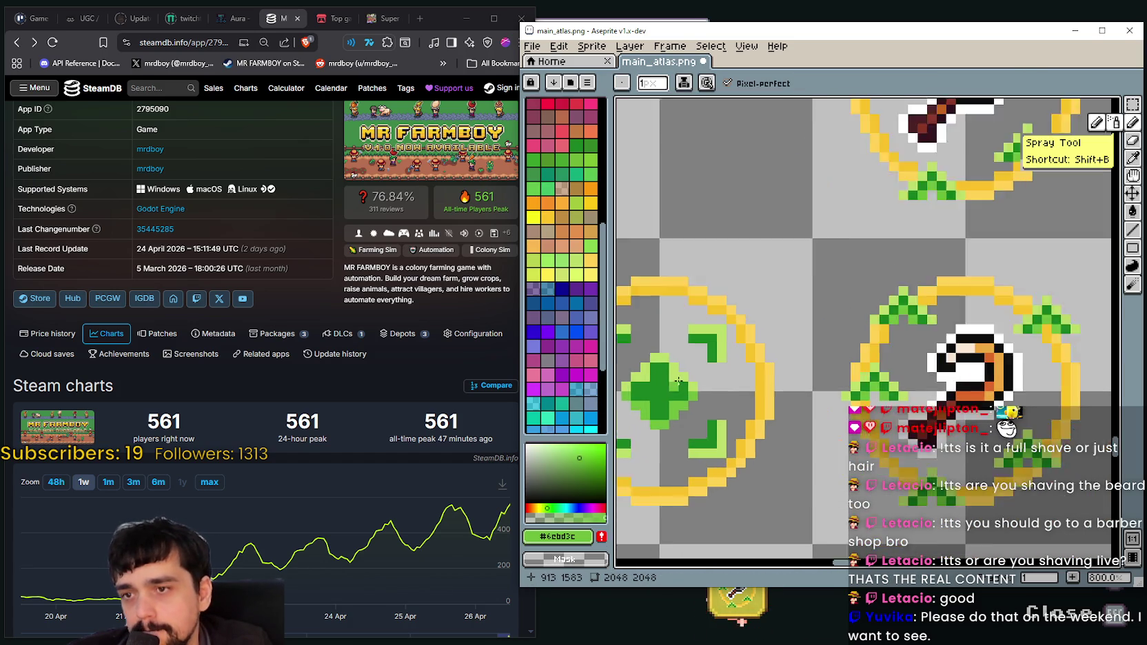
scroll(756, 370, up, 2)
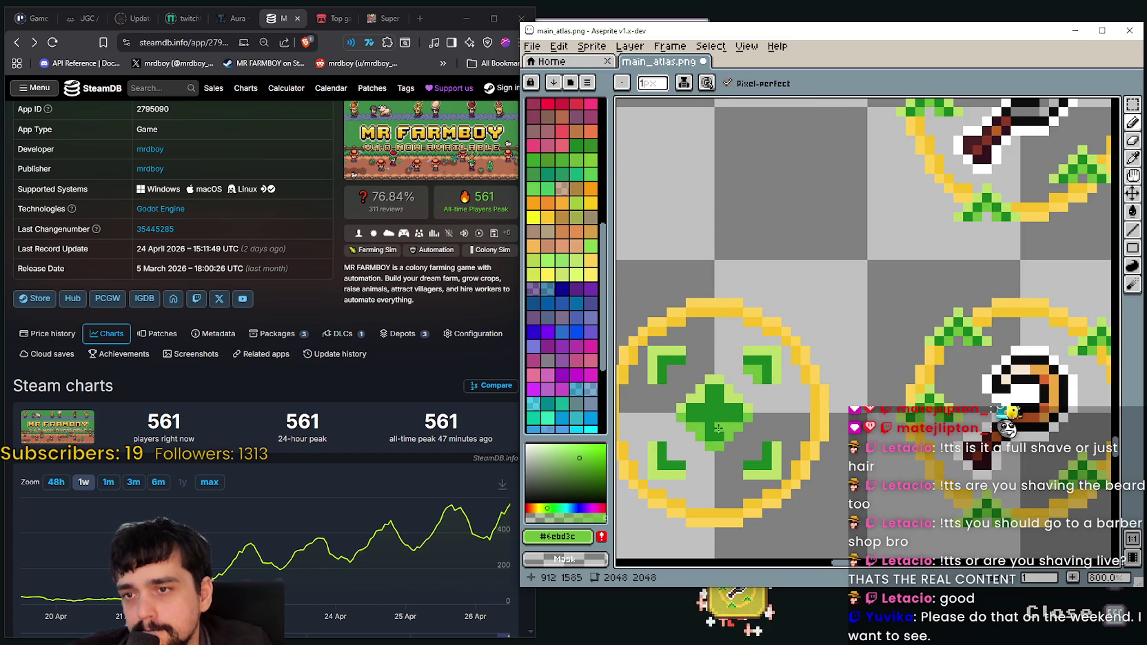
drag(720, 417, 783, 405)
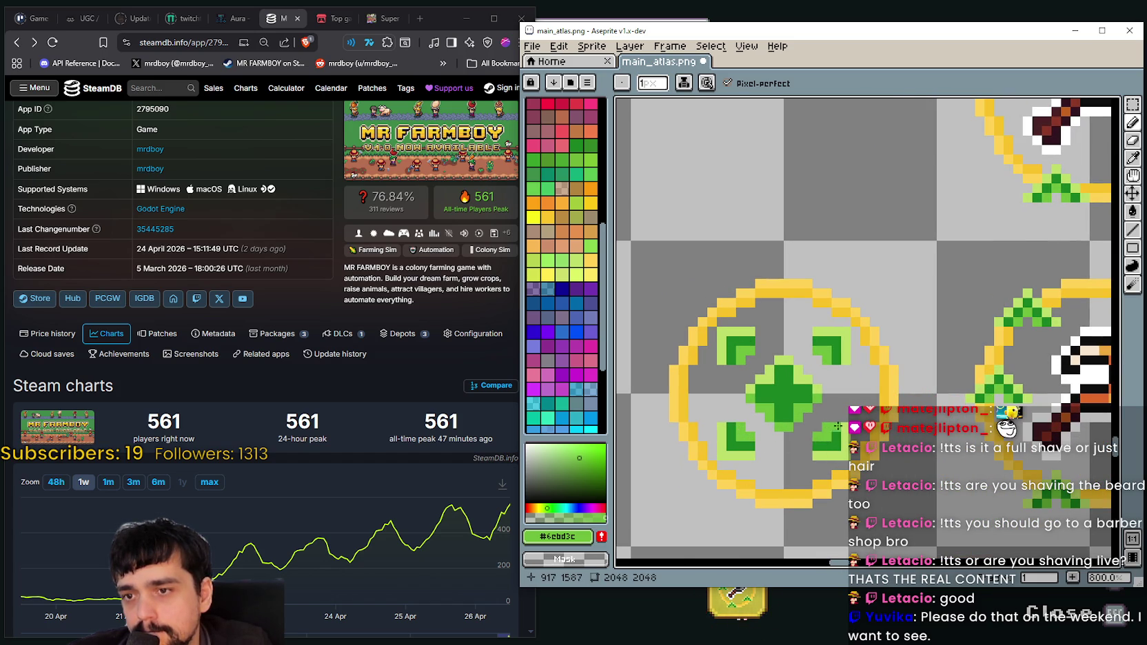
scroll(793, 400, down, 1)
scroll(730, 372, down, 2)
scroll(710, 357, down, 1)
drag(710, 357, 682, 295)
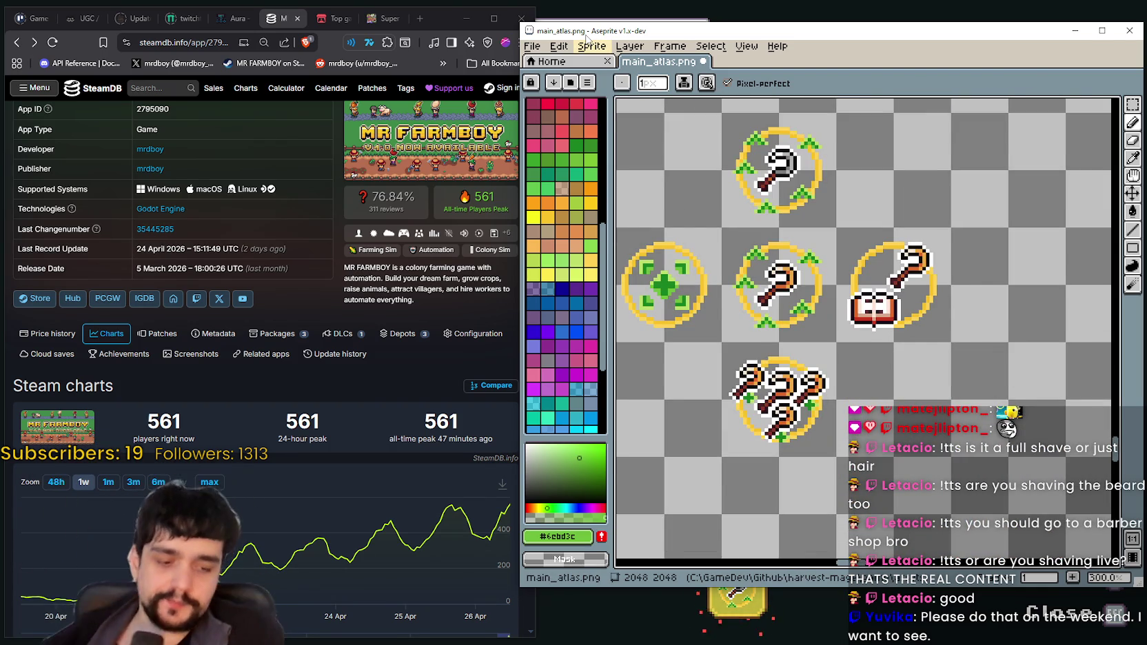
Save main_atlas.png
drag(843, 336, 913, 312)
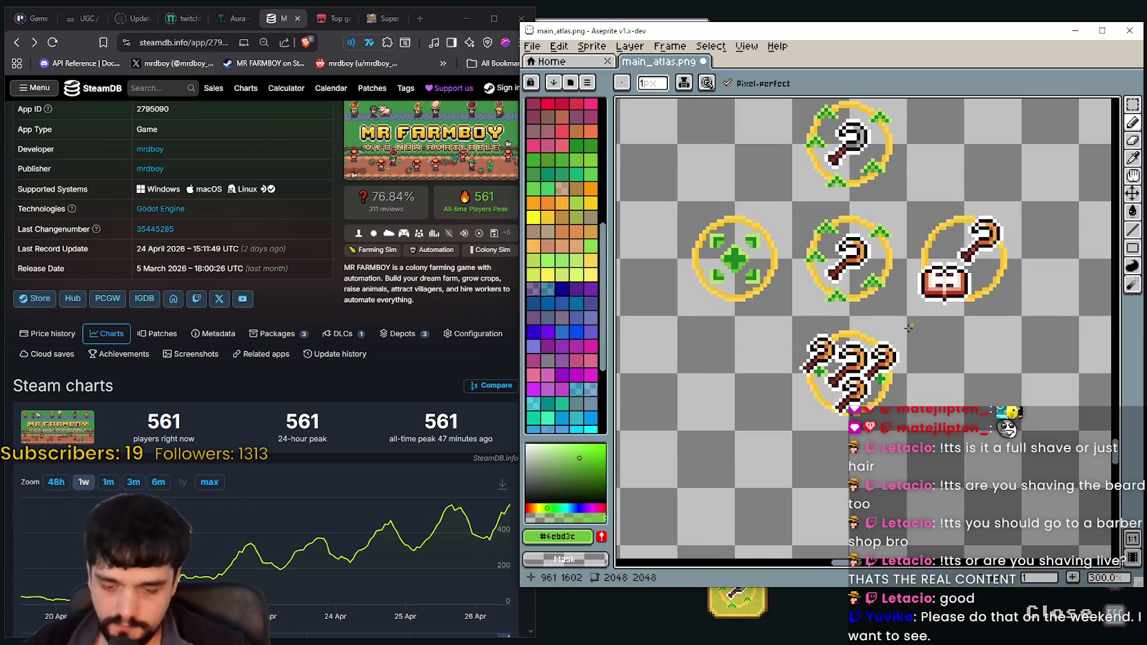
key(ctrl+s)
scroll(913, 313, down, 3)
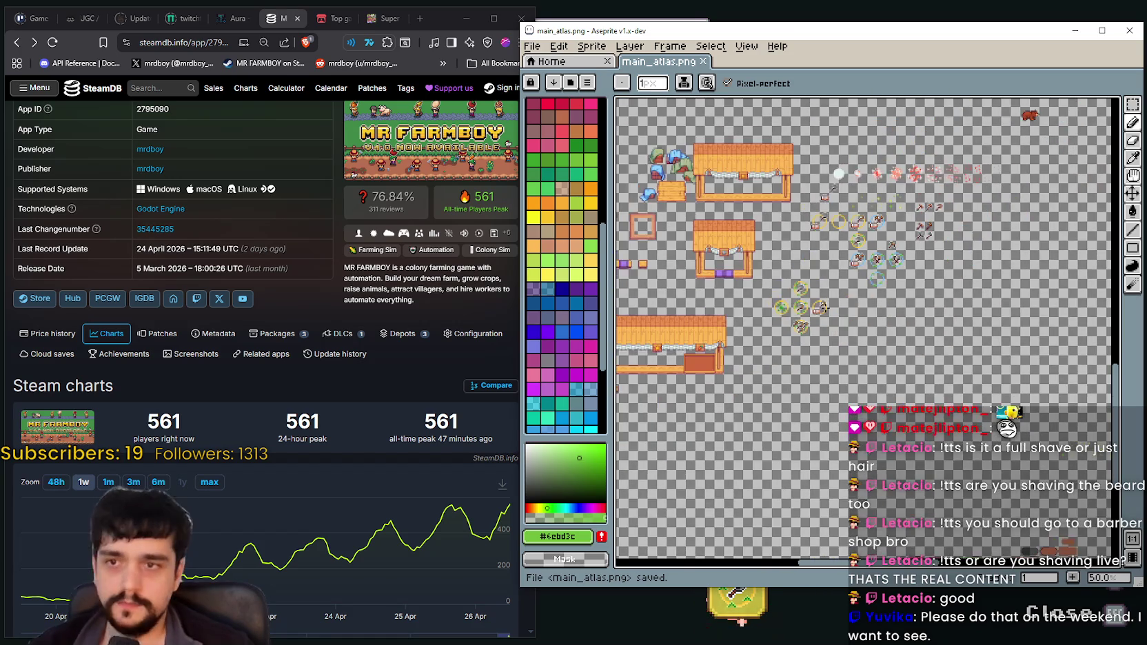
scroll(918, 289, up, 2)
scroll(753, 333, up, 2)
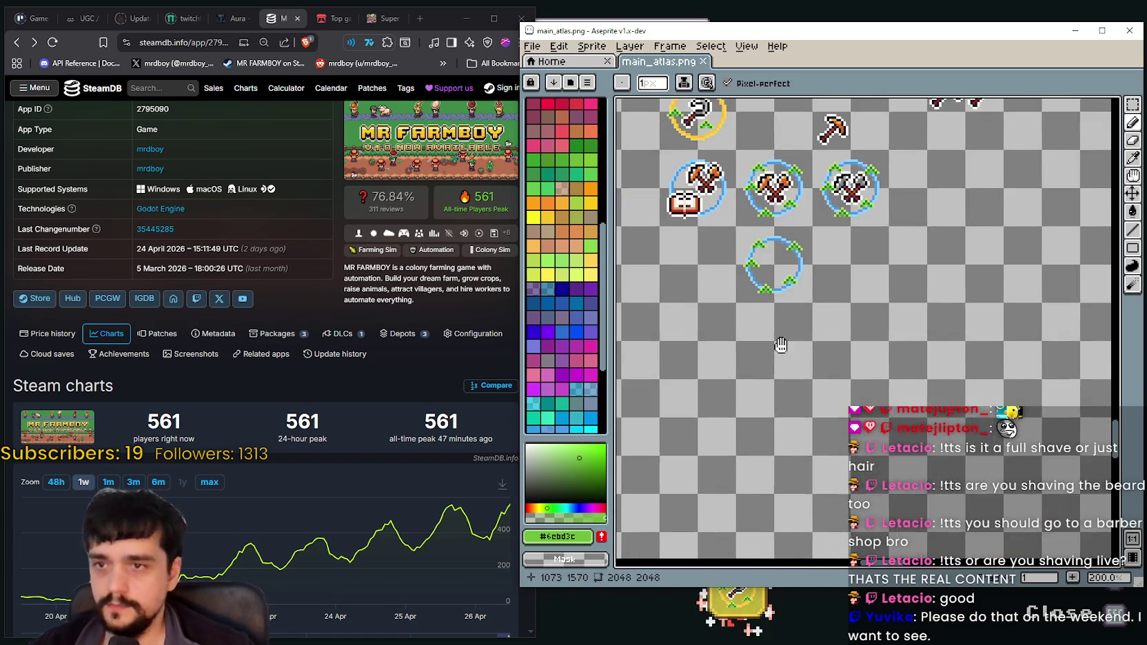
scroll(916, 350, down, 2)
Move the blue axe-and-book ring sprite and slide a blue axe ring beside it
drag(916, 351, 832, 337)
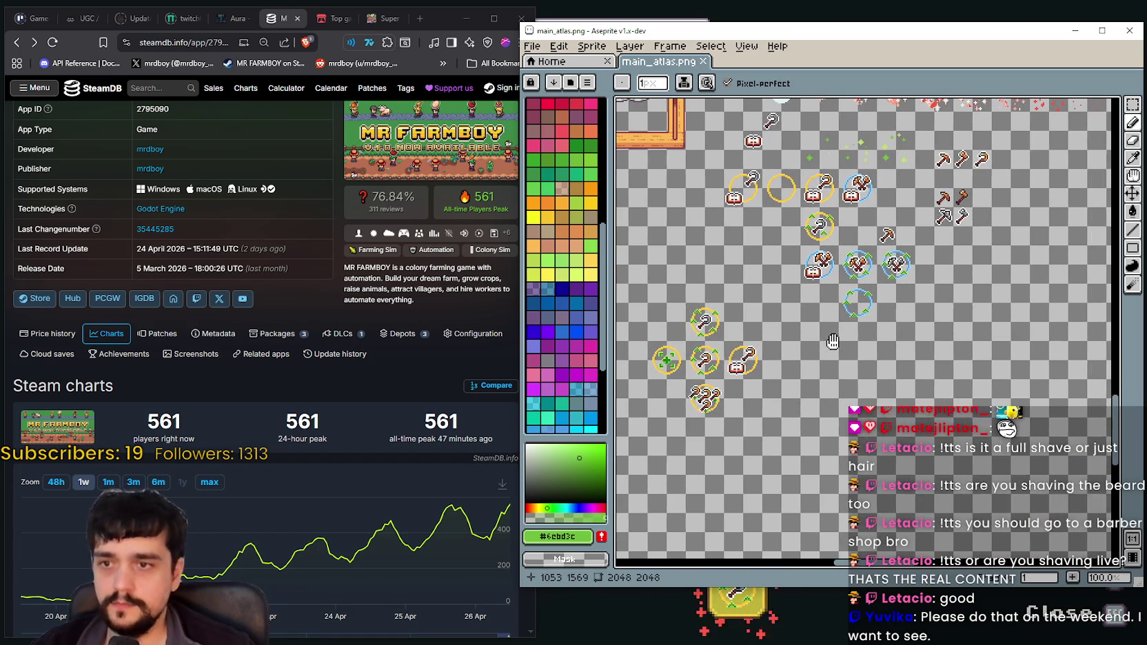
scroll(805, 257, up, 2)
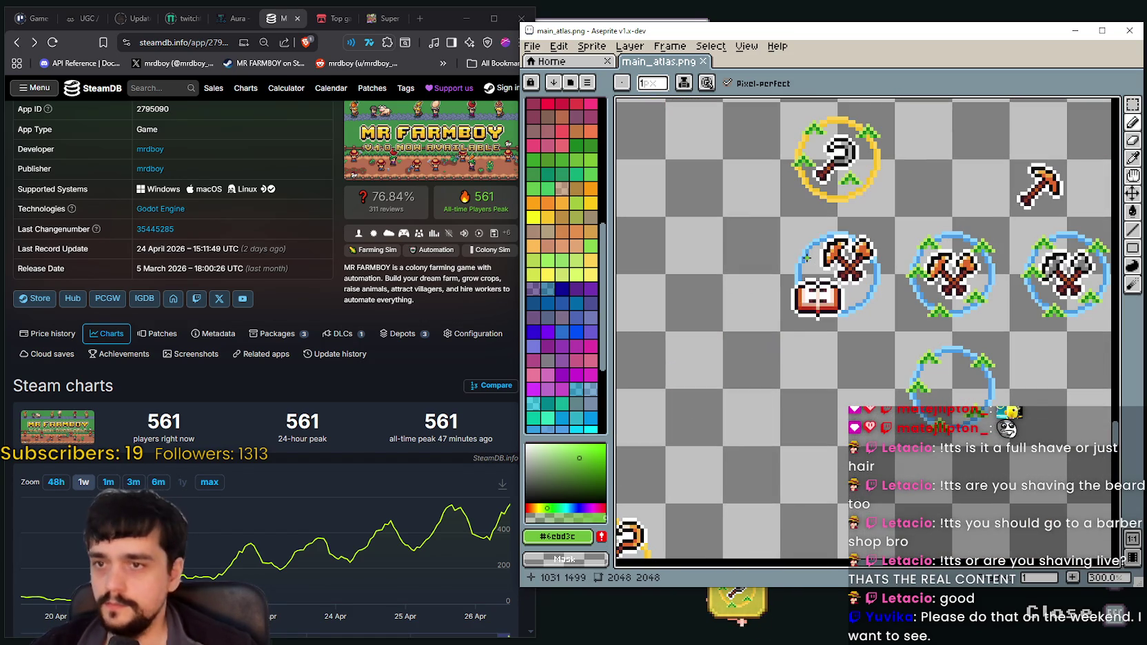
click(1132, 104)
drag(906, 354, 866, 290)
mouse_move(790, 253)
mouse_down()
mouse_move(829, 207)
mouse_move(891, 215)
mouse_move(875, 399)
mouse_up()
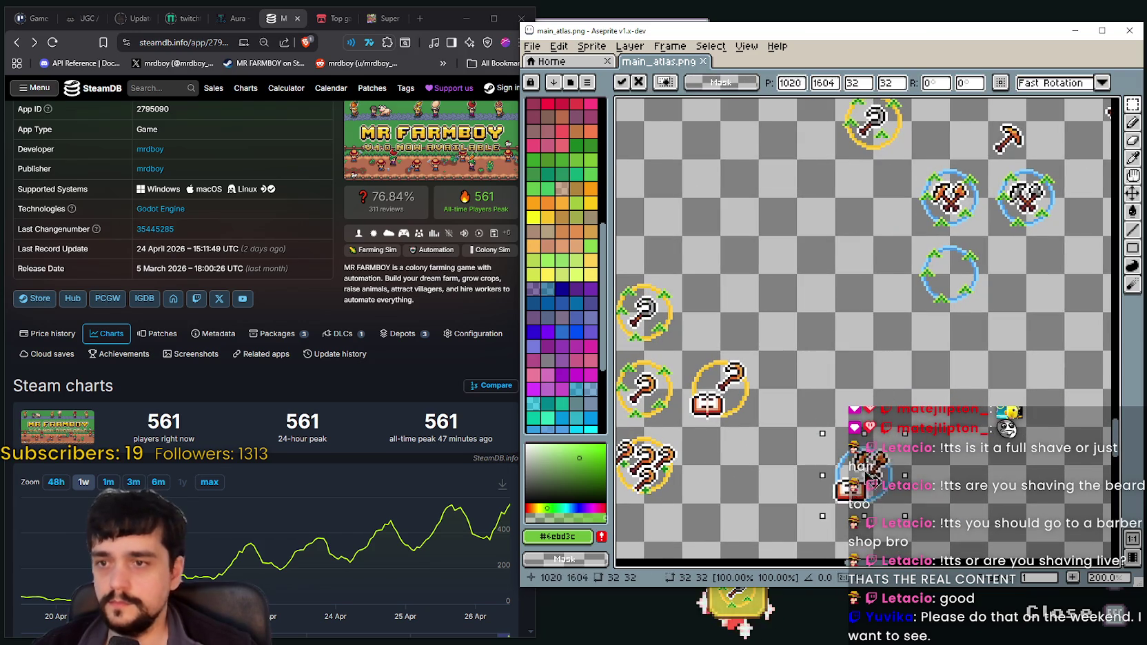
key(ctrl+d)
mouse_move(931, 188)
mouse_down()
mouse_move(838, 172)
mouse_move(897, 224)
mouse_move(879, 399)
mouse_move(865, 387)
mouse_move(992, 339)
mouse_up()
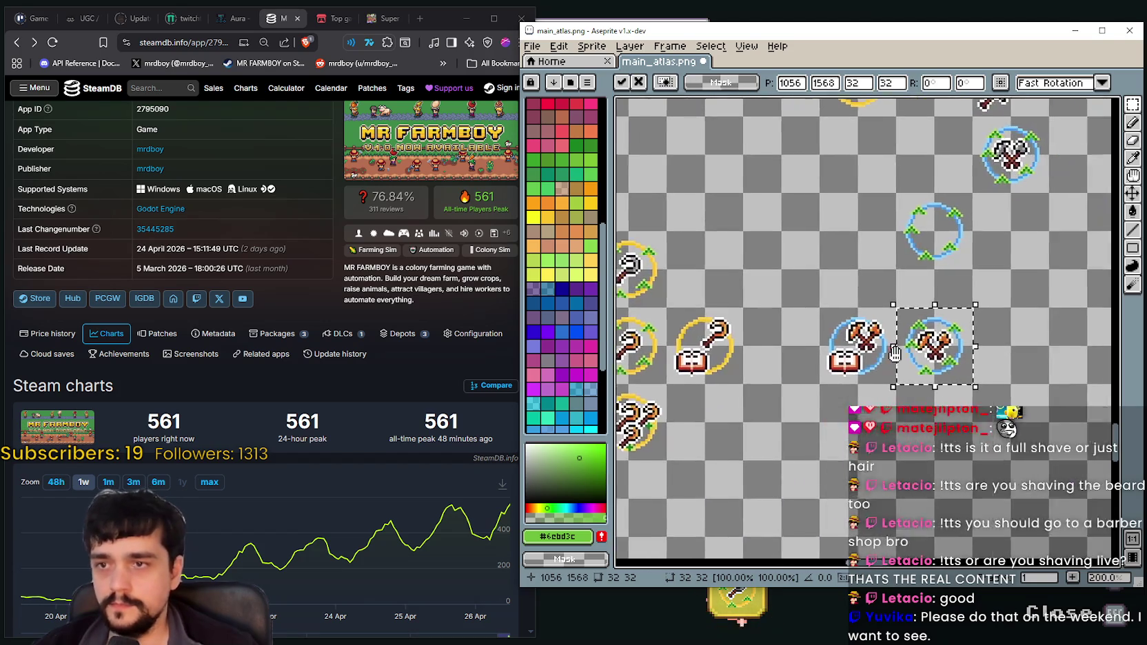
mouse_move(992, 339)
mouse_down()
mouse_move(795, 355)
mouse_move(877, 350)
mouse_up()
Shift the empty blue circle up-left and settle another blue axe ring into the row
drag(931, 233, 875, 261)
mouse_move(814, 220)
mouse_down()
mouse_move(885, 292)
mouse_move(794, 193)
mouse_move(724, 180)
mouse_up()
drag(889, 141, 965, 217)
drag(926, 180, 853, 287)
drag(750, 317, 790, 285)
scroll(790, 286, down, 1)
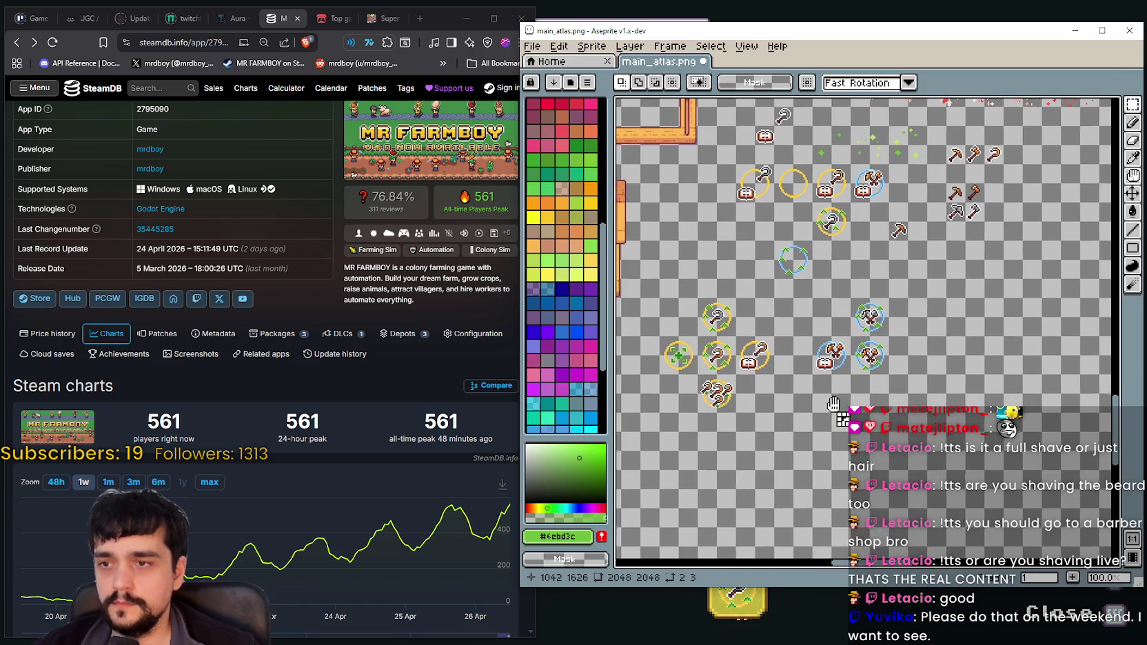
scroll(691, 370, up, 1)
scroll(691, 370, up, 1)
Paste a copy of the green plus ring and place it beside the blue axe rings
drag(703, 375, 665, 318)
scroll(665, 319, down, 1)
scroll(758, 324, right, 5)
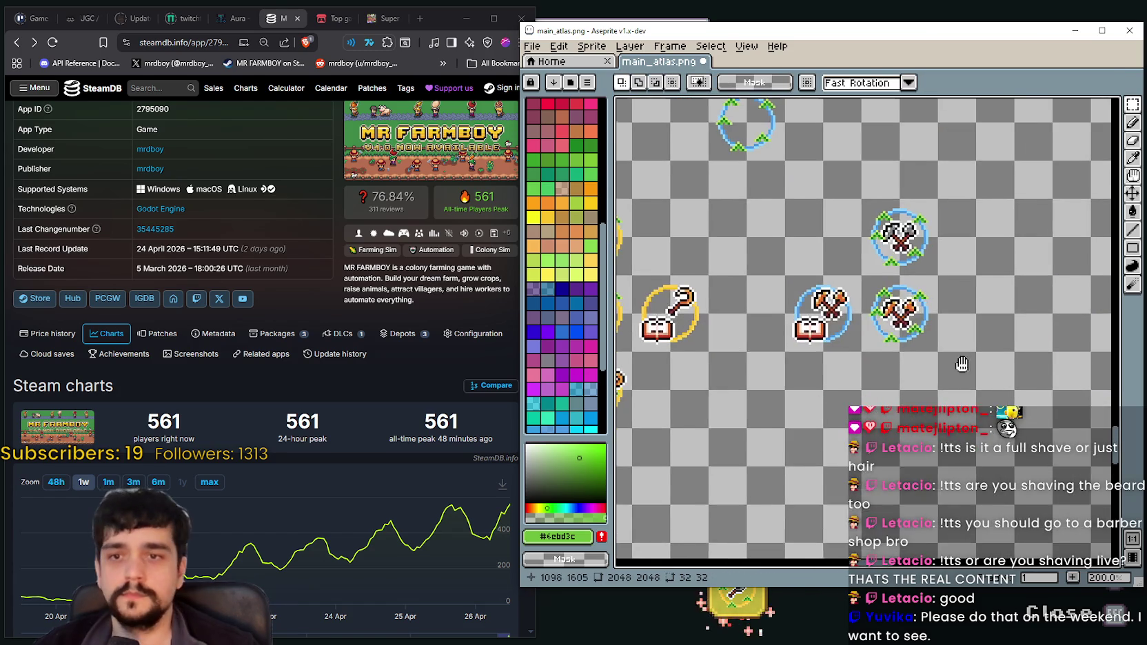
key(ctrl+v)
scroll(794, 293, up, 1)
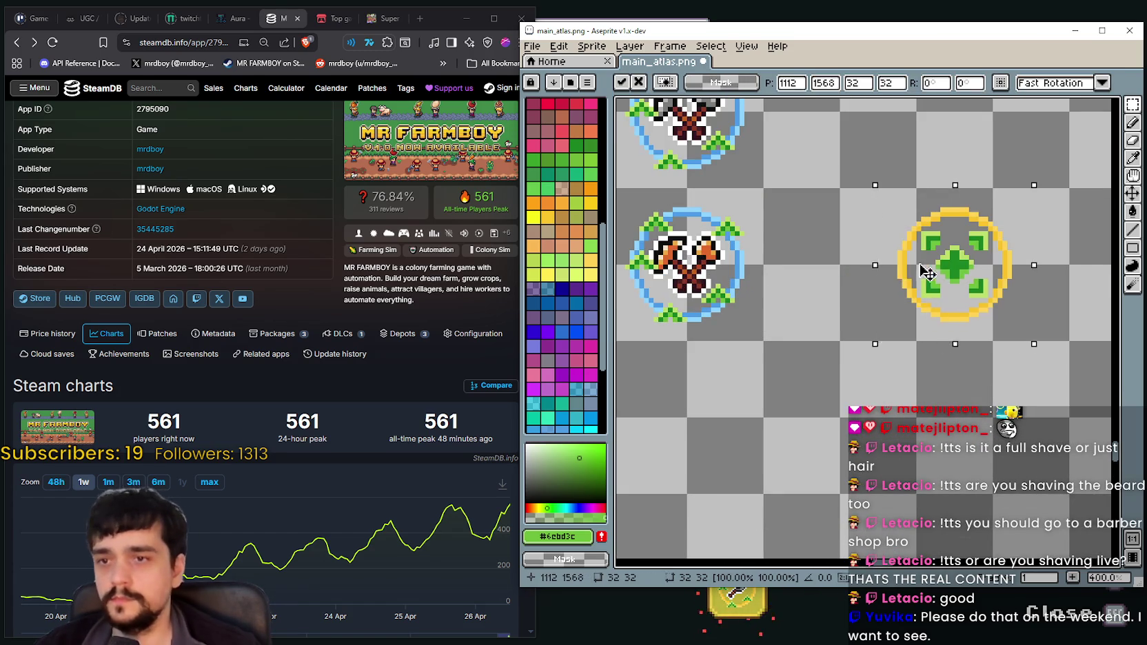
drag(934, 271, 809, 271)
scroll(810, 272, down, 1)
scroll(860, 201, up, 2)
scroll(859, 201, right, 2)
scroll(783, 284, down, 1)
key(i)
scroll(758, 303, up, 2)
Pick the light blue and fill a light-blue edge around the copied ring, with Contiguous off
scroll(750, 315, up, 1)
alt+click(750, 317)
click(1132, 265)
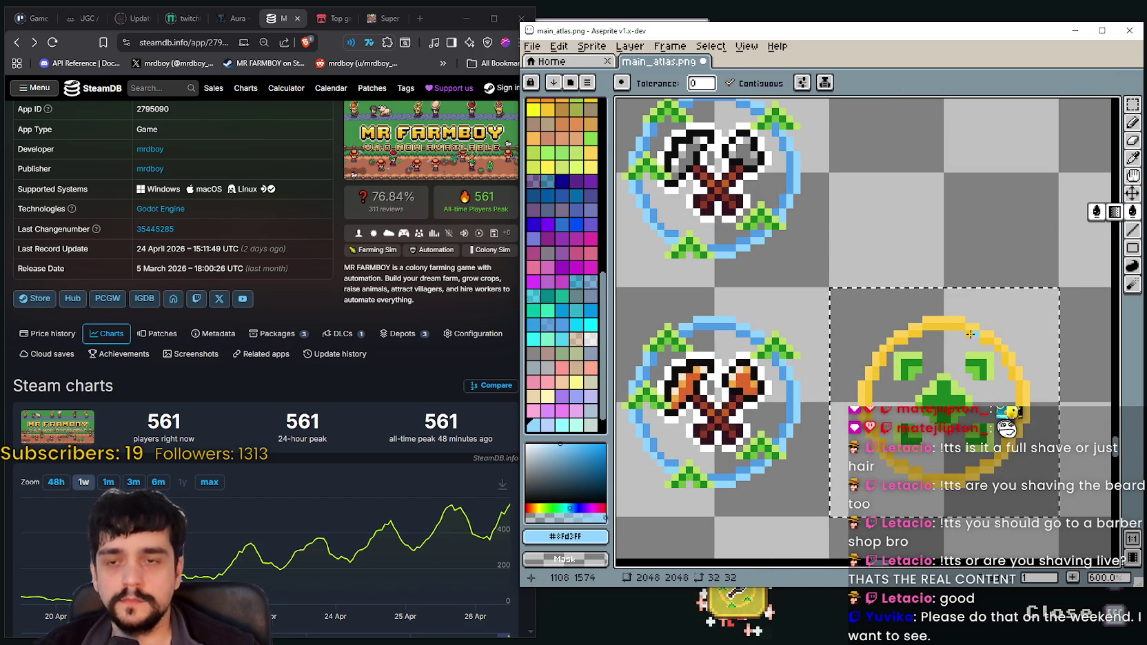
scroll(865, 312, up, 1)
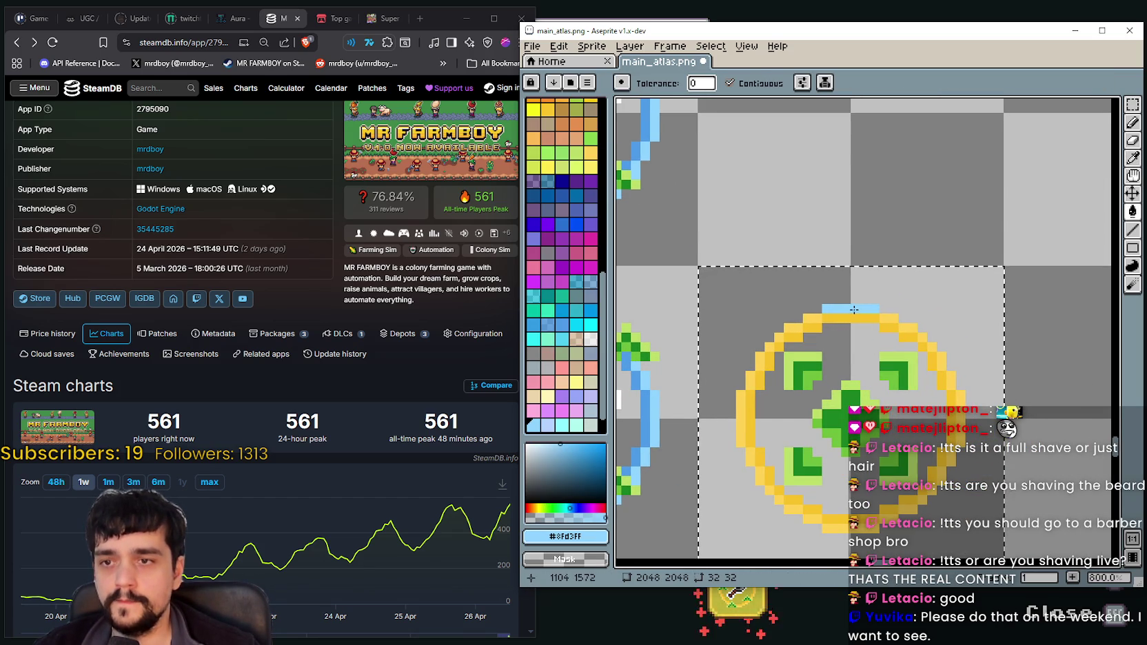
key(ctrl+z)
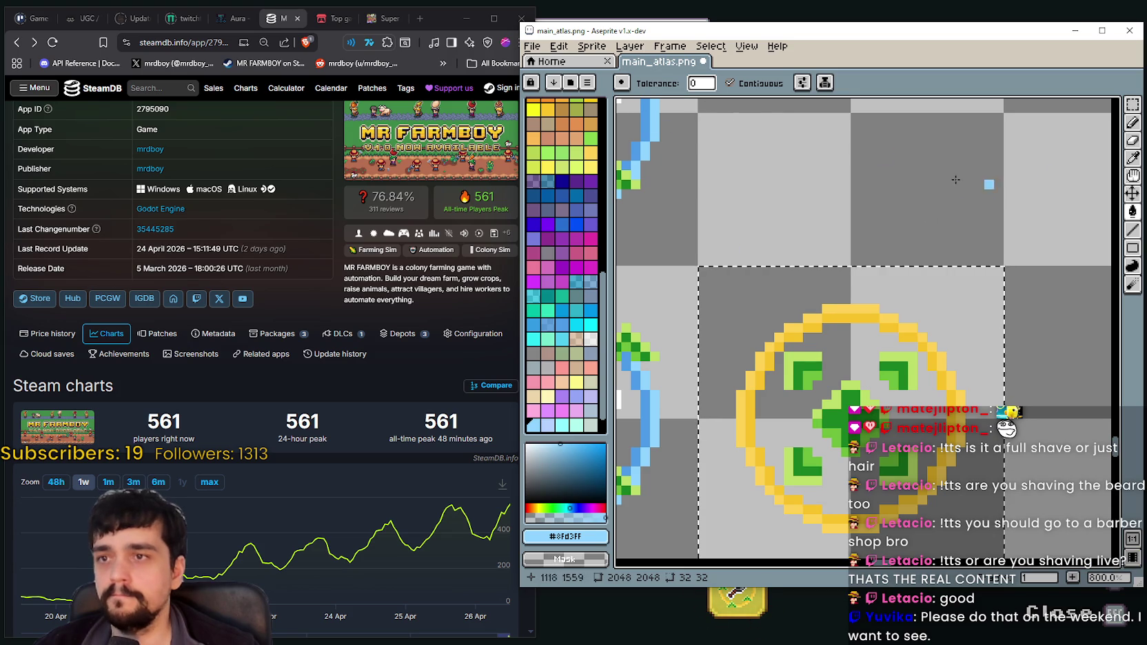
click(730, 83)
click(873, 305)
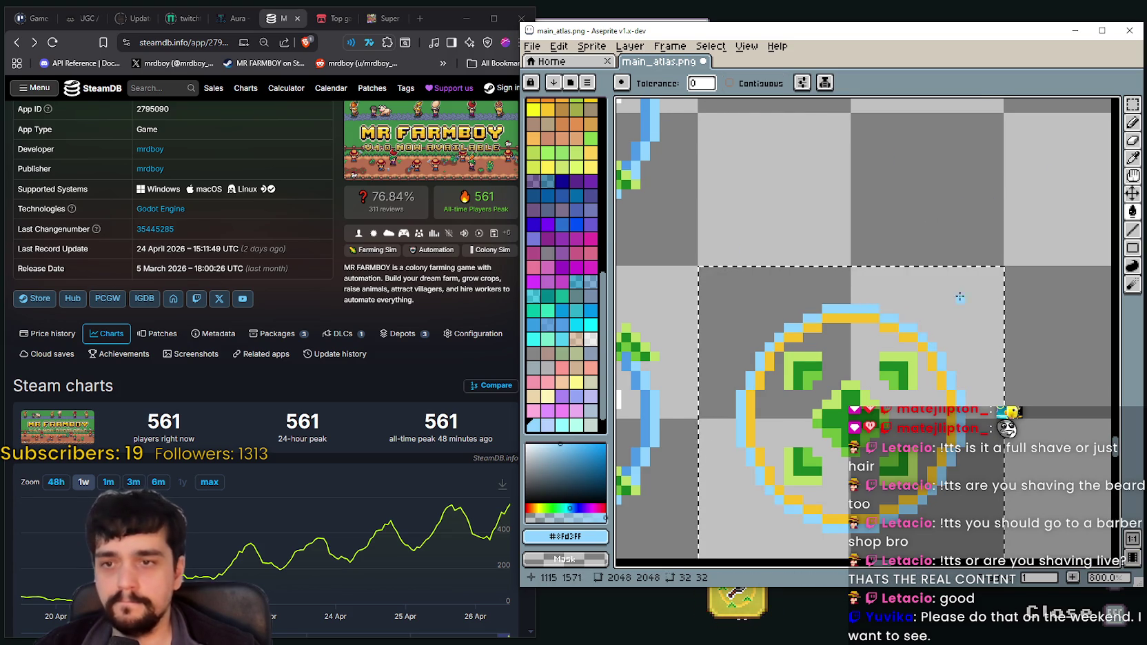
scroll(930, 304, down, 1)
Recolour the copied ring's yellow with the axe rings' darker blue, then clear the selection
key(i)
scroll(724, 320, up, 1)
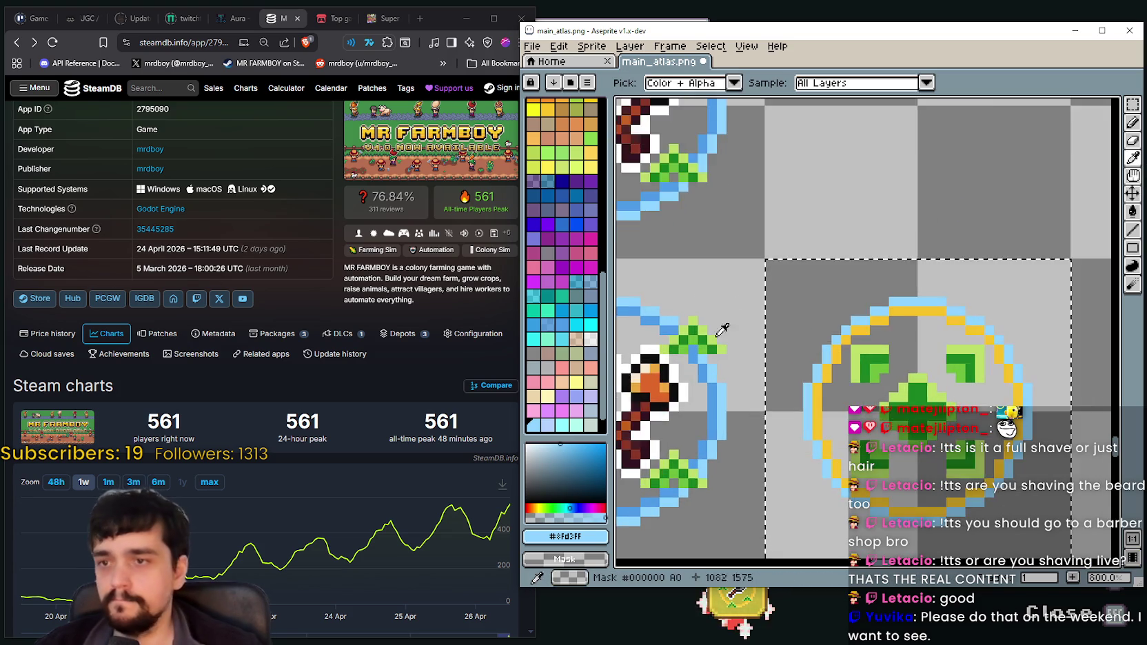
scroll(725, 320, up, 2)
click(710, 386)
scroll(819, 358, down, 4)
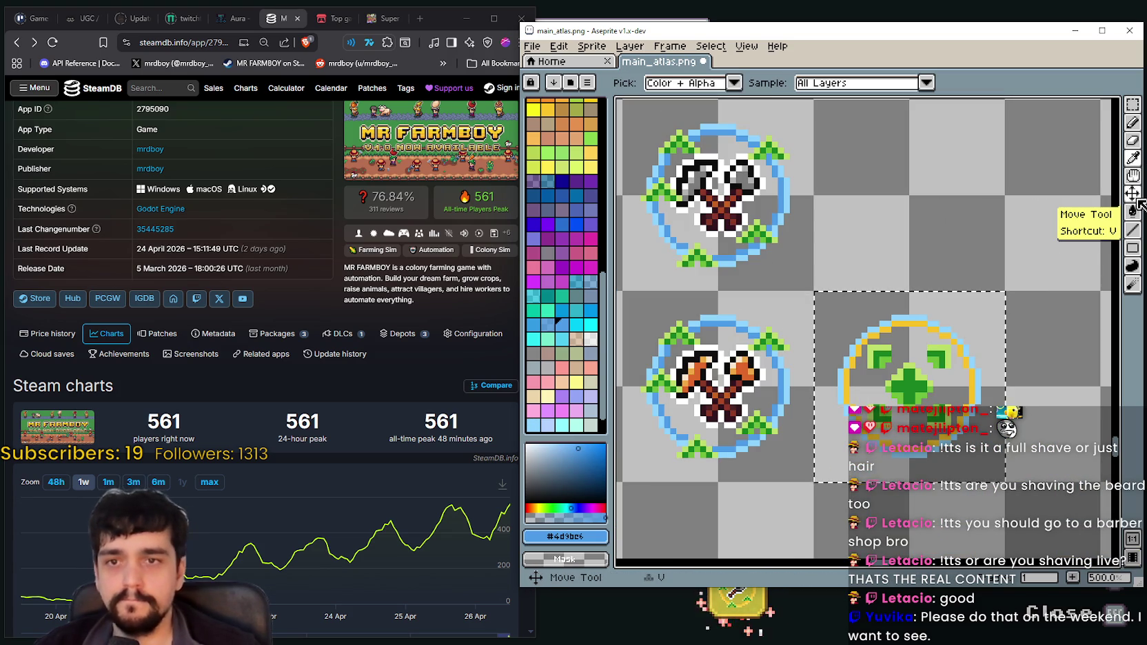
click(1132, 212)
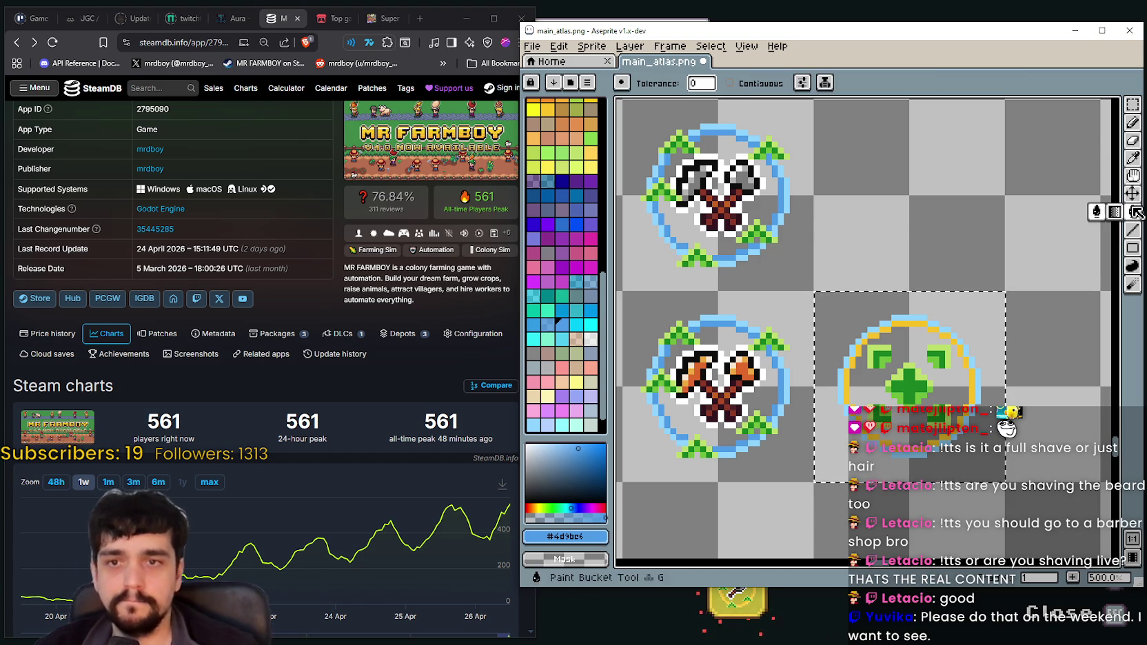
click(884, 337)
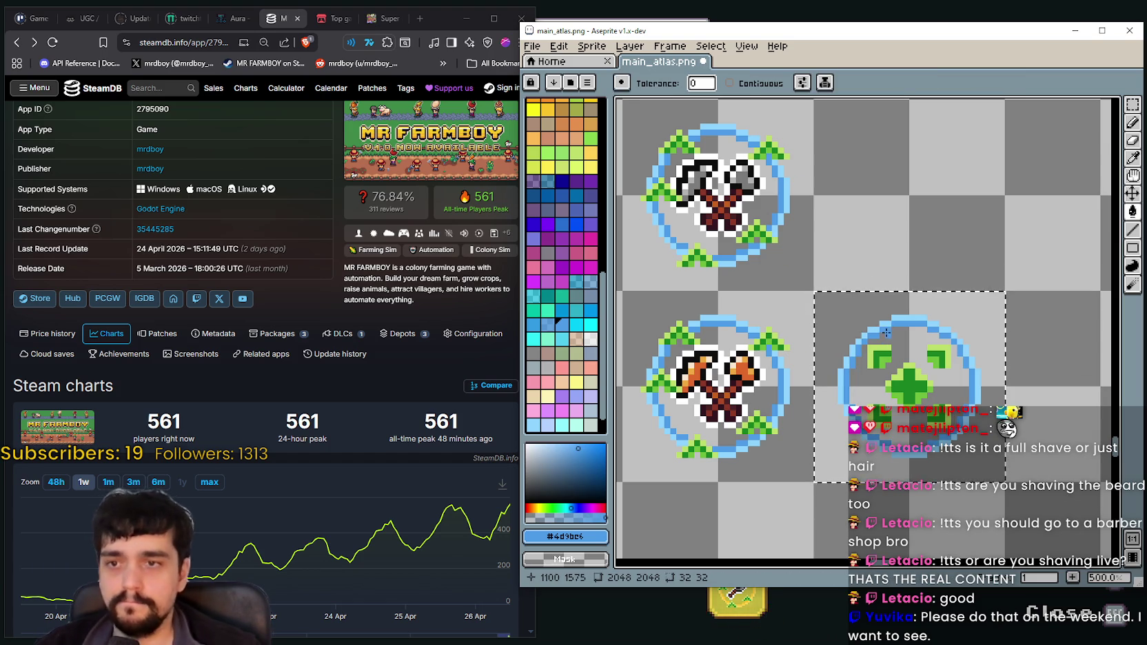
scroll(885, 337, down, 2)
key(ctrl+d)
Save main_atlas.png and switch to the running MR FARMBOY game
scroll(761, 439, down, 2)
key(ctrl+s)
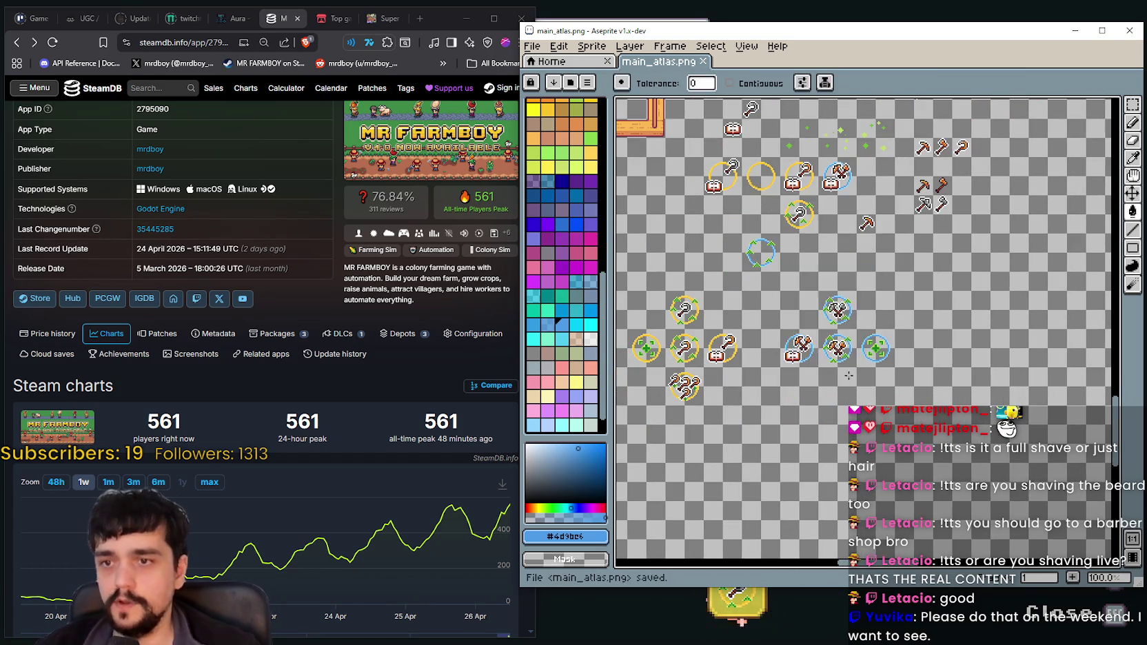
scroll(734, 510, up, 2)
scroll(872, 435, down, 1)
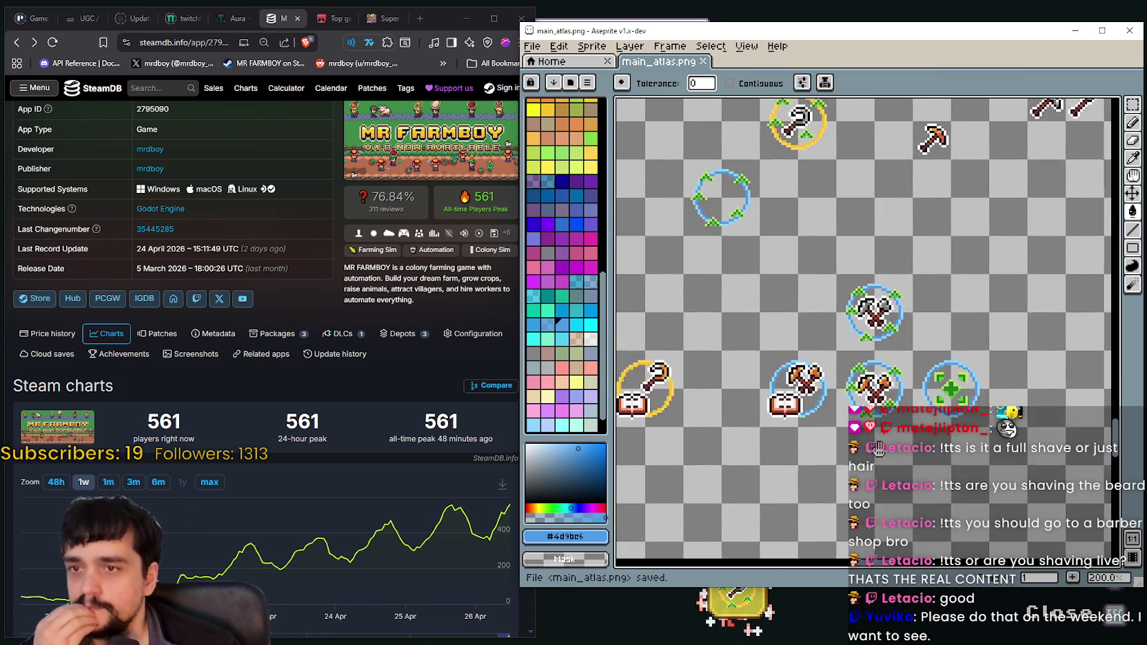
scroll(873, 435, down, 1)
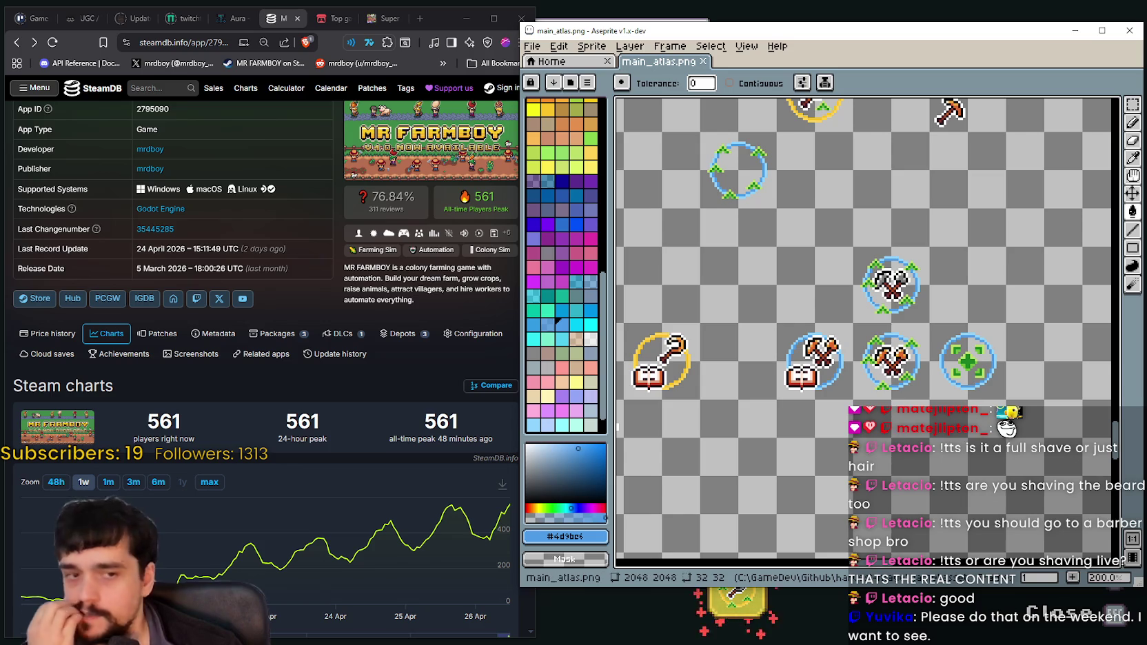
key(alt+Tab)
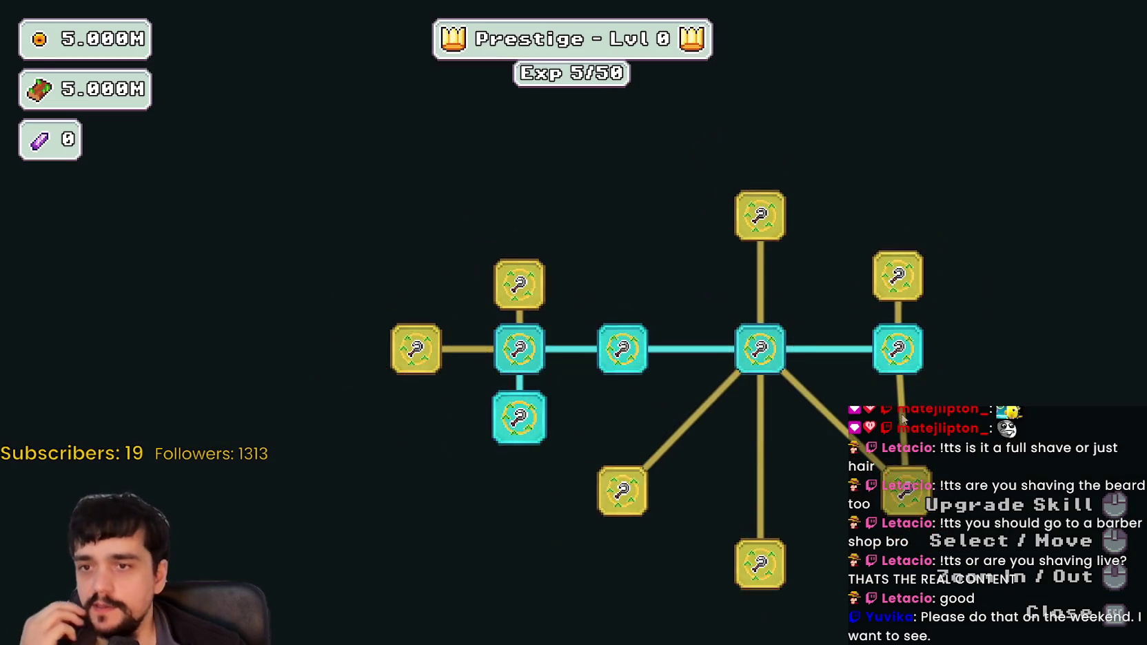
Upgrade the Resource Domain Damage skill node, then cycle back through Aseprite to the SteamDB page
click(589, 248)
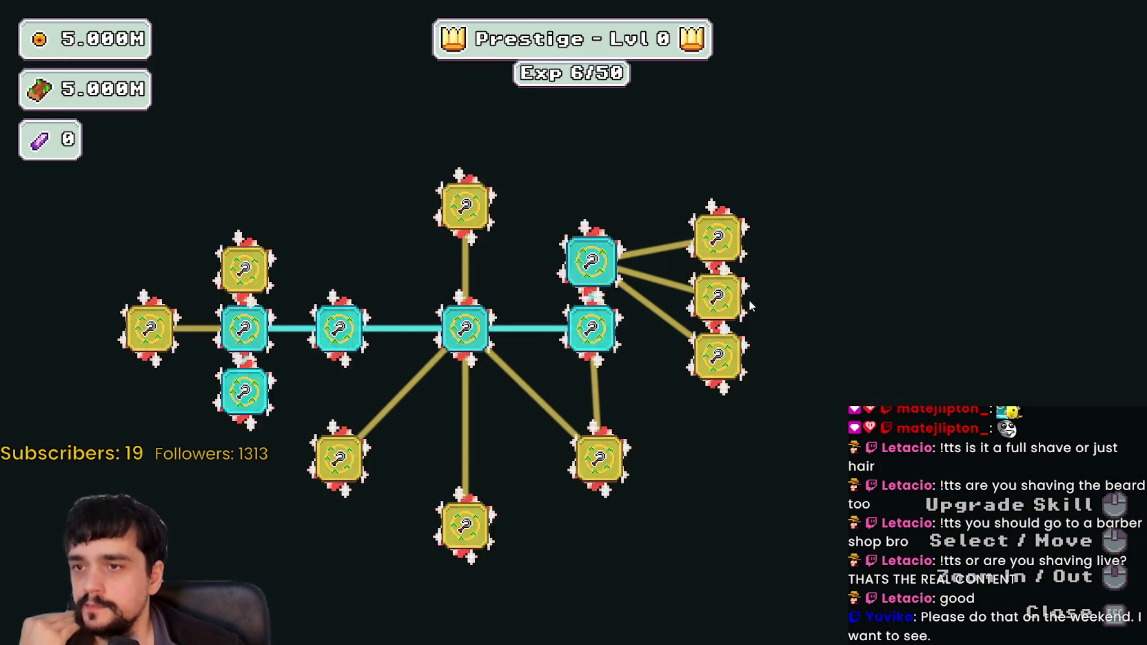
mouse_move(717, 296)
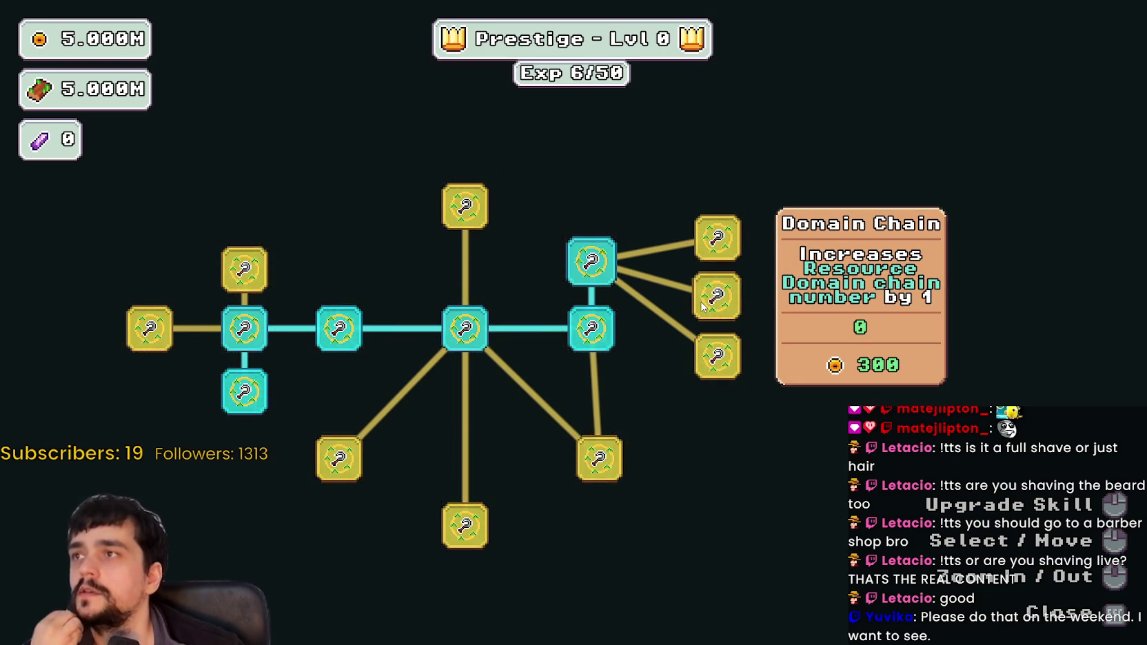
key(alt+Tab)
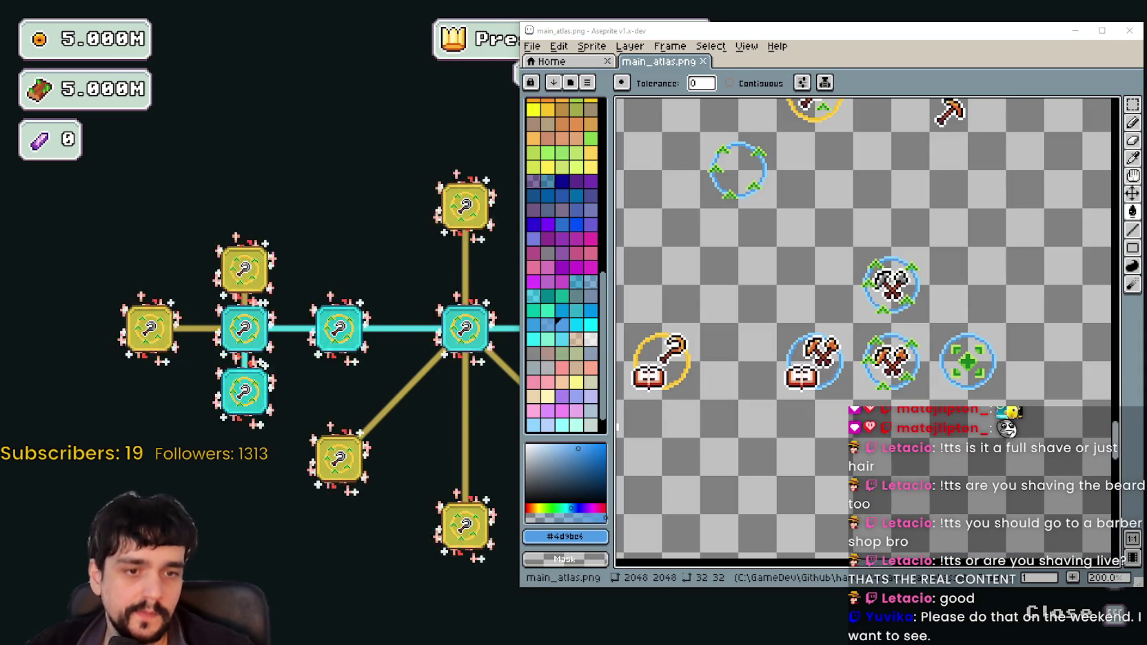
key(alt+Tab)
Raise the Aseprite atlas, scroll its canvas, and refresh the SteamDB player count page
click(779, 377)
scroll(779, 377, down, 1)
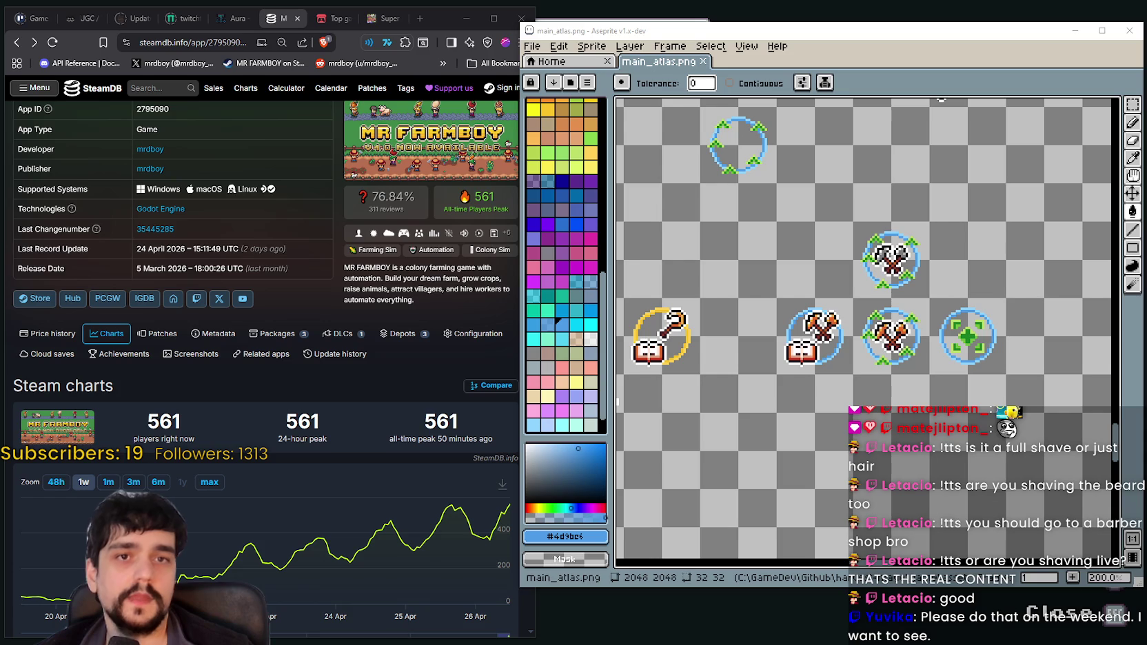
click(52, 43)
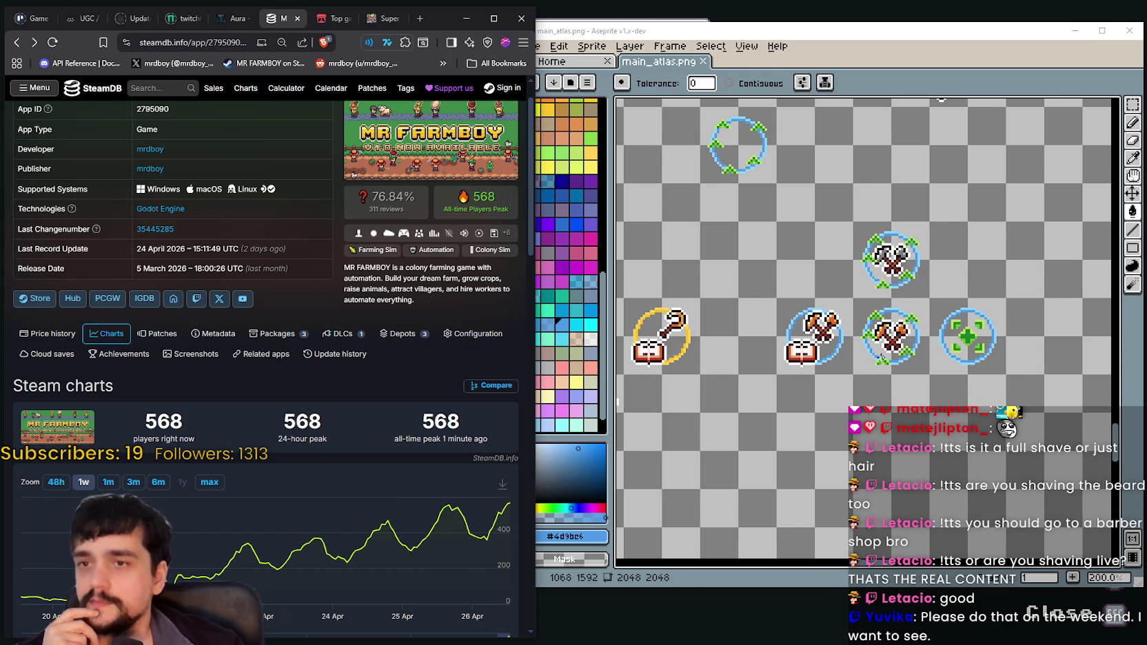
Scroll the Aseprite canvas to adjust the zoom on the atlas
scroll(874, 356, up, 1)
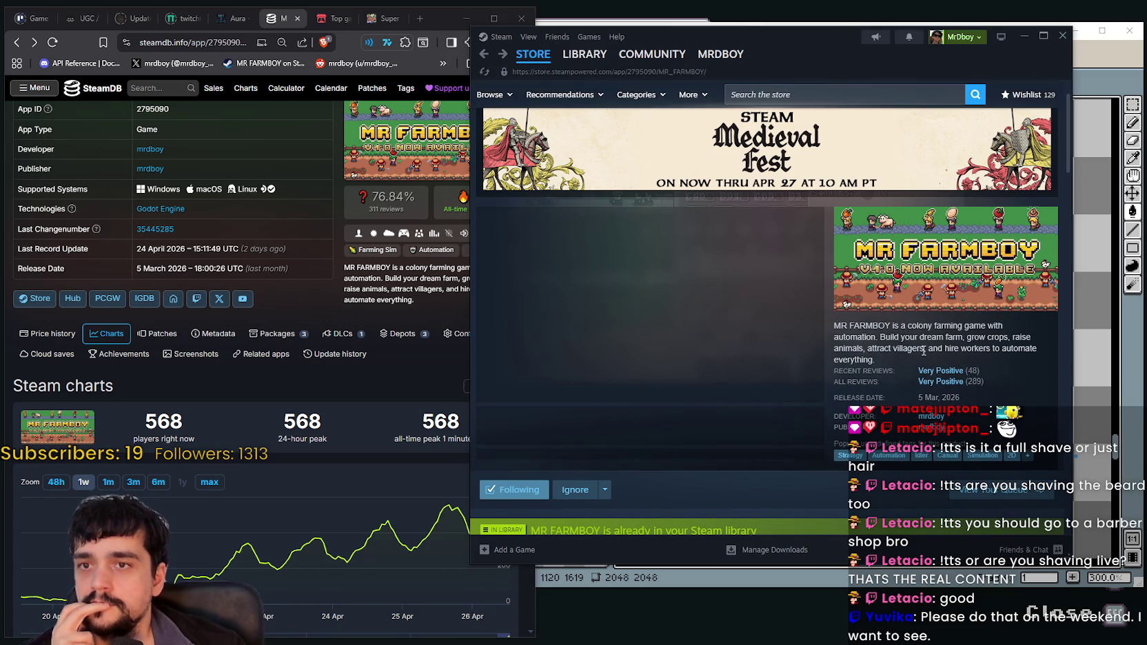
Close the Steam store window and pan the atlas to frame the blue-ringed icons
click(1023, 38)
drag(842, 397, 801, 367)
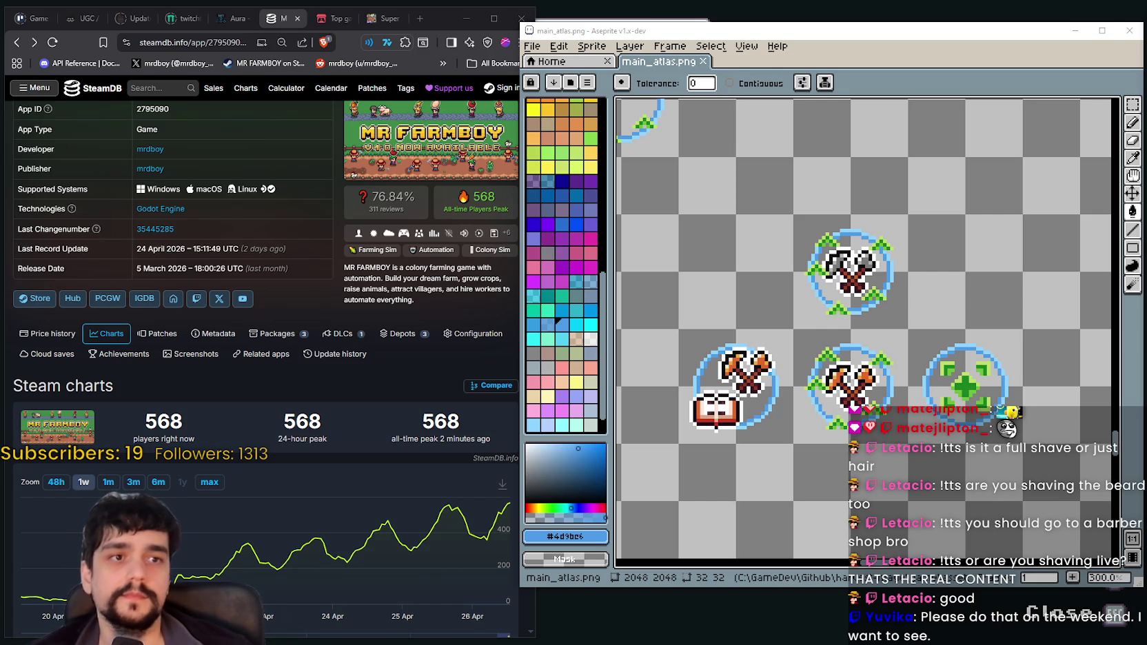
mouse_move(821, 366)
mouse_down()
mouse_move(859, 342)
mouse_move(900, 361)
mouse_up()
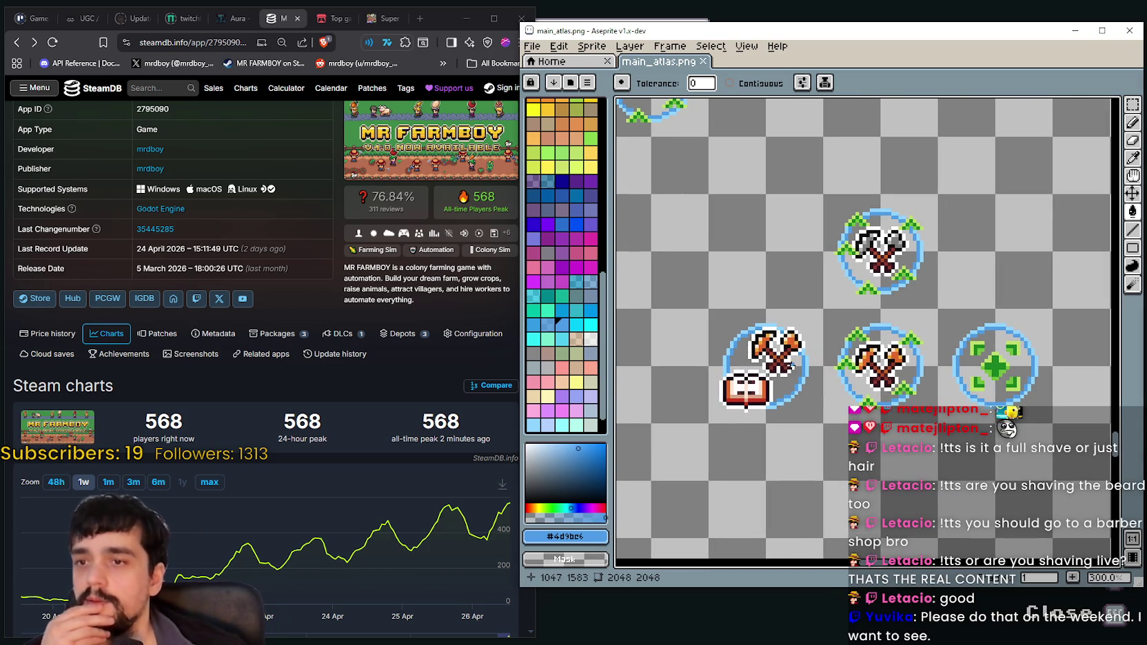
scroll(959, 344, down, 2)
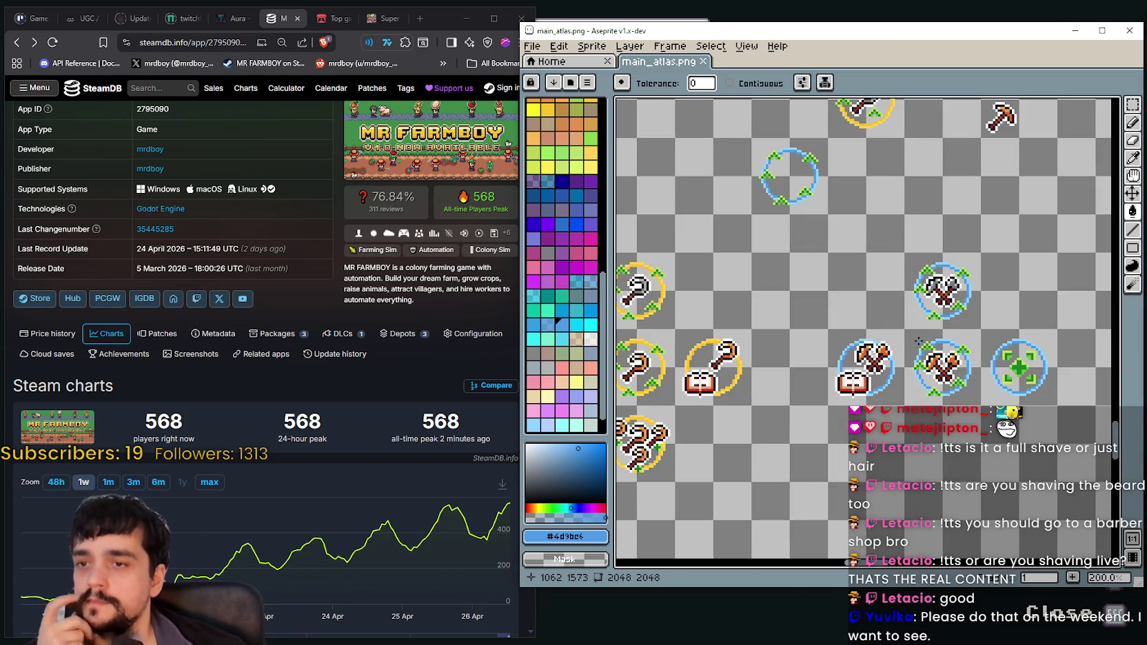
drag(907, 341, 1020, 296)
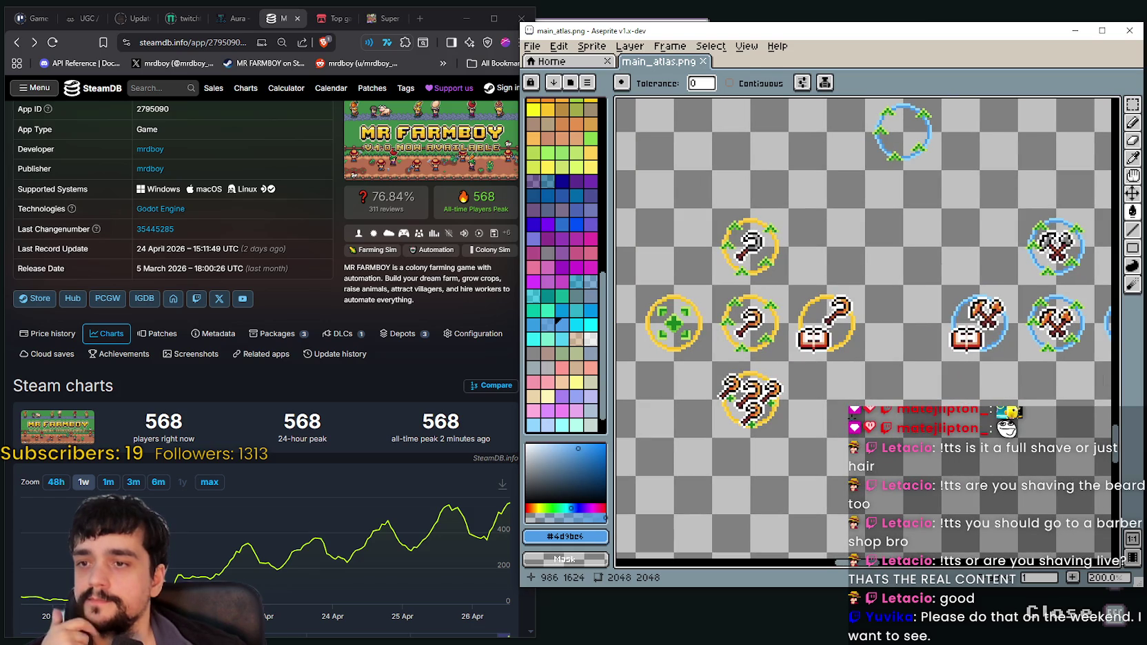
drag(924, 330, 739, 288)
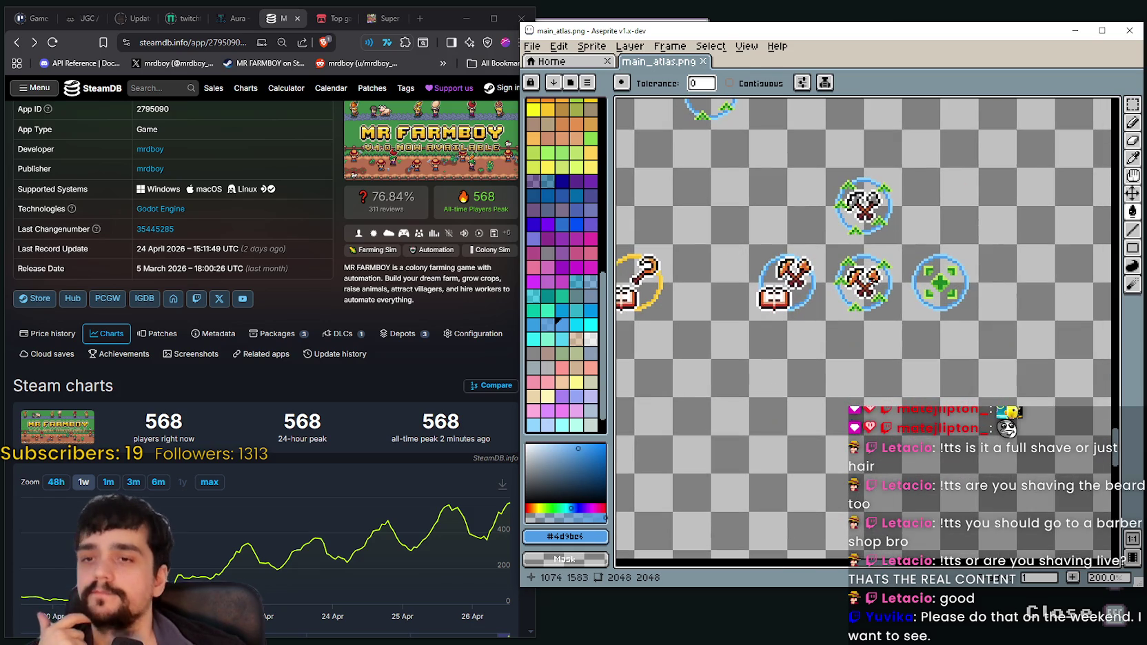
mouse_move(842, 170)
mouse_down()
mouse_move(758, 245)
mouse_move(765, 338)
mouse_up()
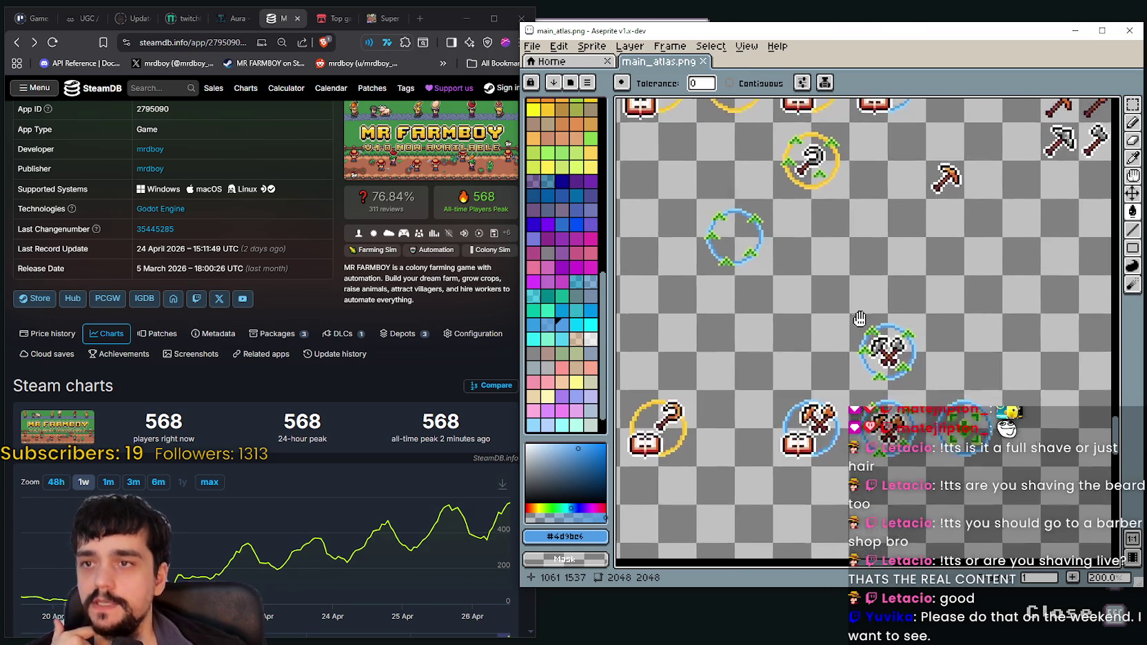
mouse_move(841, 244)
mouse_down()
mouse_move(846, 334)
mouse_move(863, 275)
mouse_move(875, 289)
mouse_move(894, 270)
mouse_up()
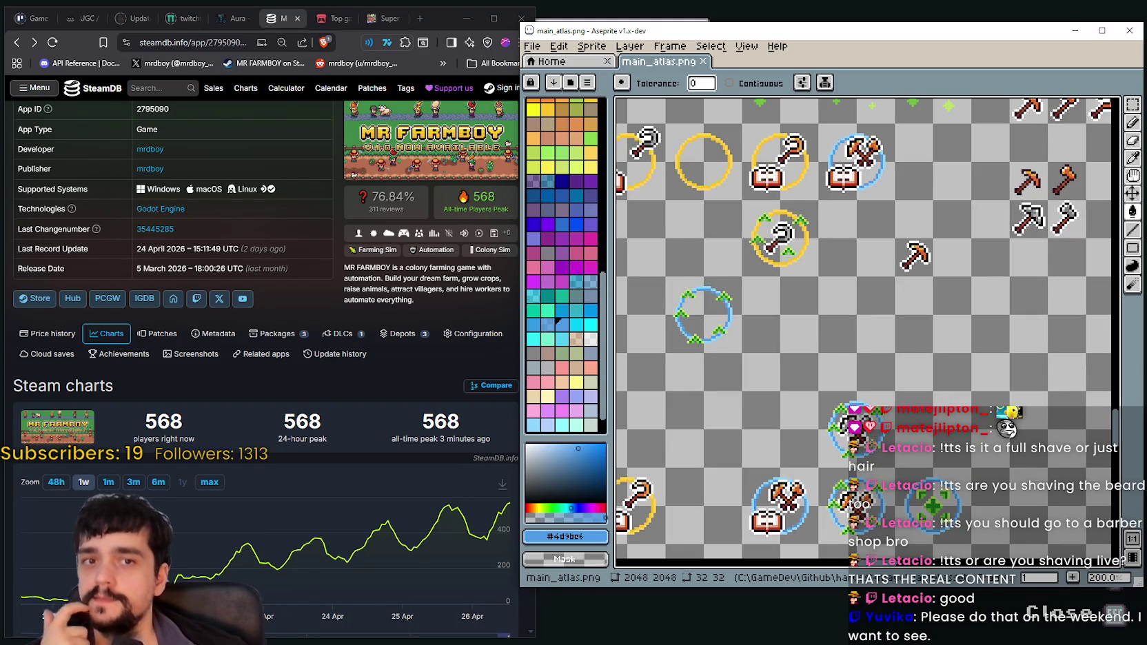
drag(864, 350, 786, 342)
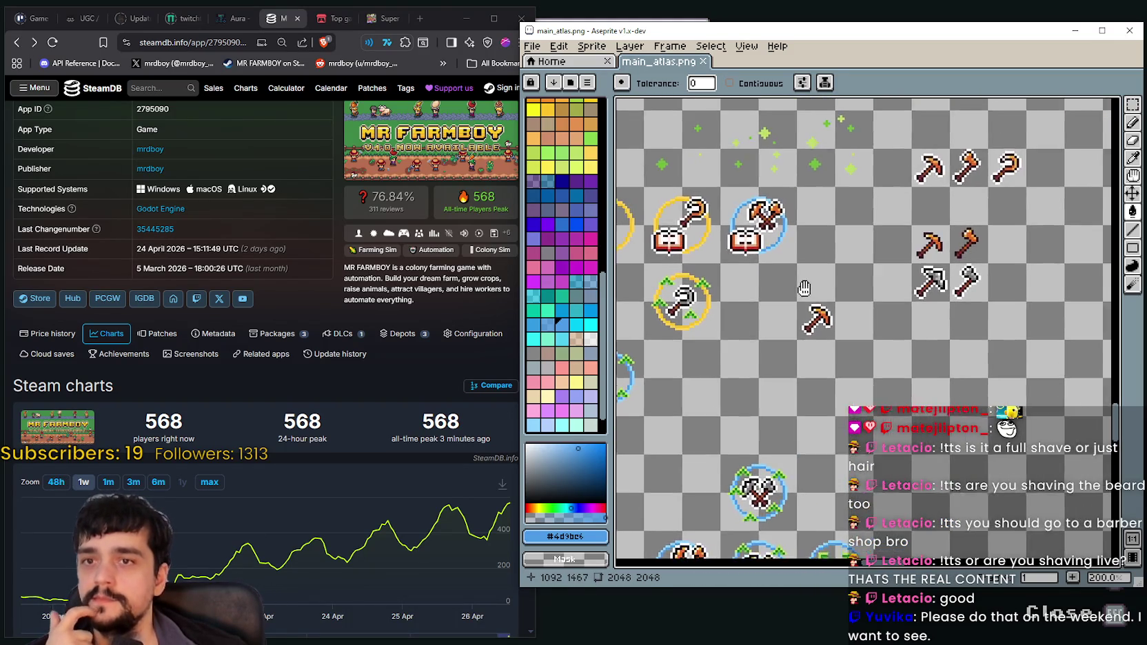
scroll(786, 341, down, 5)
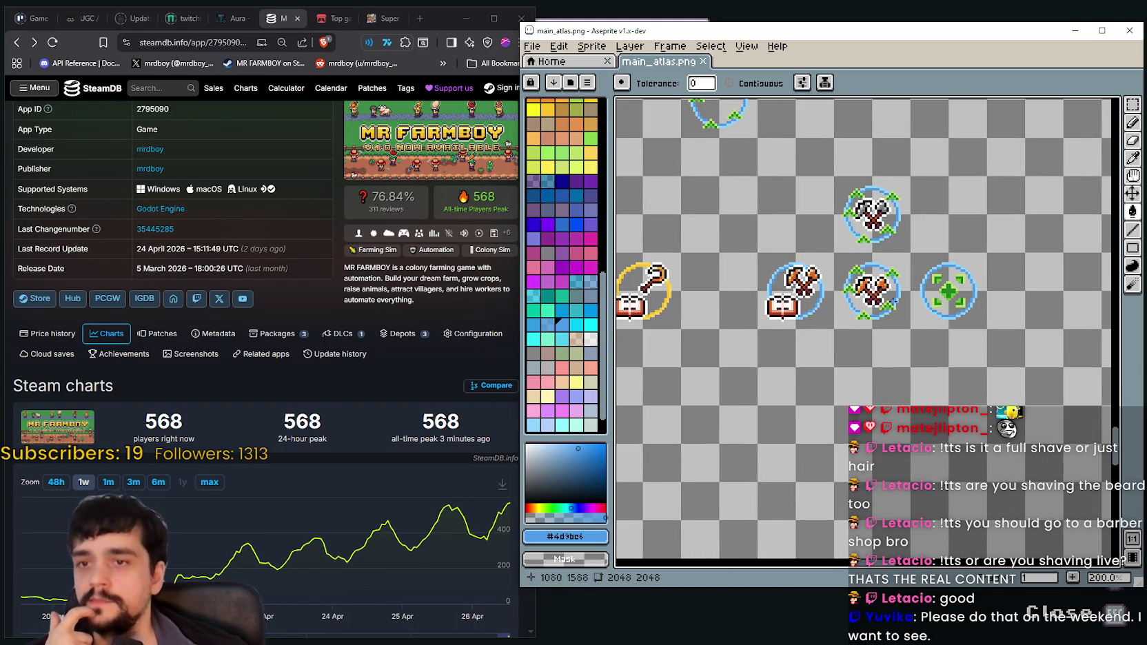
scroll(896, 309, left, 3)
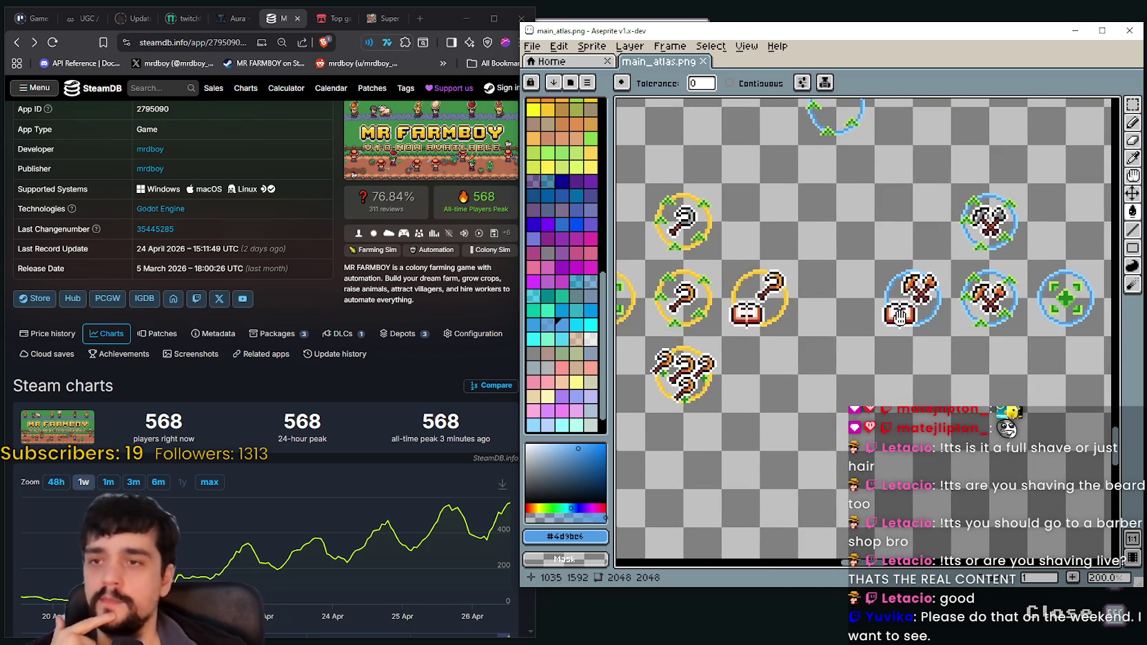
mouse_move(899, 316)
mouse_down()
mouse_move(815, 295)
mouse_move(966, 296)
mouse_up()
mouse_move(1007, 176)
mouse_down()
mouse_move(784, 326)
mouse_move(753, 482)
mouse_up()
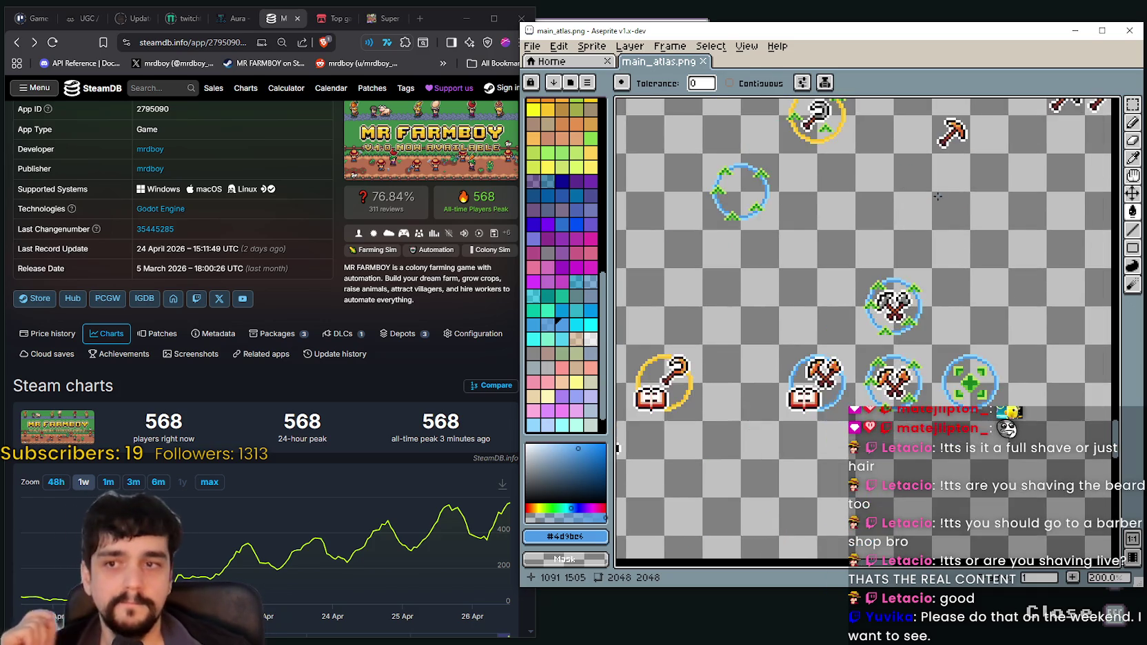
drag(860, 291, 817, 334)
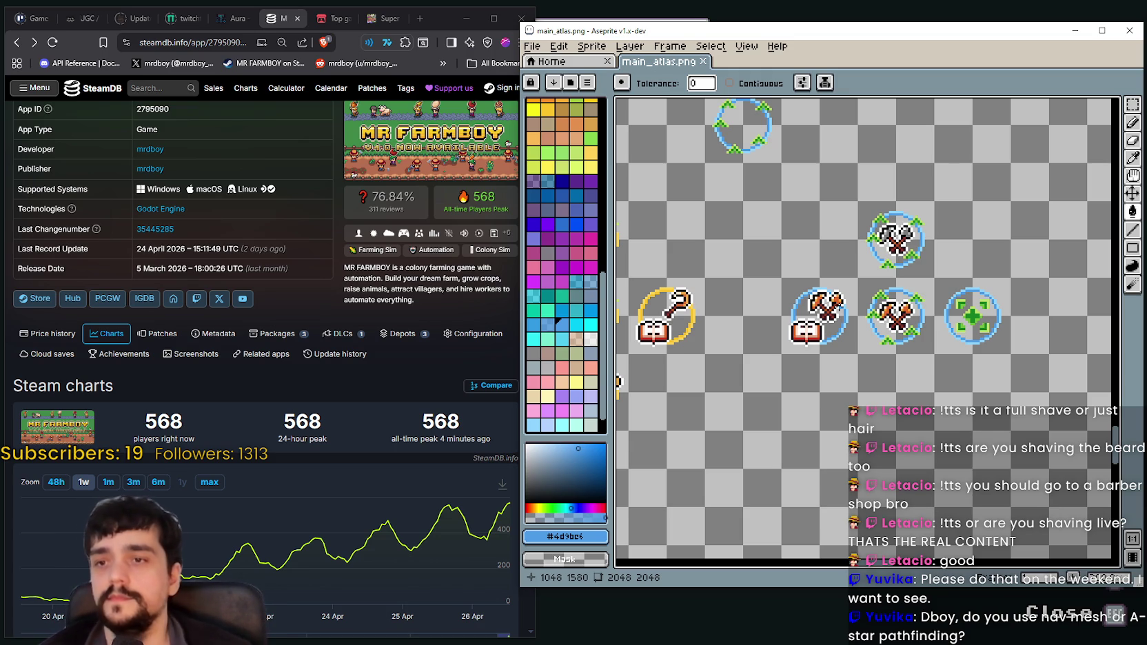
scroll(830, 342, up, 1)
scroll(830, 343, down, 3)
scroll(793, 317, up, 1)
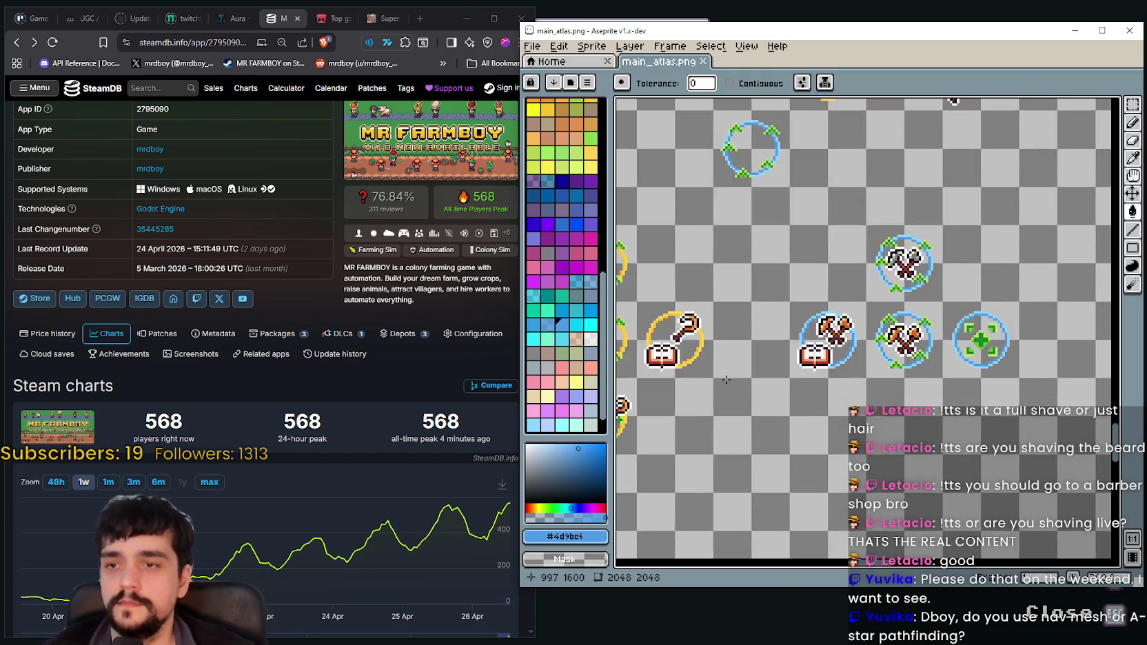
scroll(779, 307, up, 1)
scroll(765, 297, up, 1)
scroll(765, 296, down, 1)
scroll(769, 286, down, 1)
scroll(913, 365, up, 2)
scroll(913, 364, down, 2)
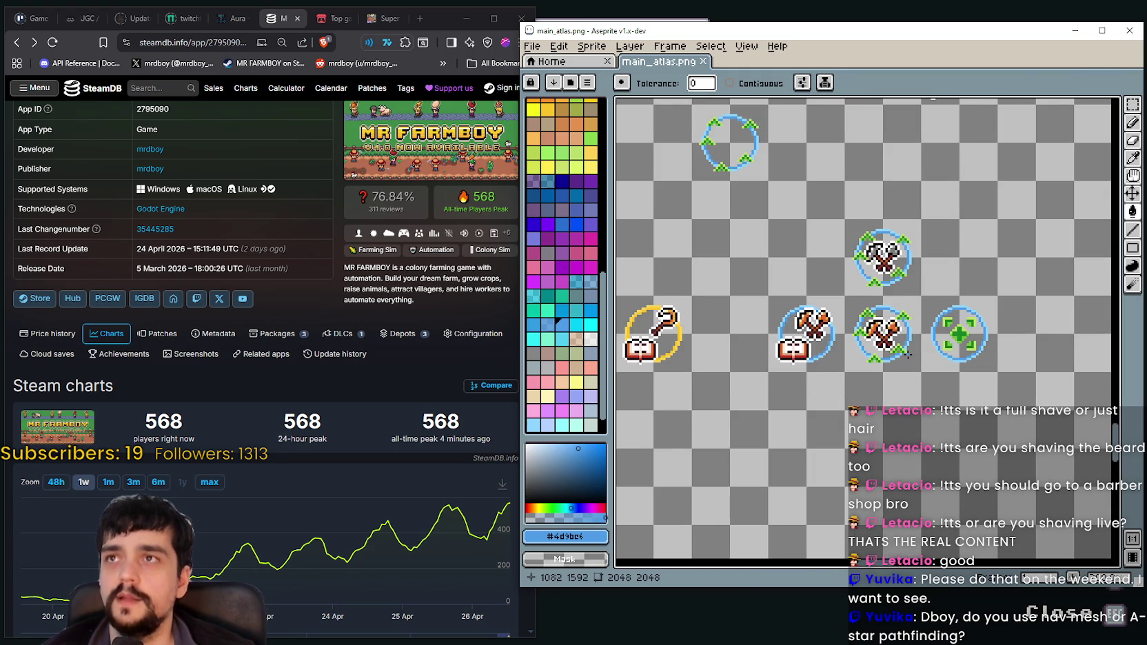
scroll(909, 354, up, 1)
scroll(827, 339, down, 1)
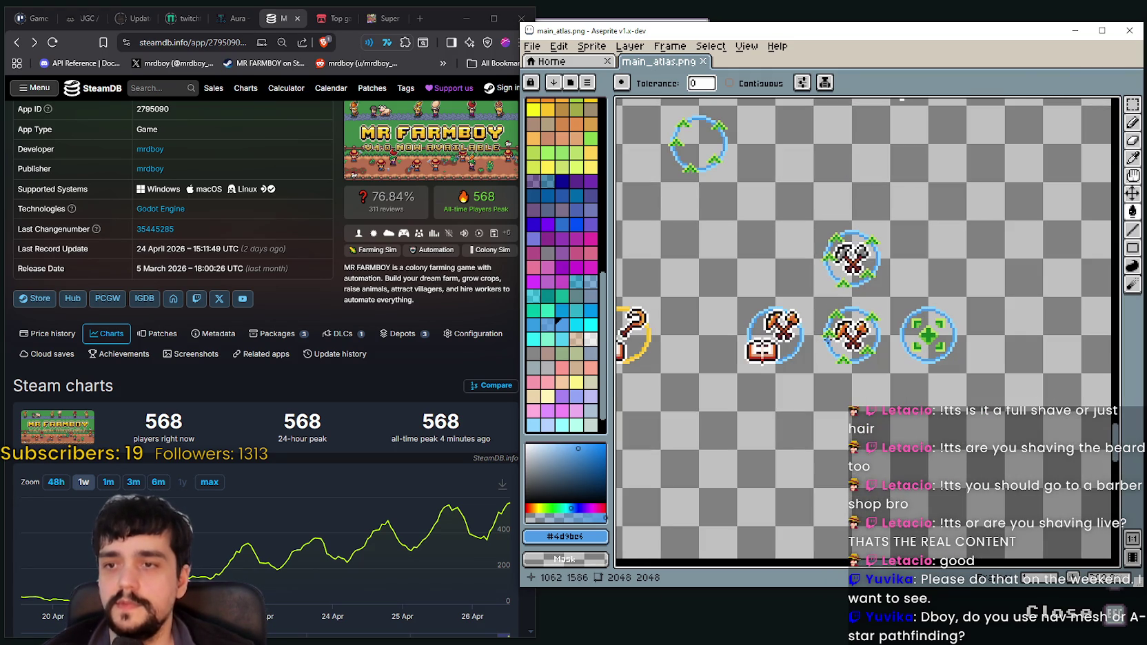
scroll(885, 346, up, 1)
scroll(896, 347, down, 2)
scroll(910, 347, up, 2)
scroll(922, 348, up, 1)
scroll(922, 349, down, 1)
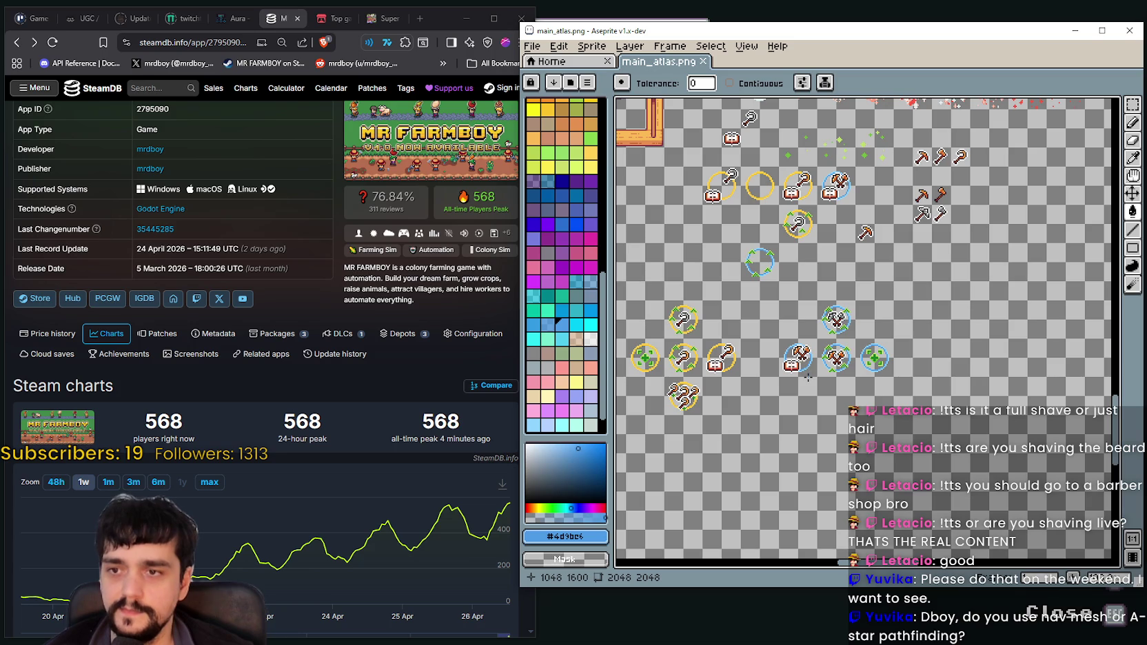
scroll(807, 377, up, 1)
scroll(807, 377, down, 1)
scroll(807, 377, up, 1)
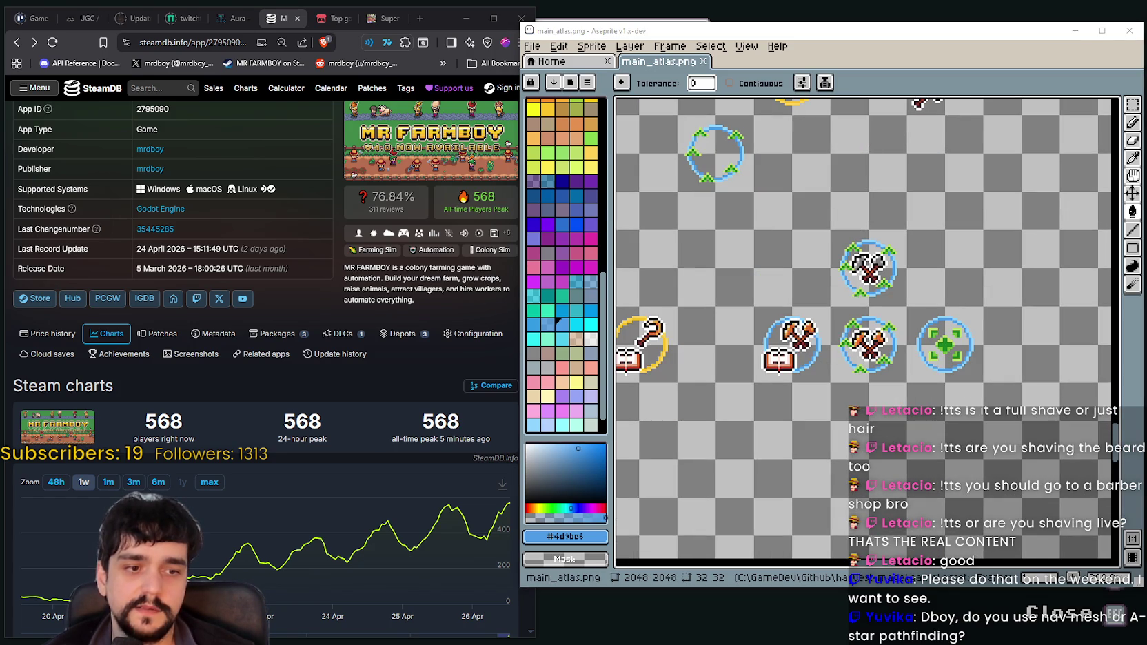
key(alt+Tab)
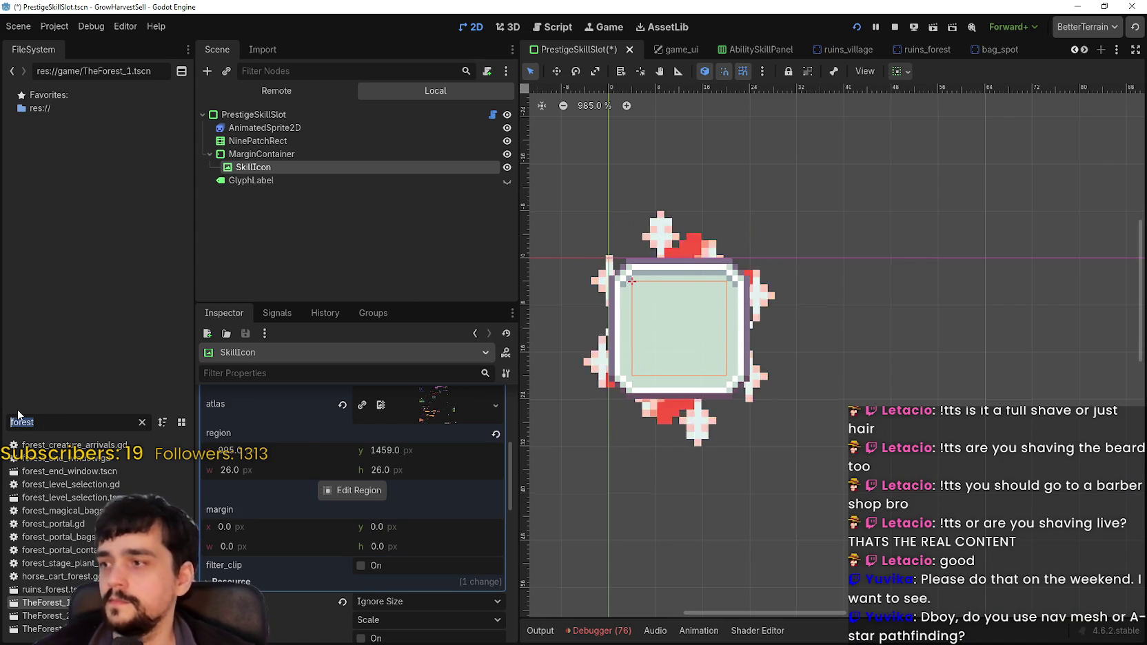
Filter files for 'villa', open TheVillage_2.tscn, and show the NPC_NAVIGATION tiles
double_click(46, 426)
key(BackSpace)
text(villa)
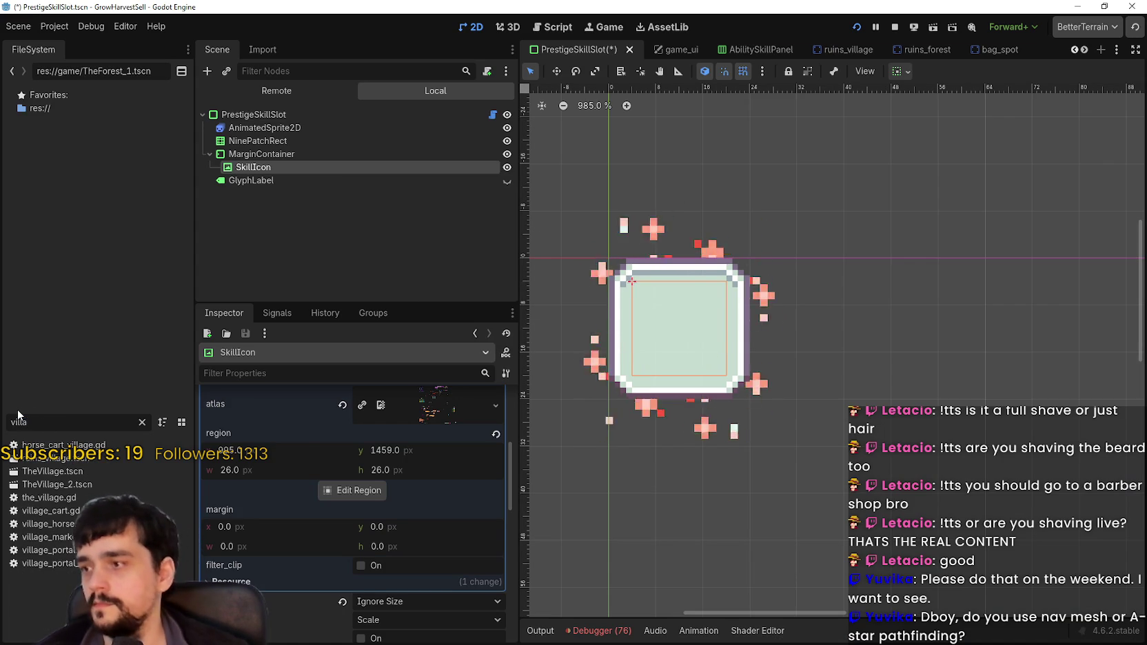
double_click(78, 486)
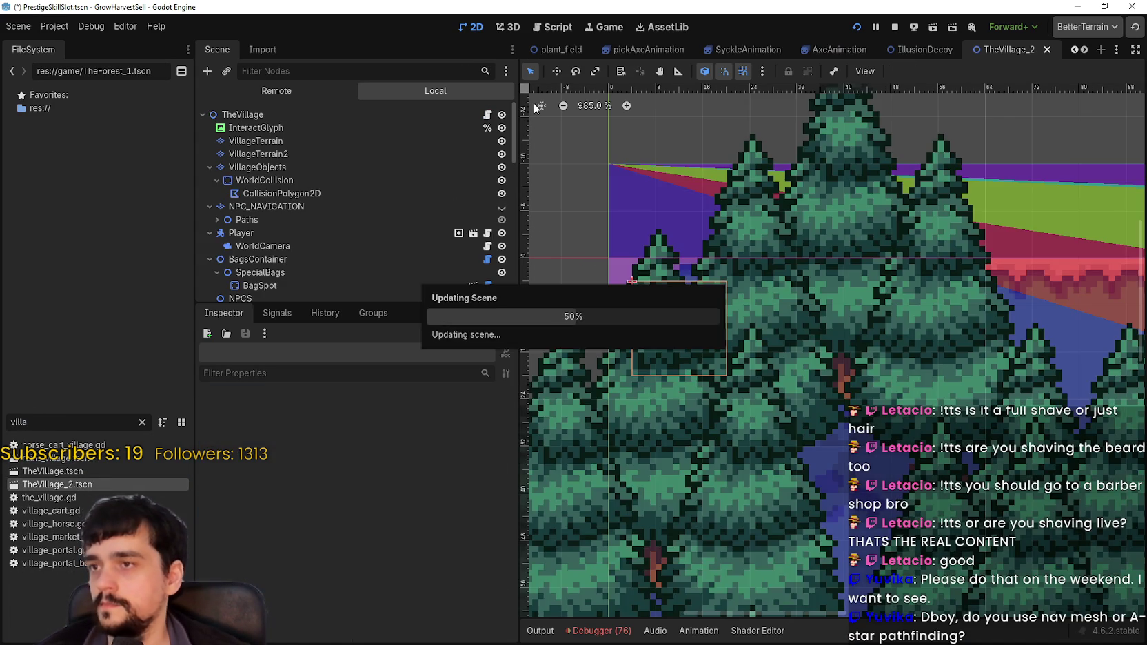
scroll(870, 356, up, 4)
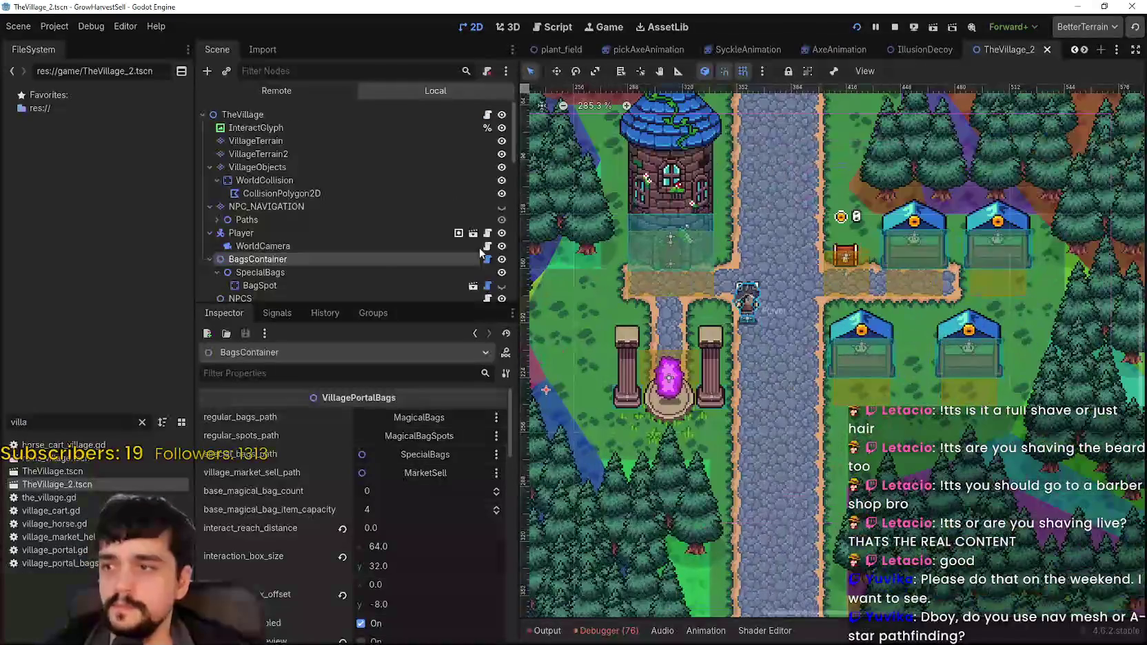
click(502, 207)
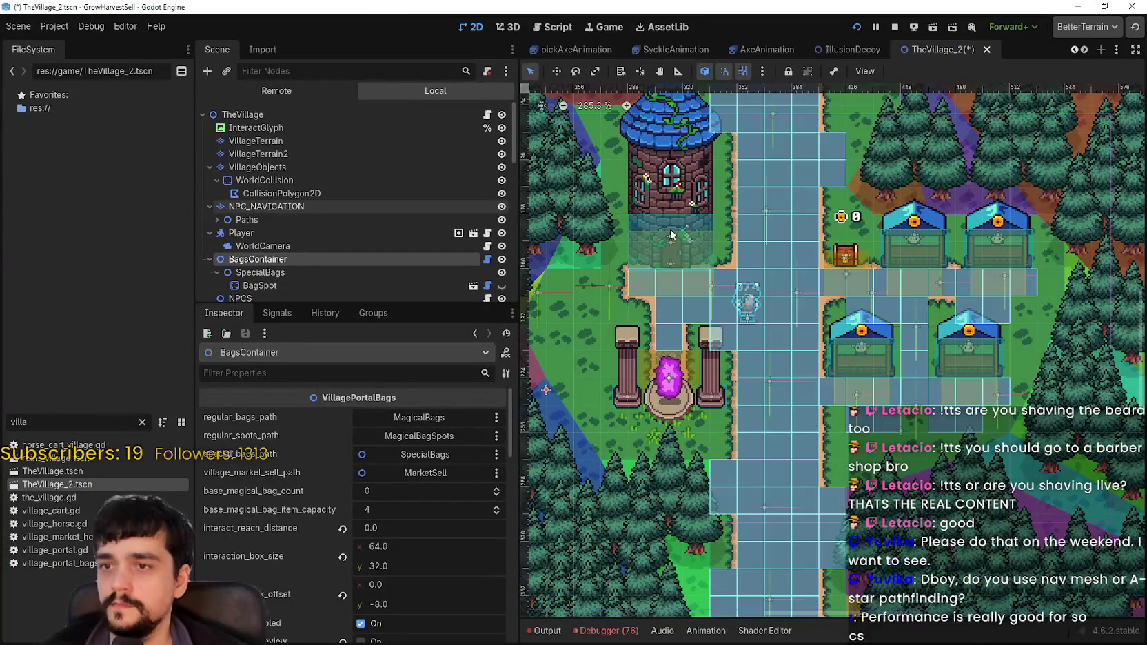
Frame the village path at about 611% zoom, then snip that screen region
scroll(866, 279, up, 3)
scroll(766, 275, up, 2)
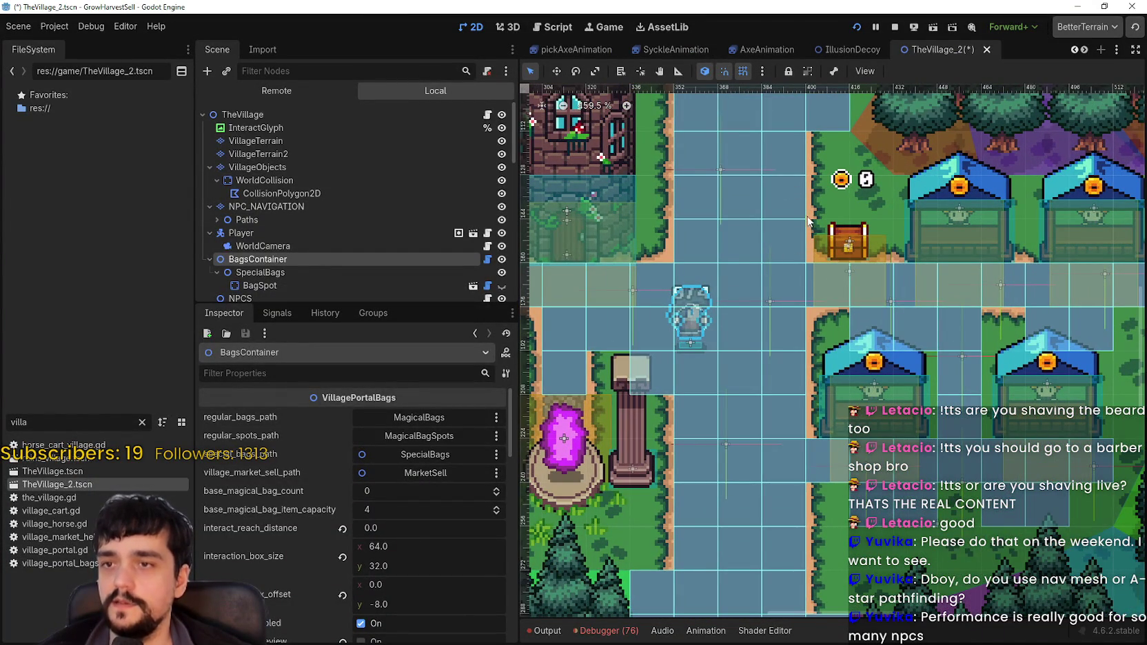
drag(756, 242, 713, 383)
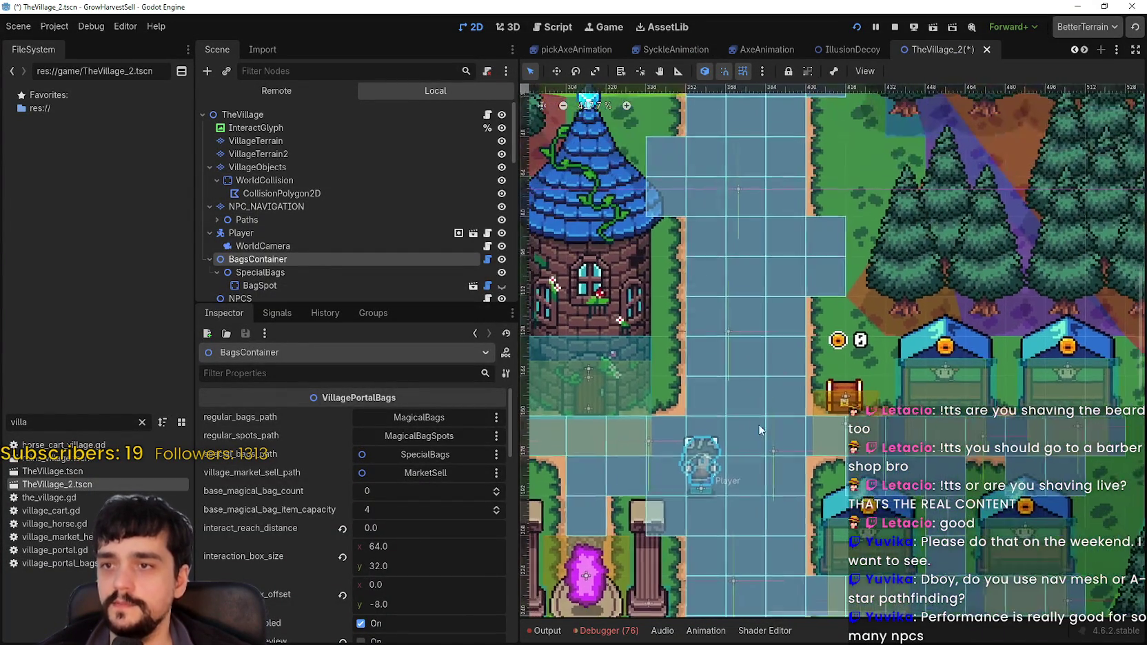
scroll(713, 384, down, 1)
scroll(713, 378, down, 2)
scroll(716, 463, down, 2)
scroll(751, 455, up, 4)
scroll(788, 445, up, 7)
scroll(744, 434, up, 1)
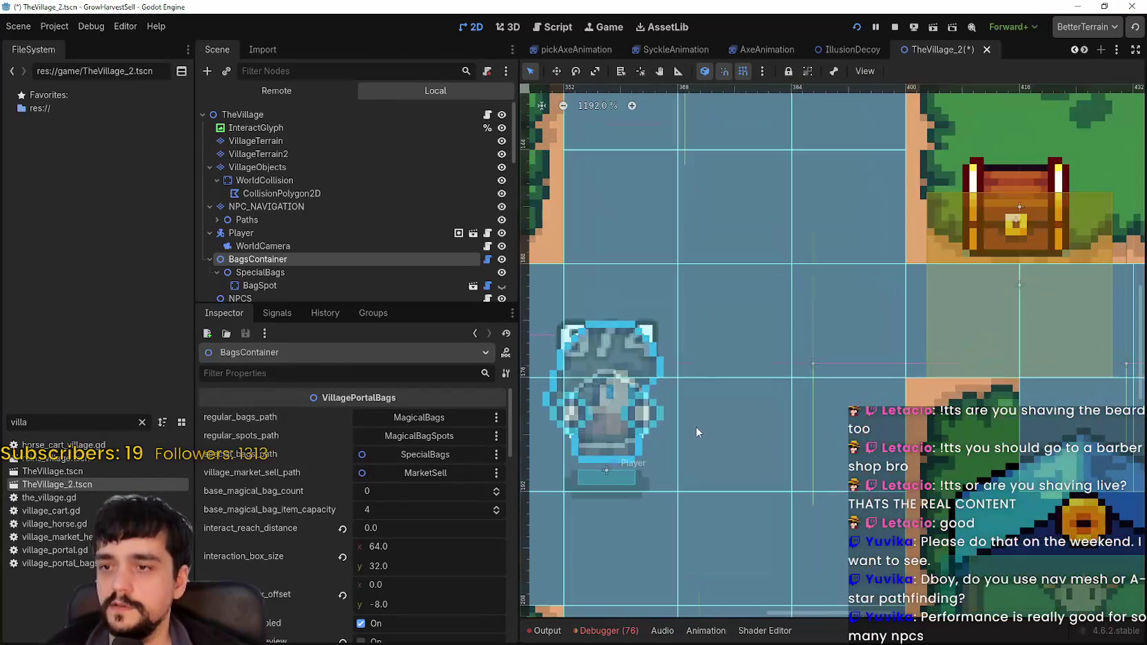
scroll(733, 181, down, 1)
scroll(753, 455, down, 1)
scroll(716, 335, up, 2)
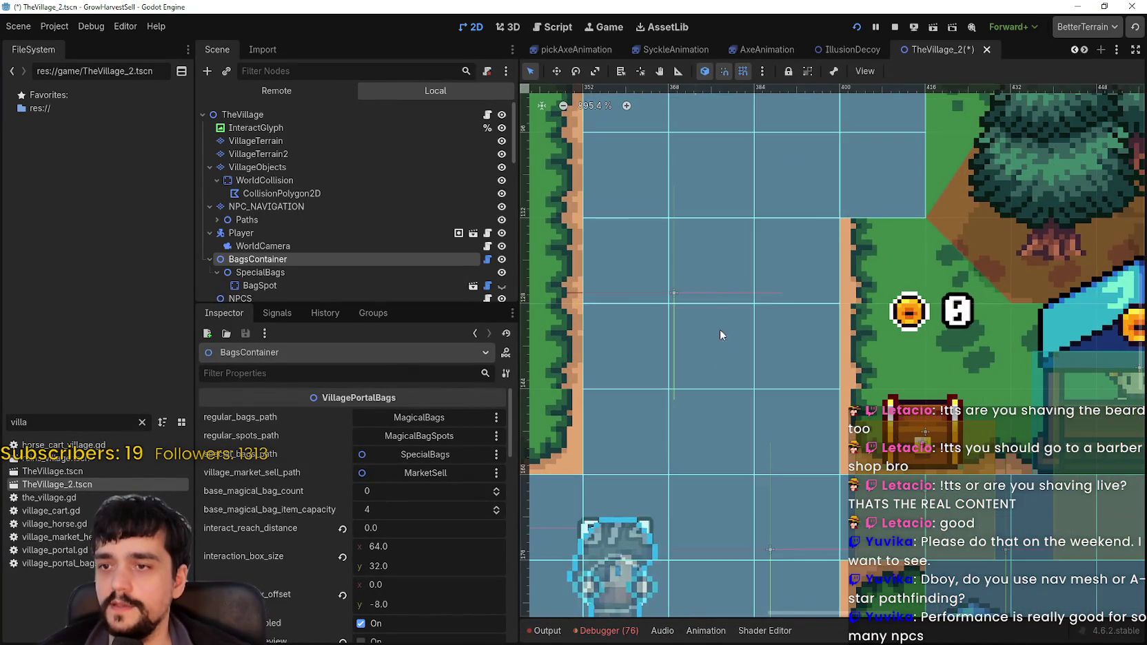
scroll(714, 334, up, 1)
scroll(712, 333, down, 1)
scroll(712, 333, down, 3)
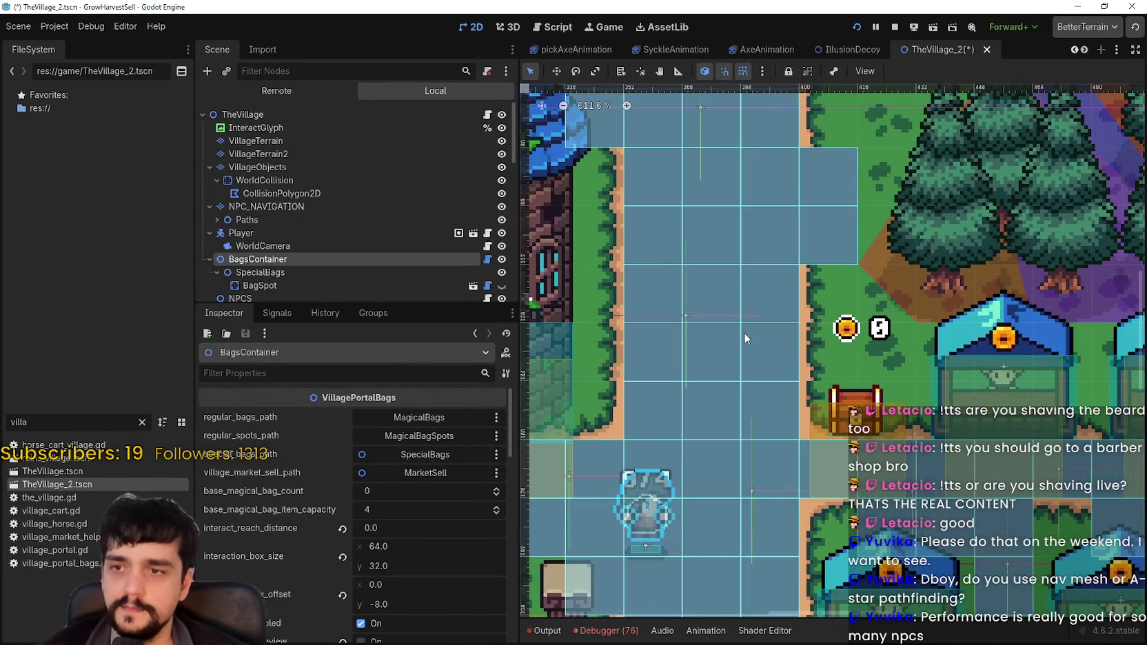
scroll(744, 332, down, 1)
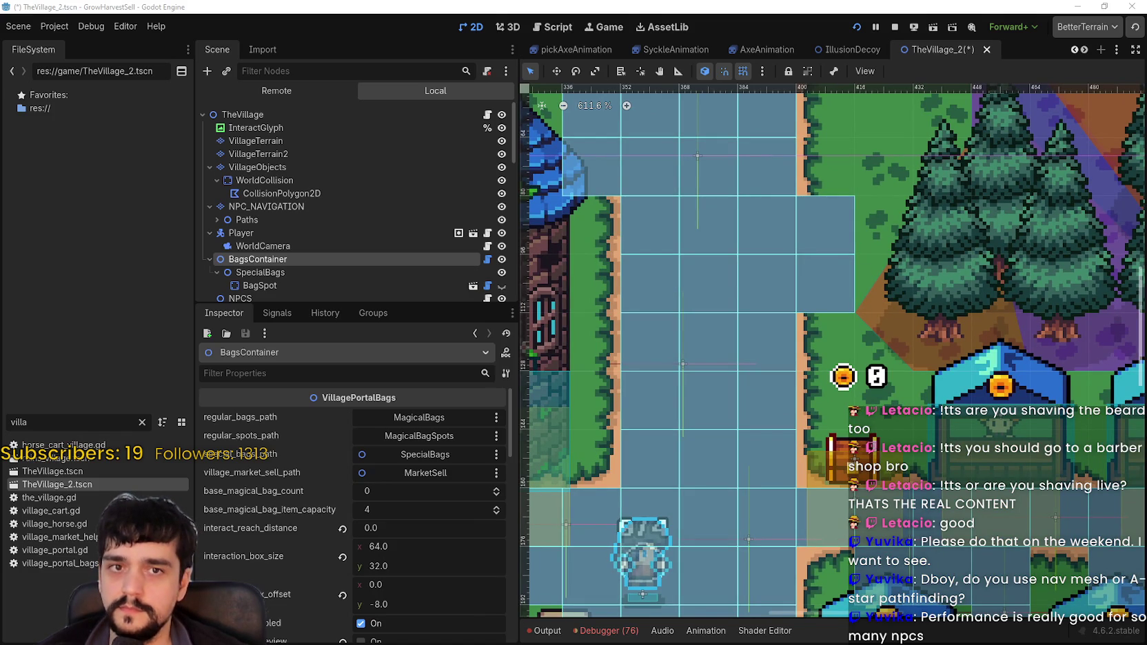
key(super+shift+s)
drag(471, 67, 942, 620)
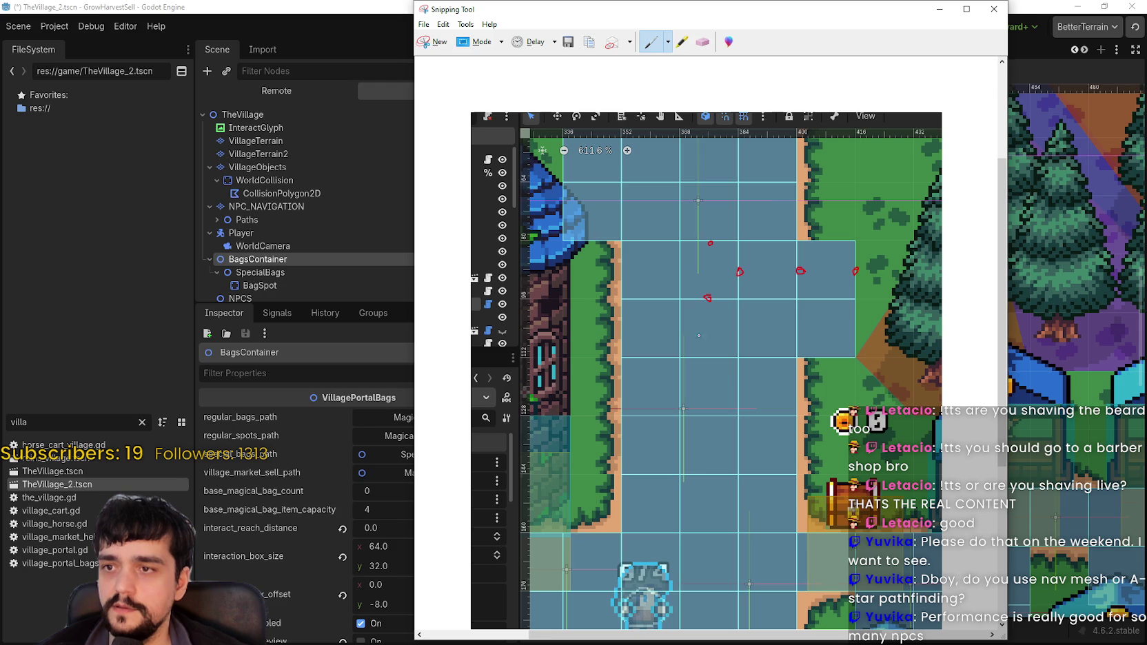
Mark a red dot on the path in the snip
drag(708, 357, 708, 360)
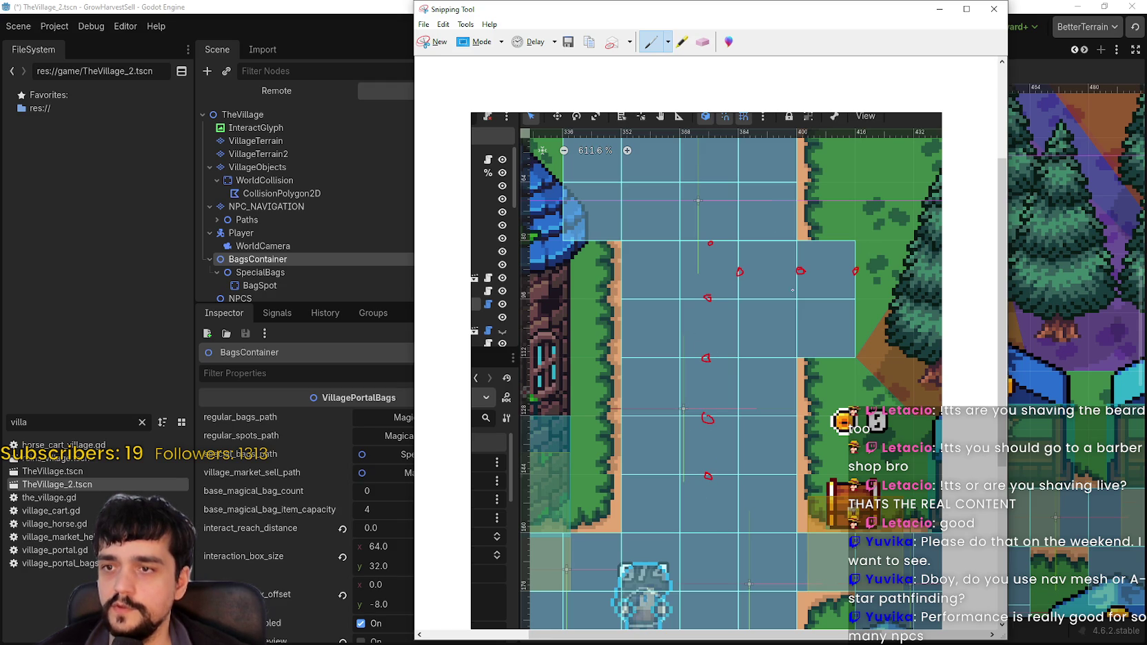
scroll(763, 385, down, 1)
scroll(758, 344, down, 2)
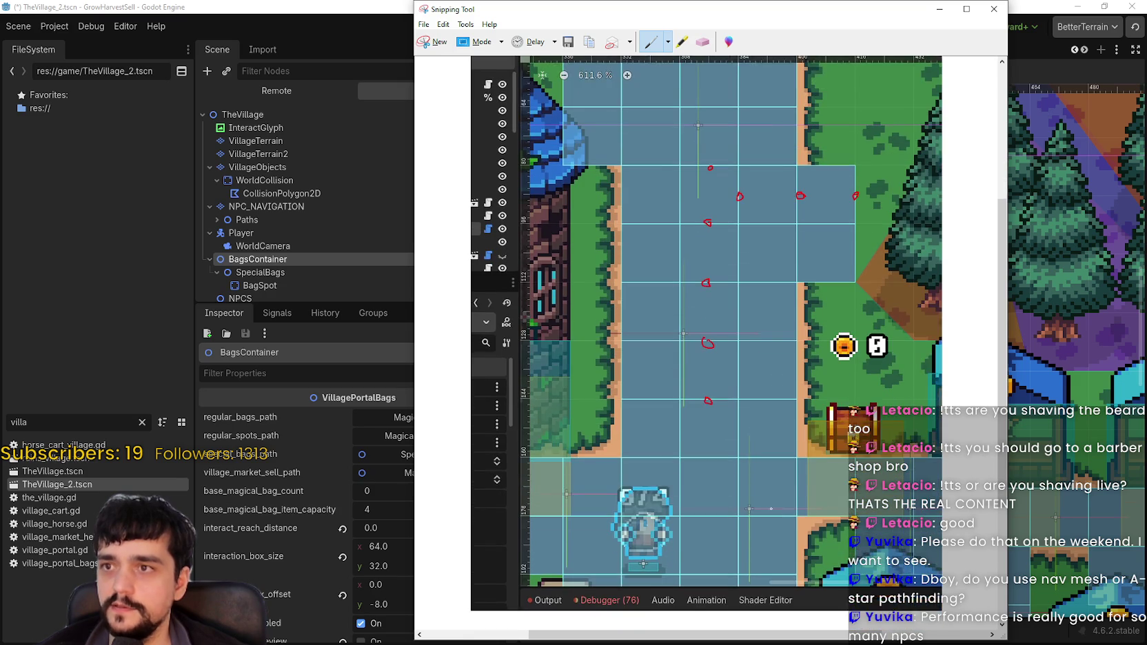
scroll(758, 311, down, 1)
Set up a custom pen with the Fuchsia colour
click(668, 41)
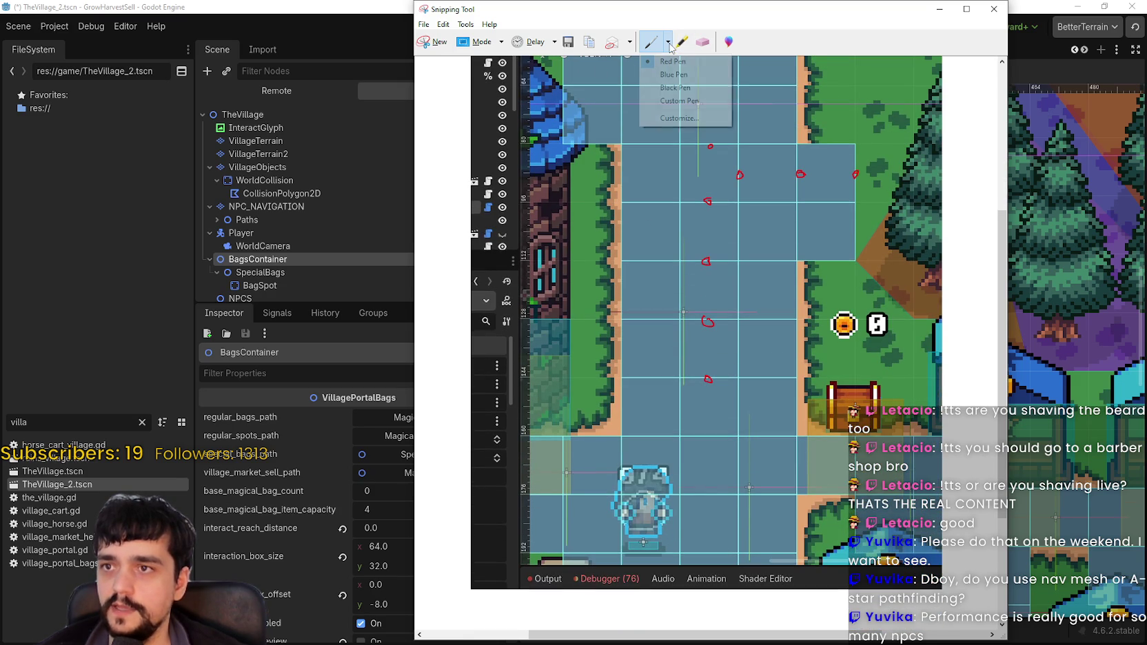
click(682, 88)
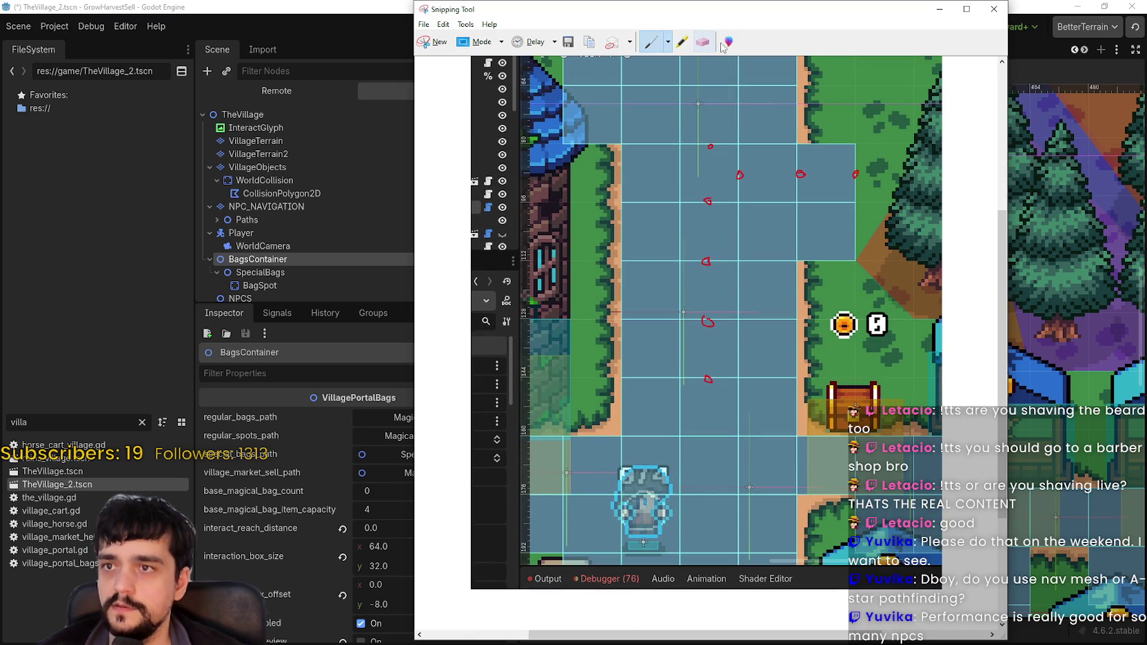
click(667, 41)
click(672, 121)
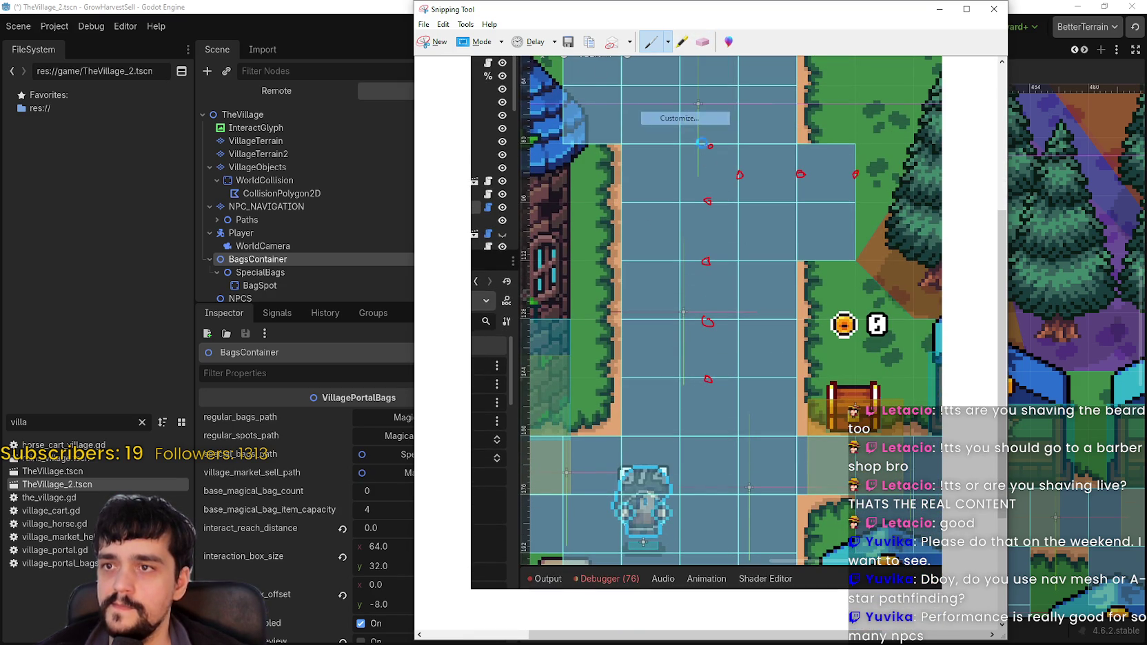
click(508, 71)
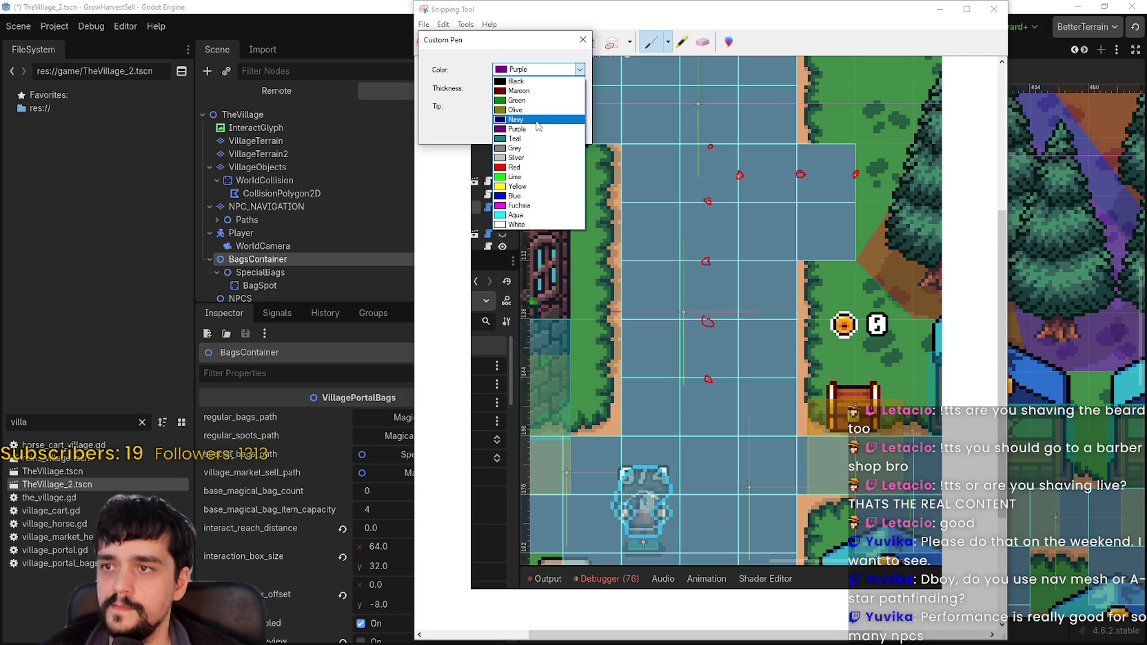
click(530, 210)
click(514, 136)
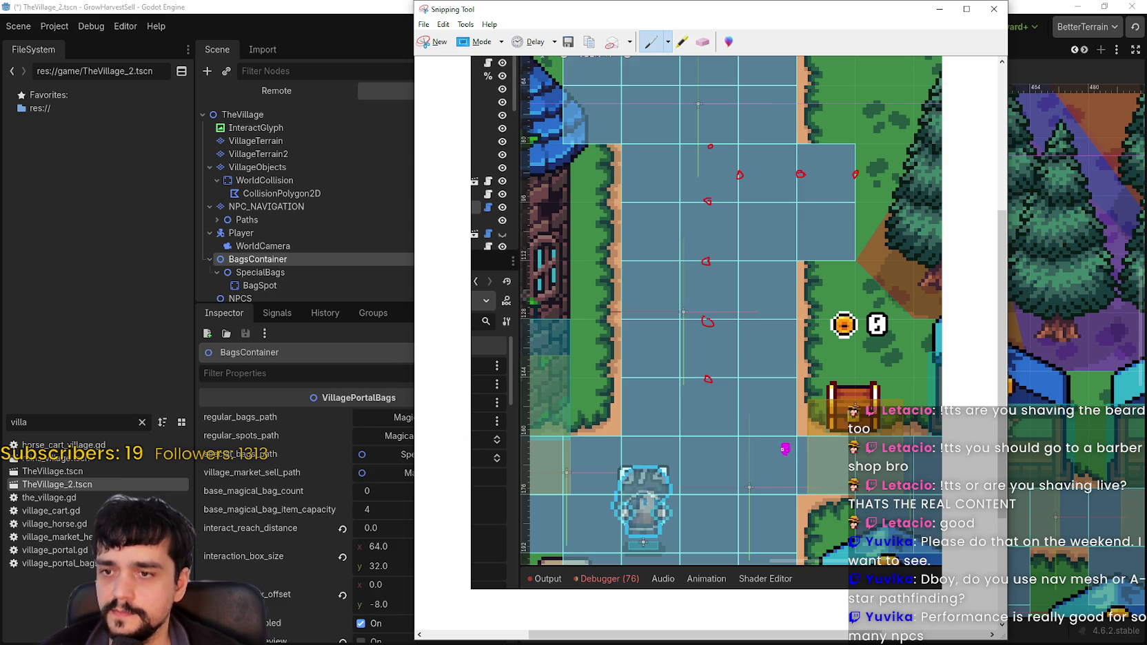
Return to the red pen, extend the dotted route toward the bottom, and minimise the snip
click(668, 42)
click(668, 64)
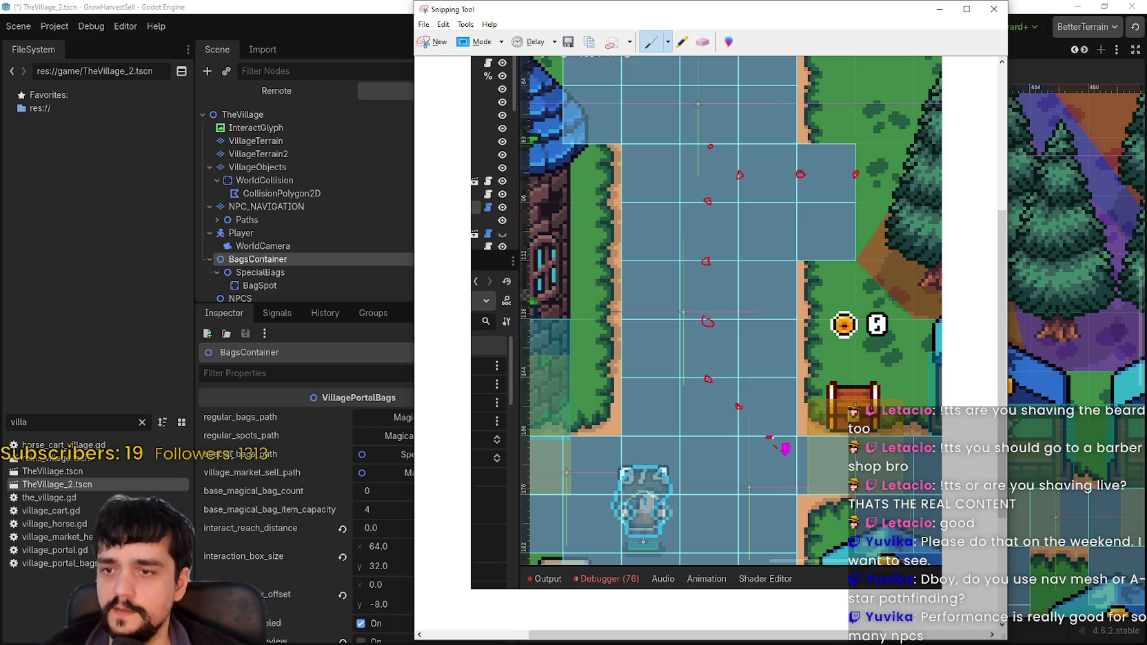
drag(707, 435, 709, 437)
drag(739, 463, 741, 471)
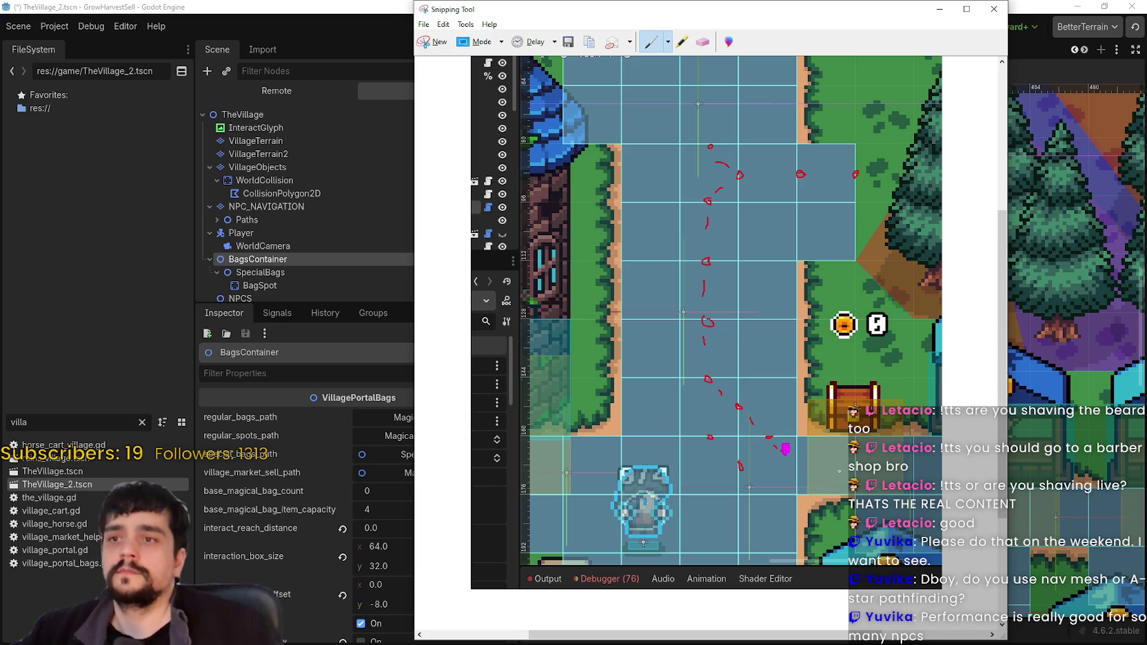
click(939, 9)
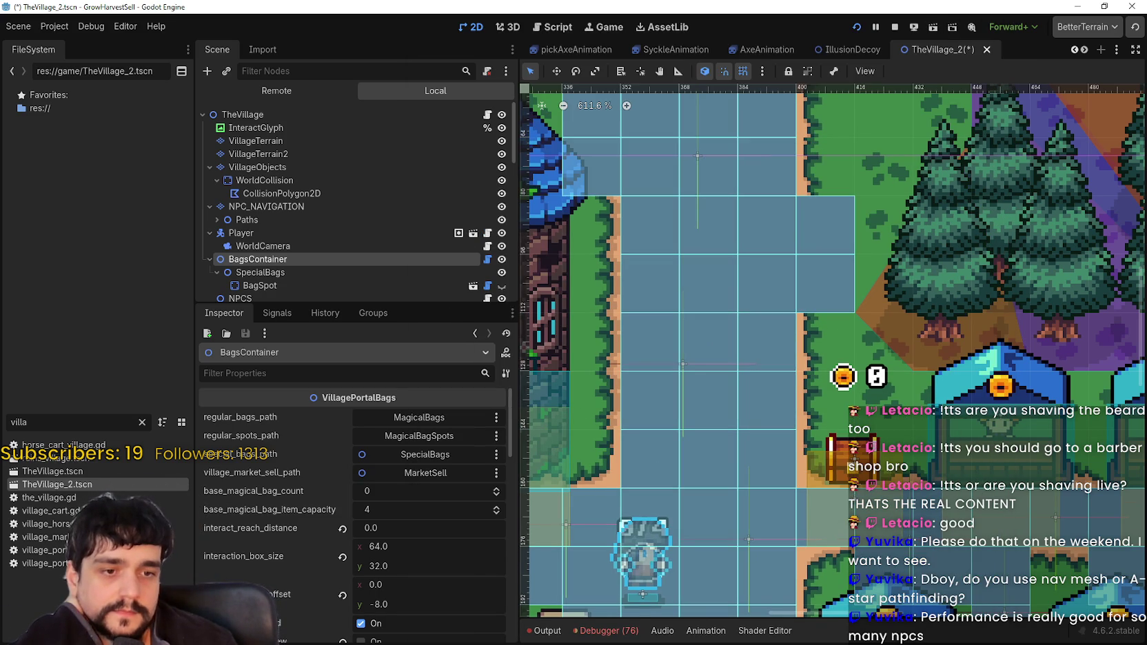
Place the MR FARMBOY store page beside its SteamDB stats and drag in the YouTube Videos page
key(alt+Tab)
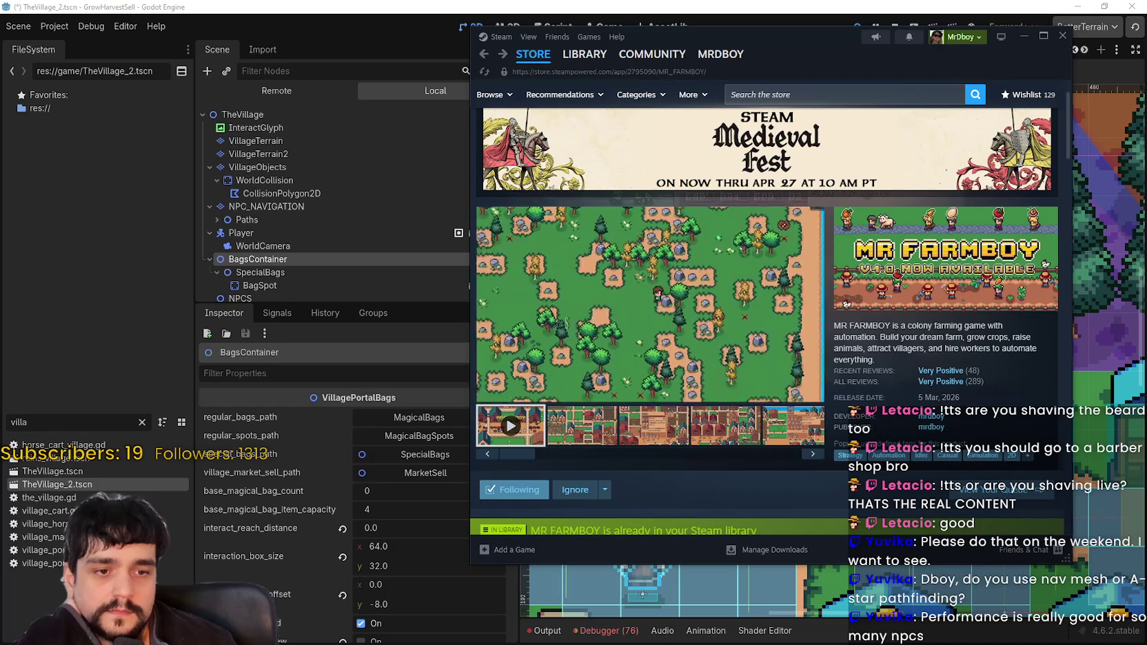
key(alt+Tab)
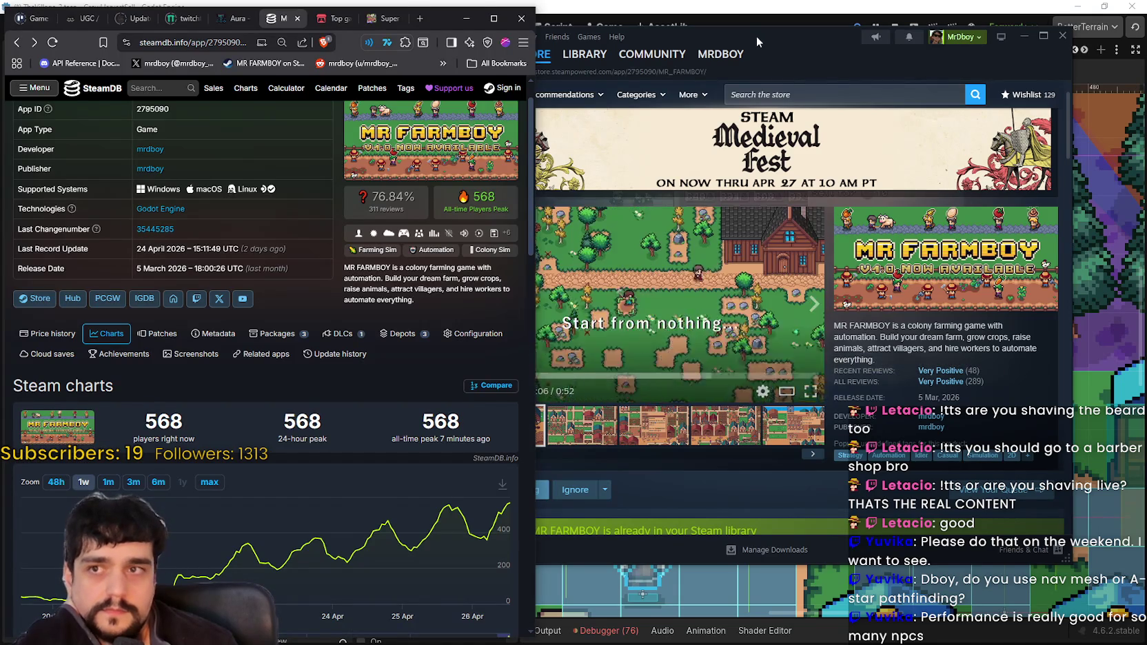
drag(754, 36, 811, 16)
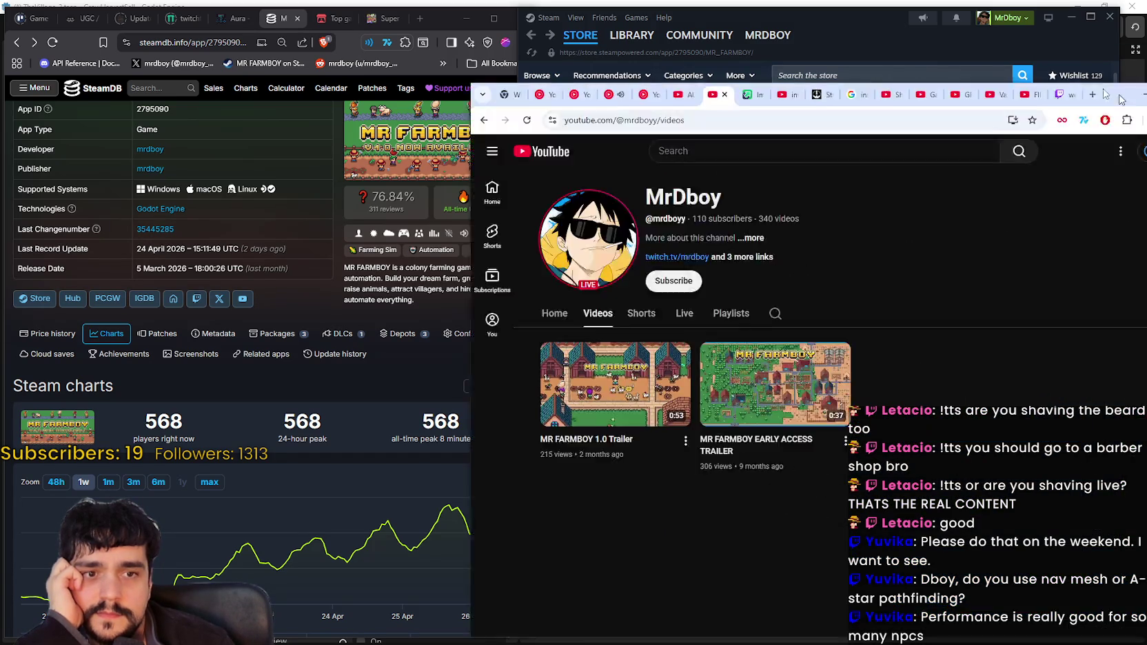
drag(1137, 31, 992, 48)
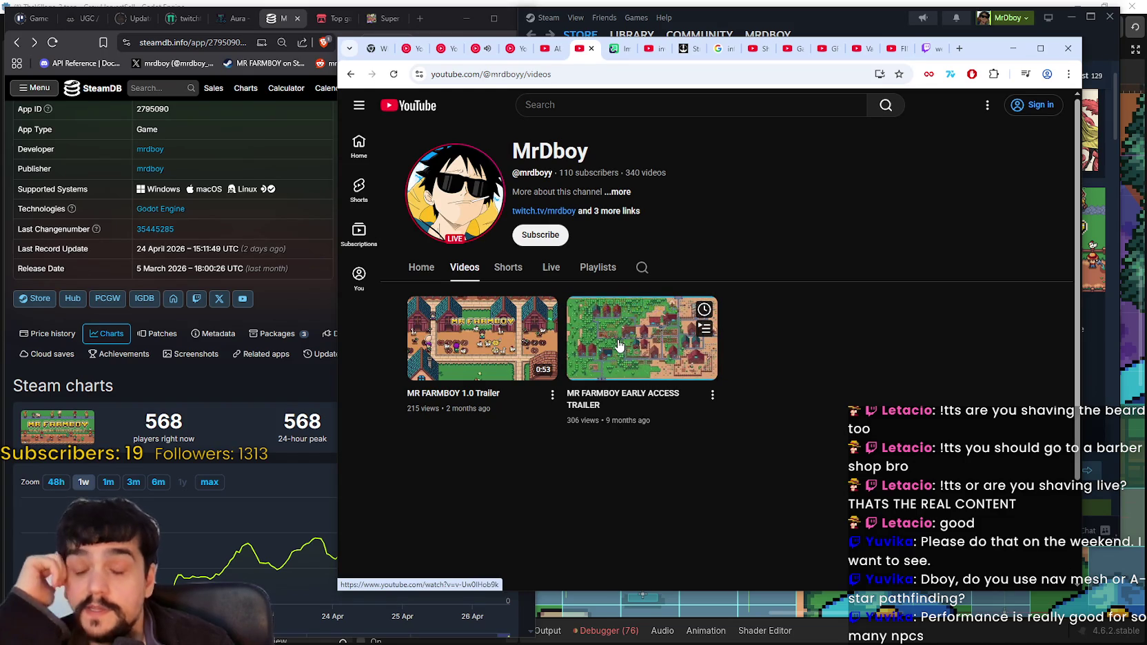
Open the MR FARMBOY EARLY ACCESS TRAILER, check its playback settings, and pause it
click(618, 346)
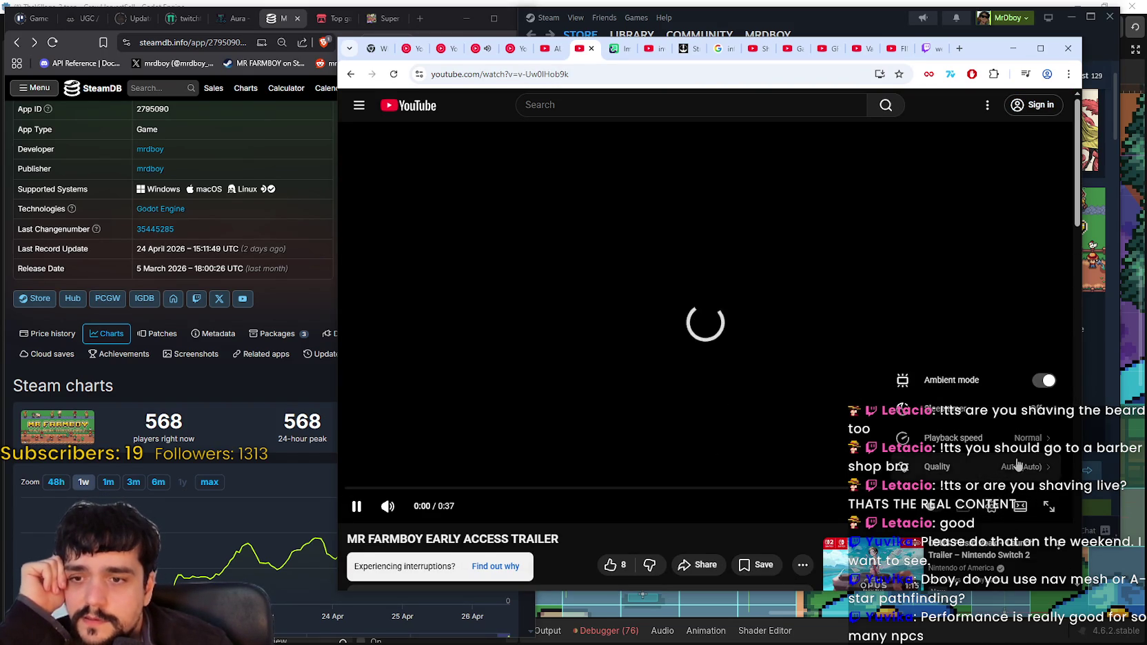
click(1017, 466)
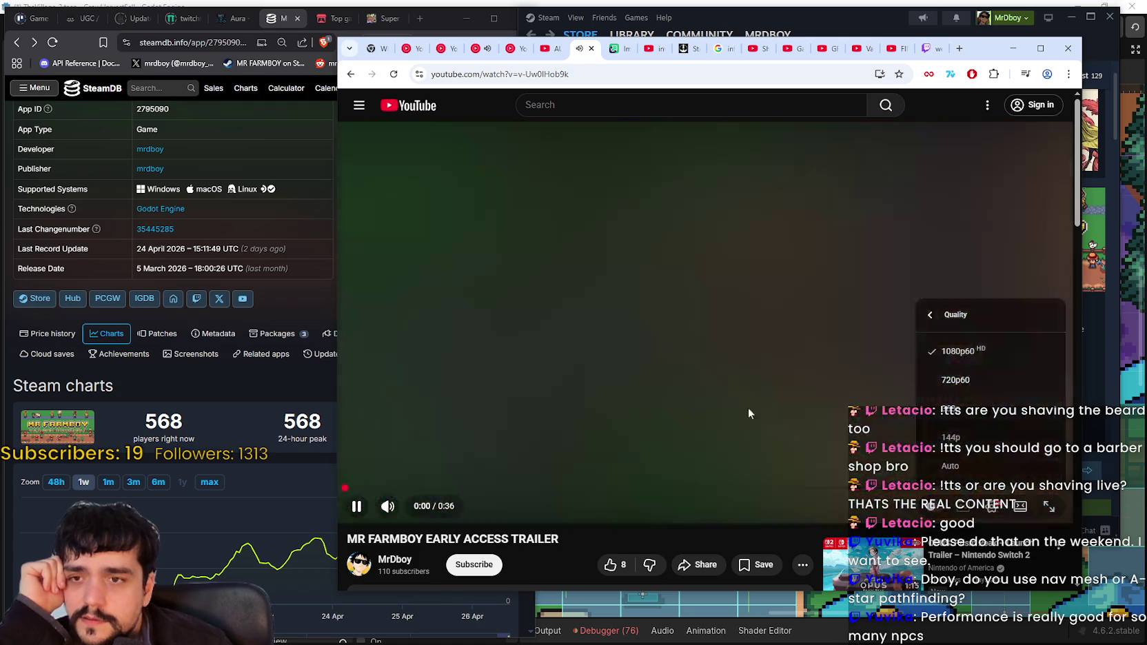
click(713, 390)
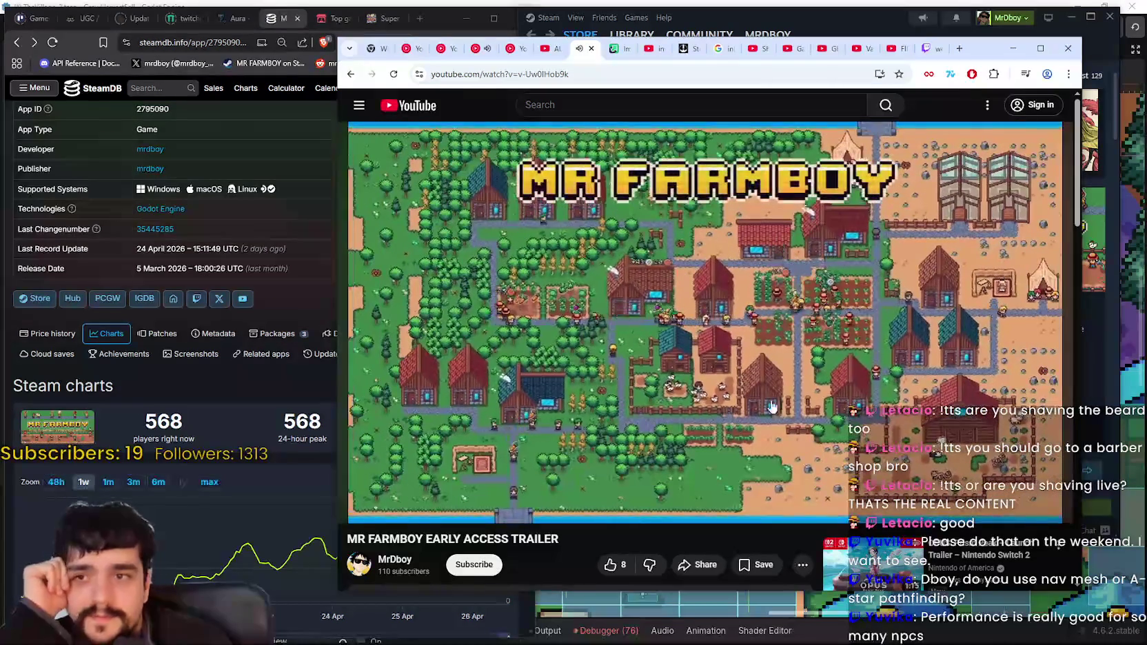
key(space)
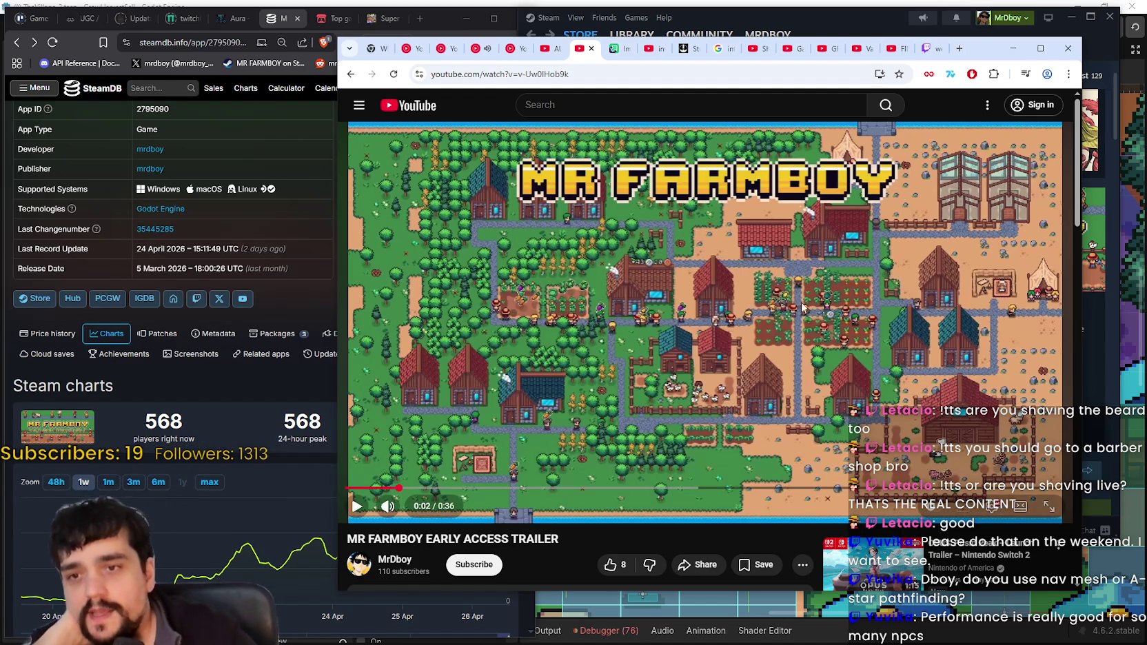
Watch the trailer full screen, scrubbing ahead past the watermelon farm scene, then exit full screen
double_click(754, 335)
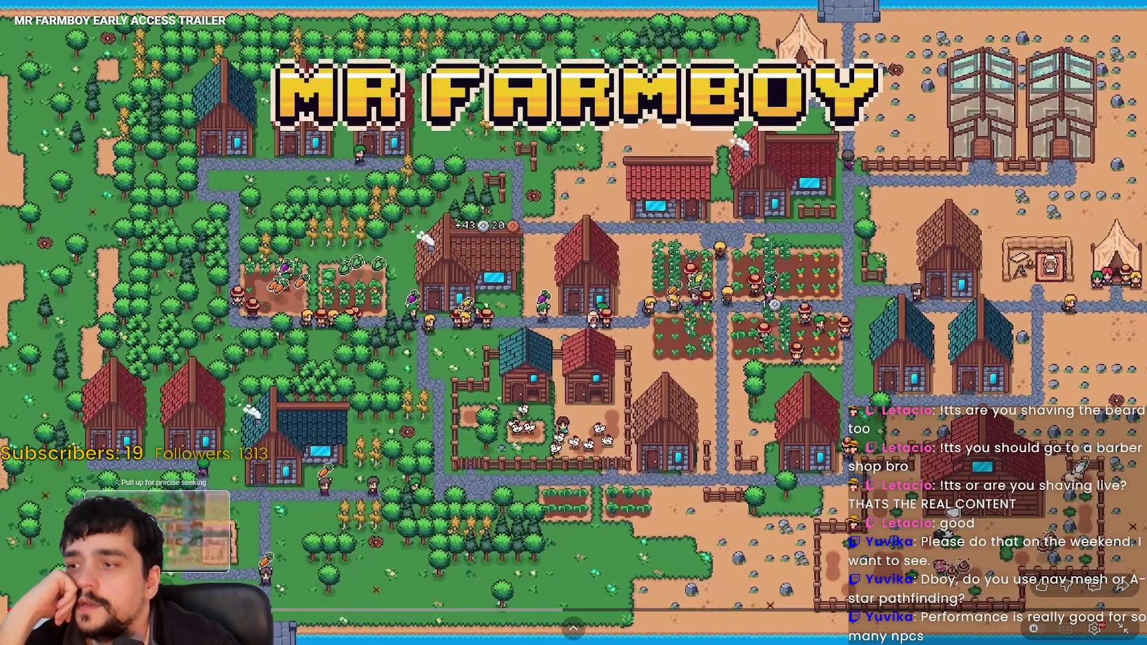
click(197, 609)
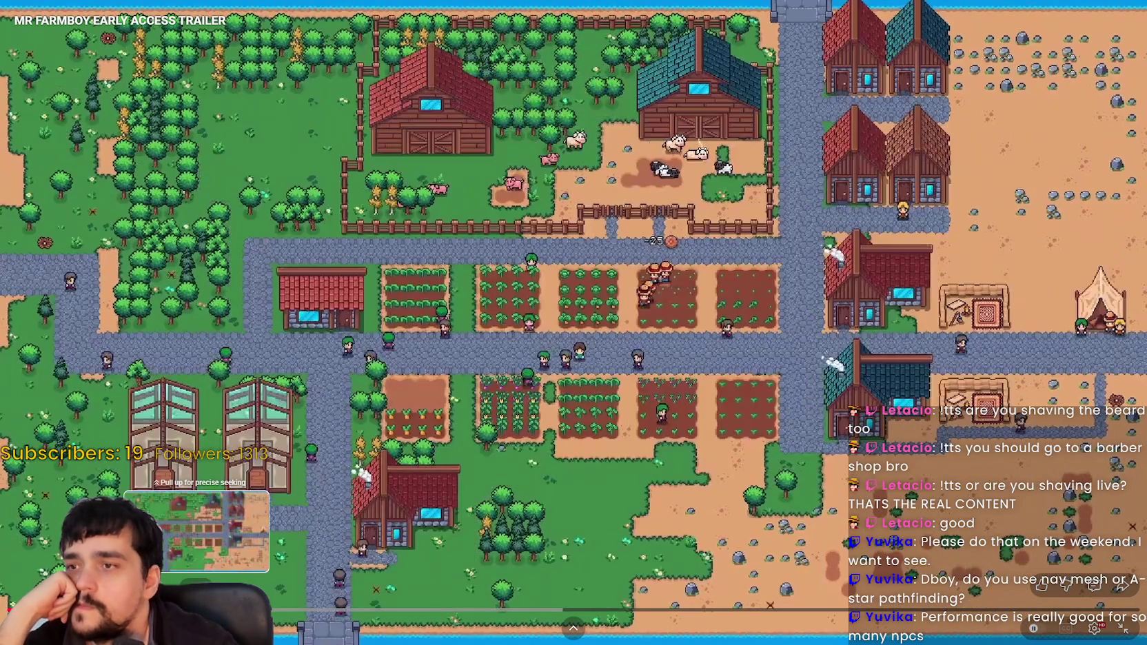
drag(196, 609, 236, 609)
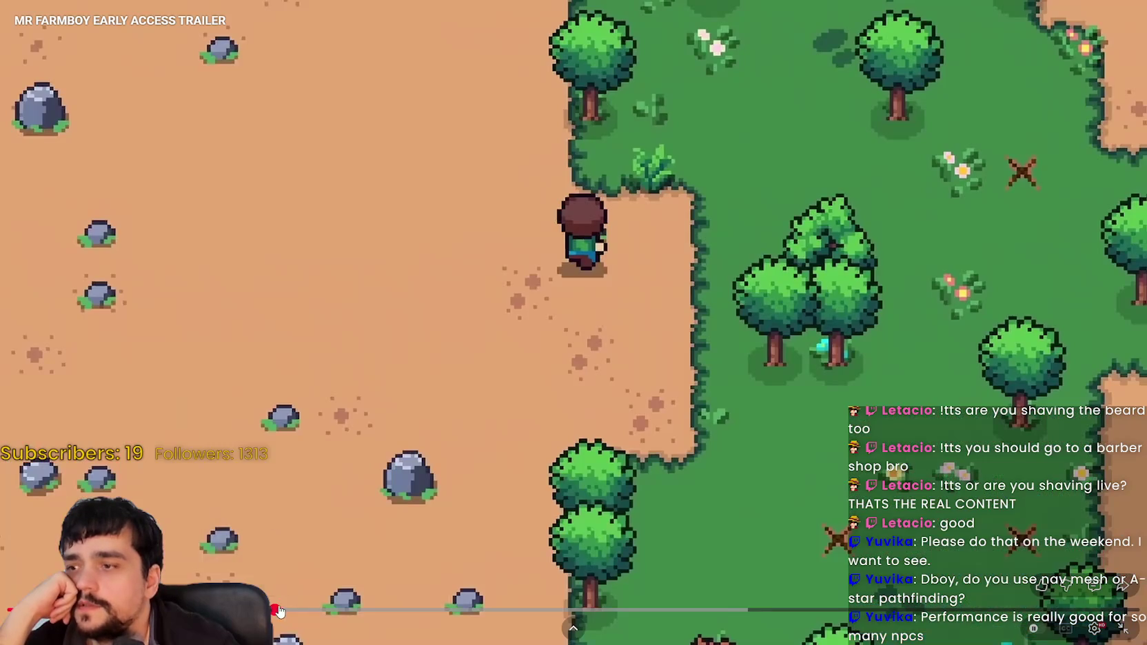
mouse_move(237, 609)
mouse_down()
mouse_move(314, 613)
mouse_move(237, 609)
mouse_move(295, 609)
mouse_up()
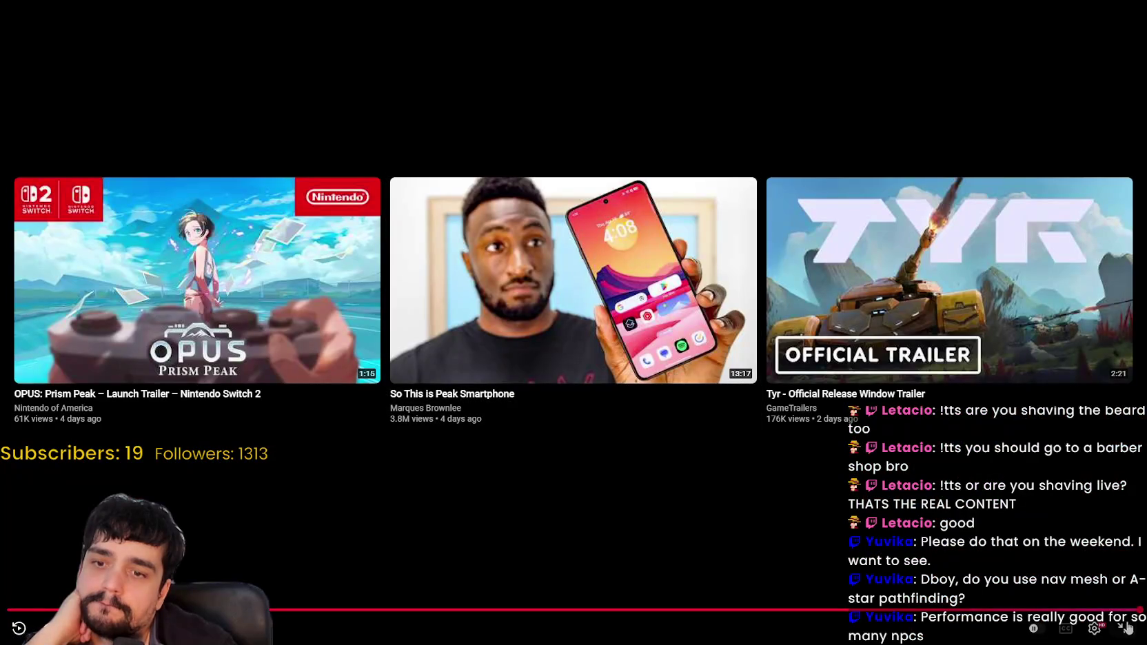
click(1124, 627)
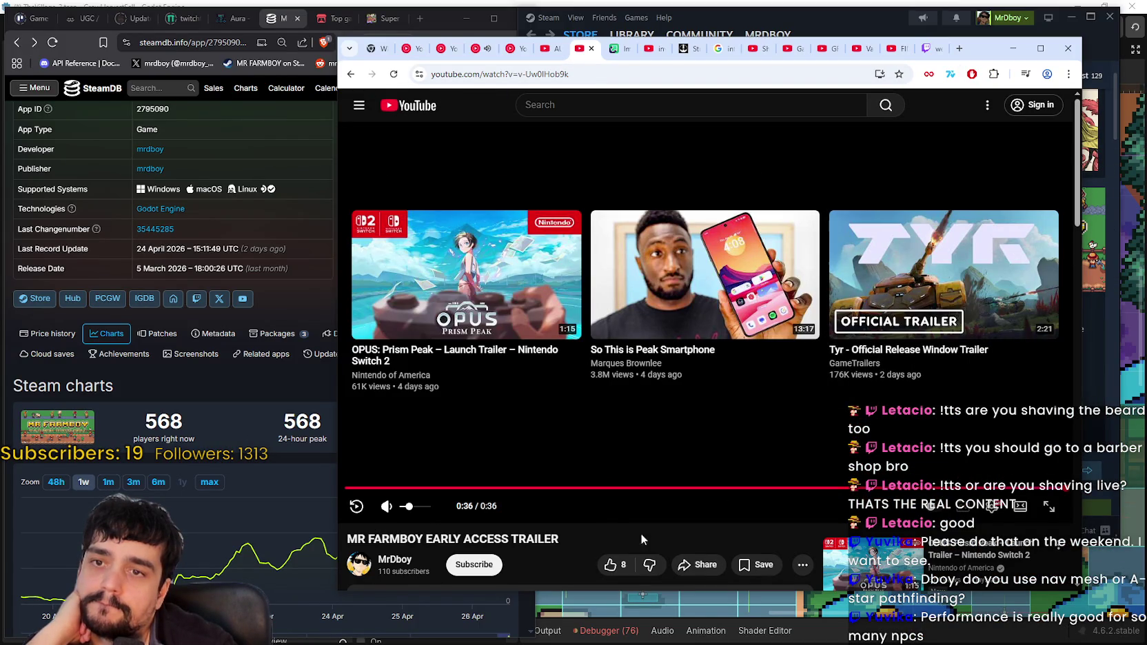
scroll(610, 522, down, 1)
scroll(610, 517, up, 1)
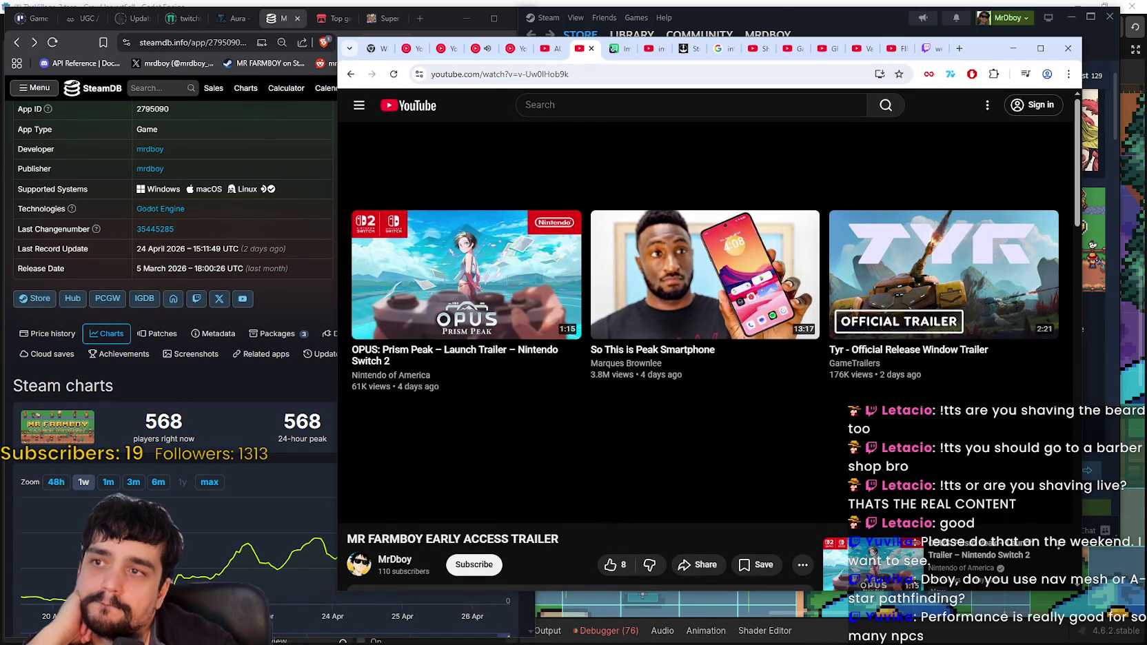
scroll(404, 431, down, 3)
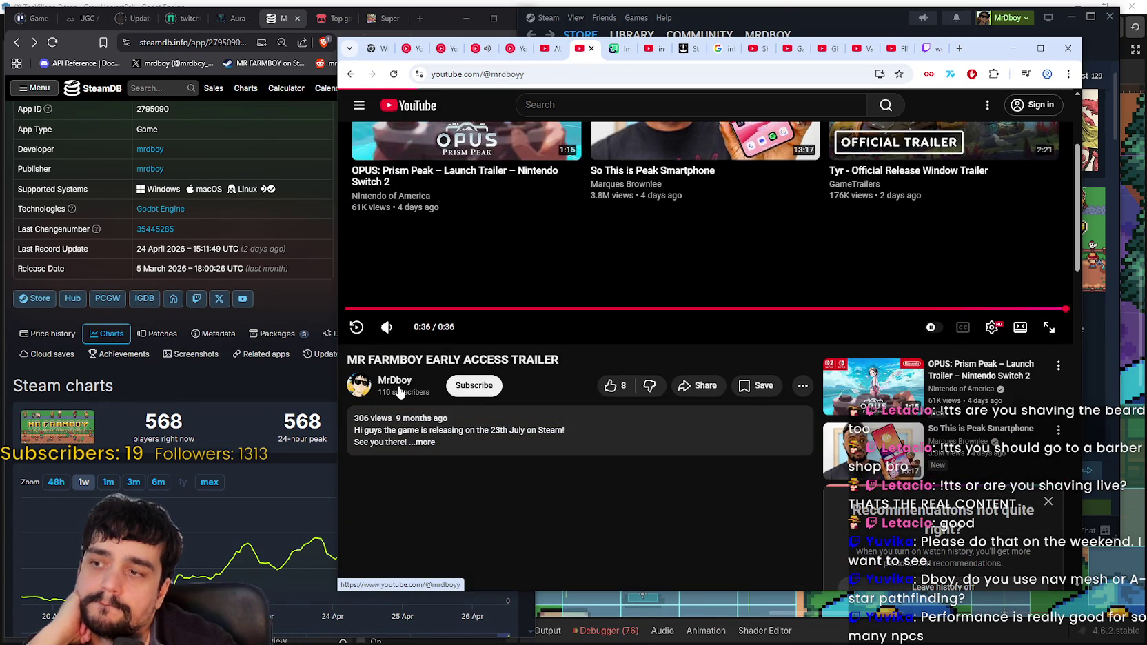
click(398, 390)
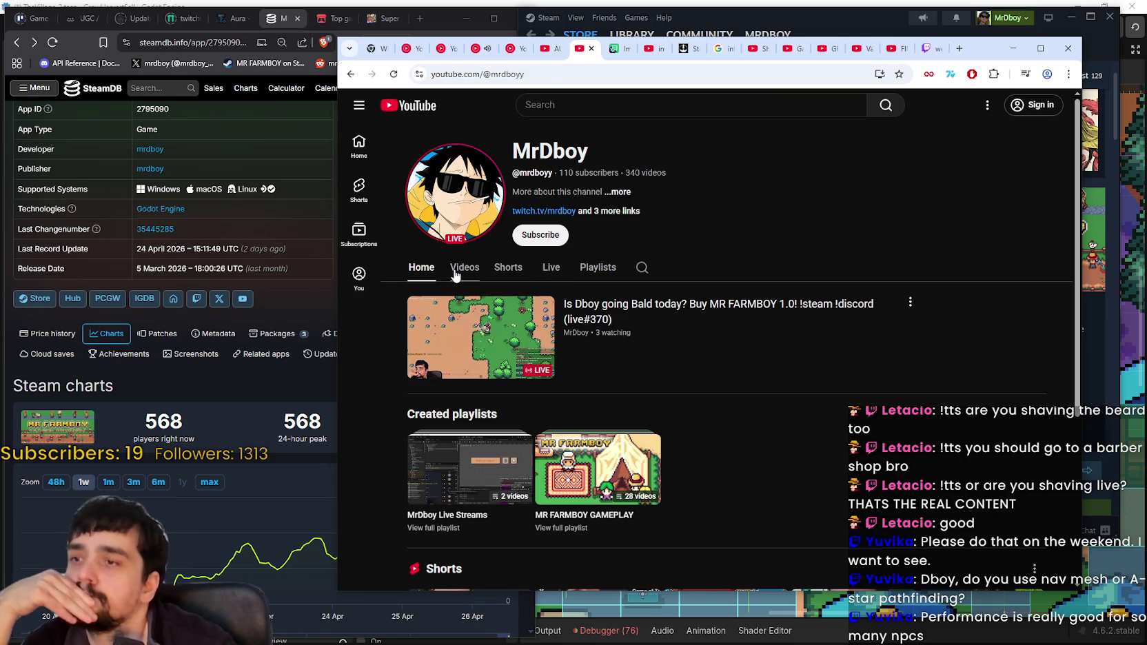
Play the MR FARMBOY 1.0 Trailer from the channel's video list
click(504, 370)
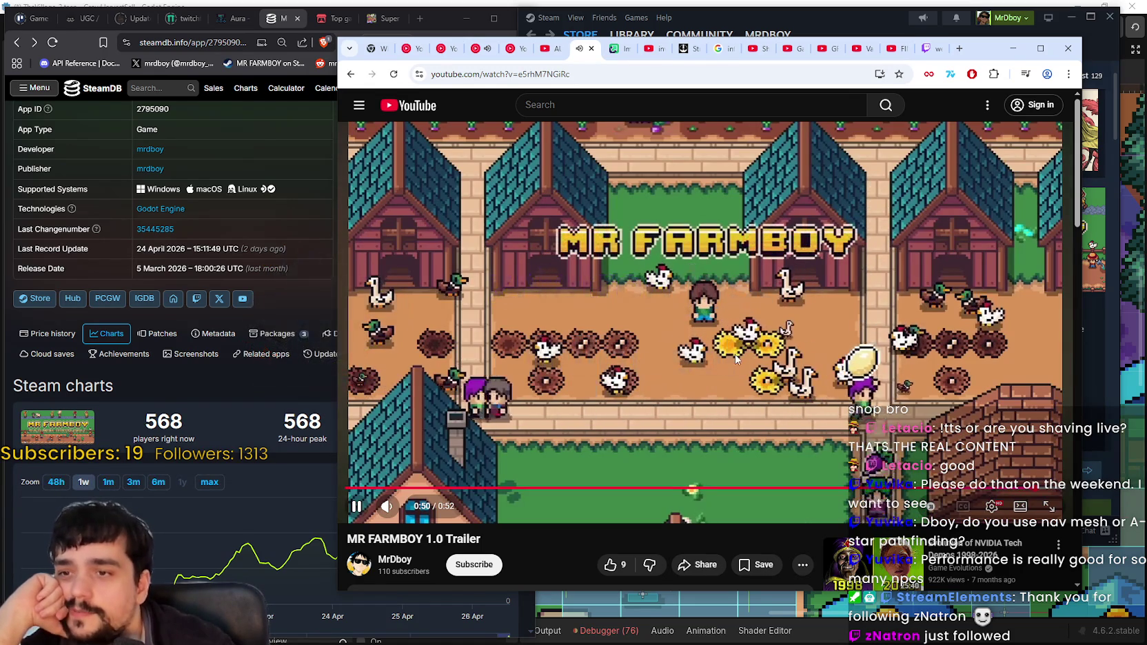
Pause the MR FARMBOY 1.0 trailer, close the Chrome window, and return to Godot
click(736, 358)
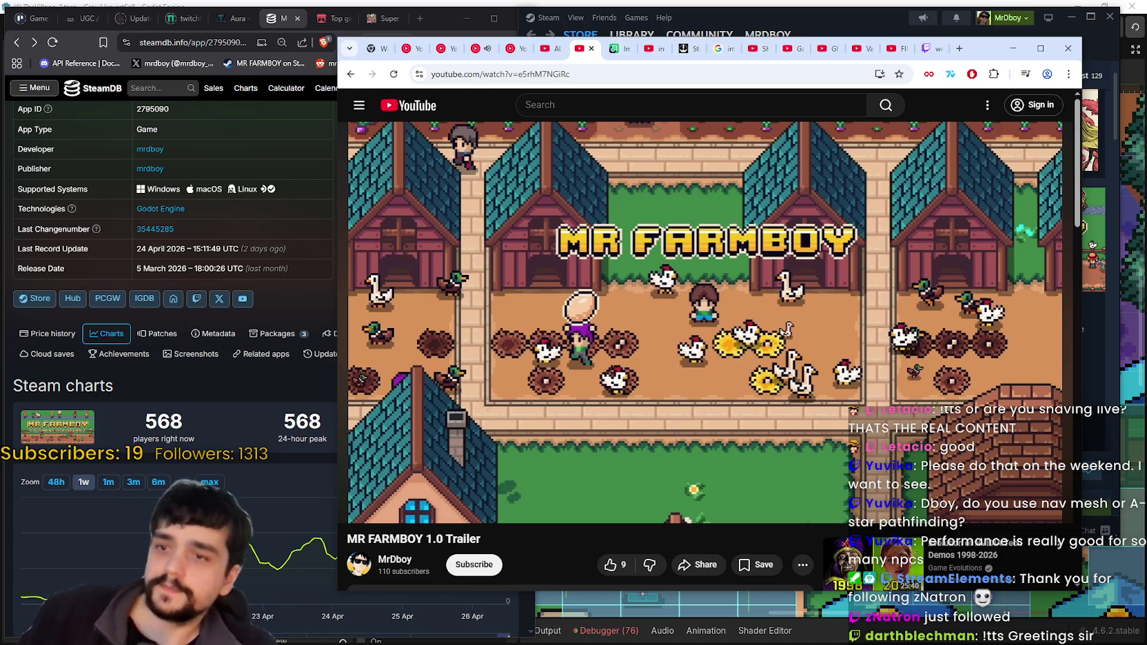
drag(980, 55, 986, 55)
click(1019, 48)
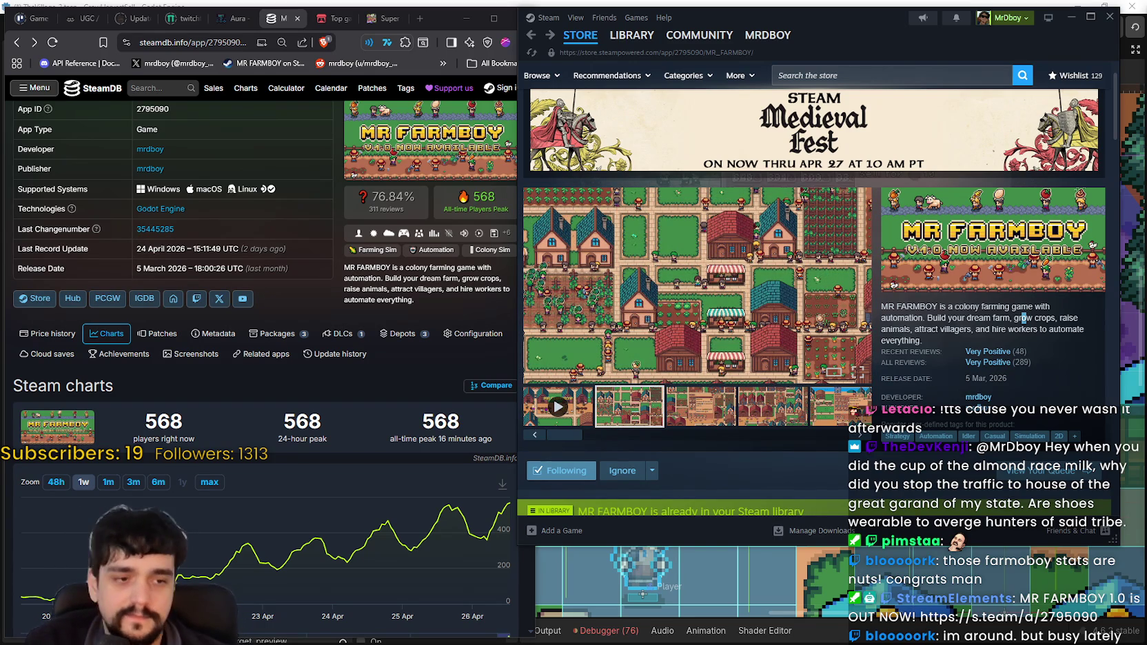
click(896, 626)
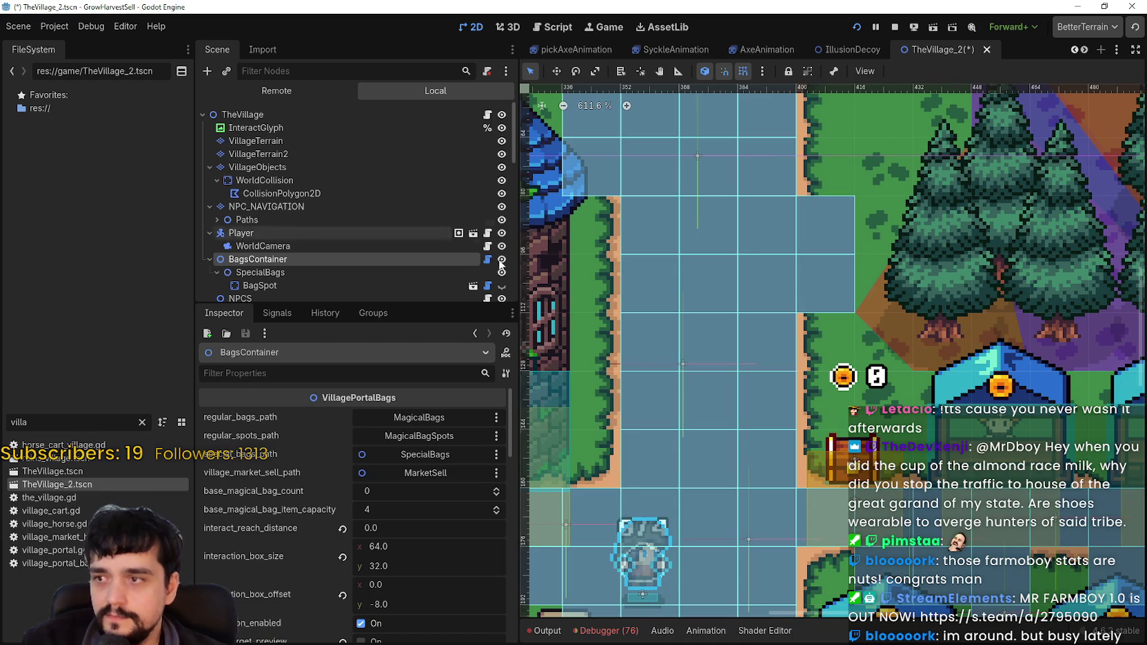
Hide the NPC_NAVIGATION overlay in TheVillage_2, then switch back to main_atlas.png in Aseprite
click(502, 206)
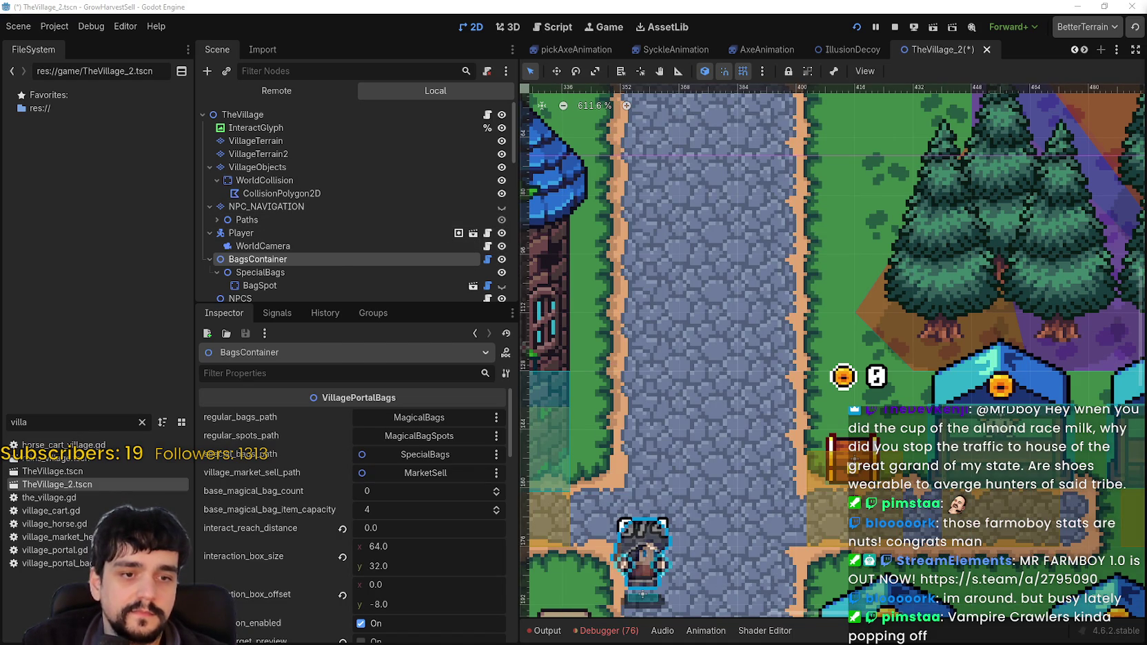
key(alt+Tab)
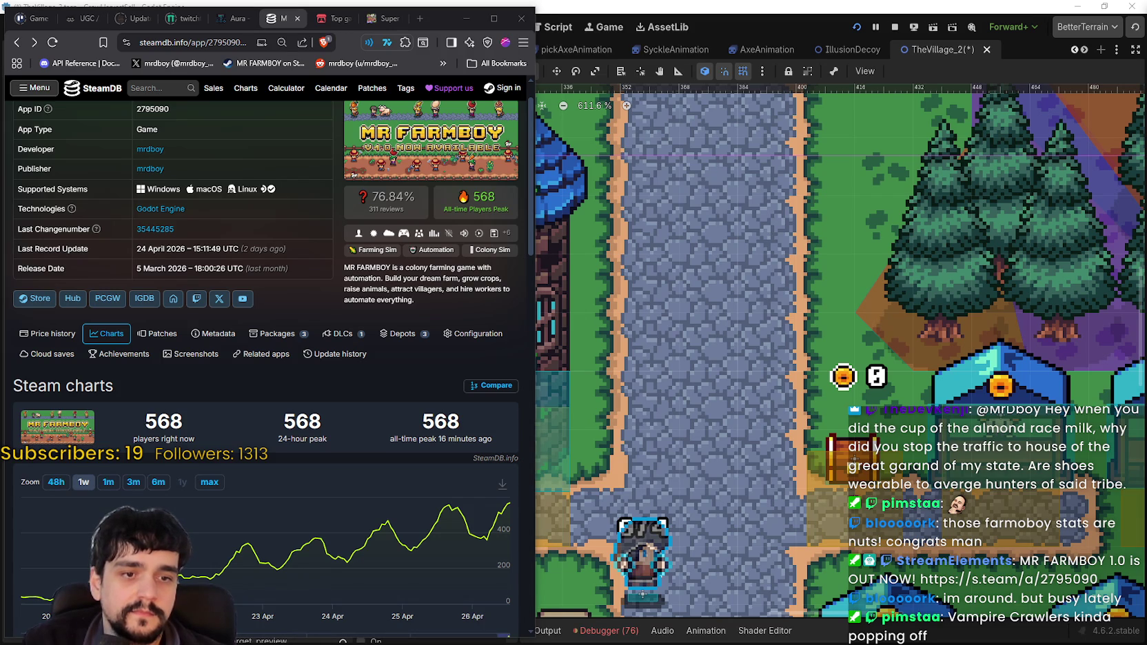
key(alt+Tab)
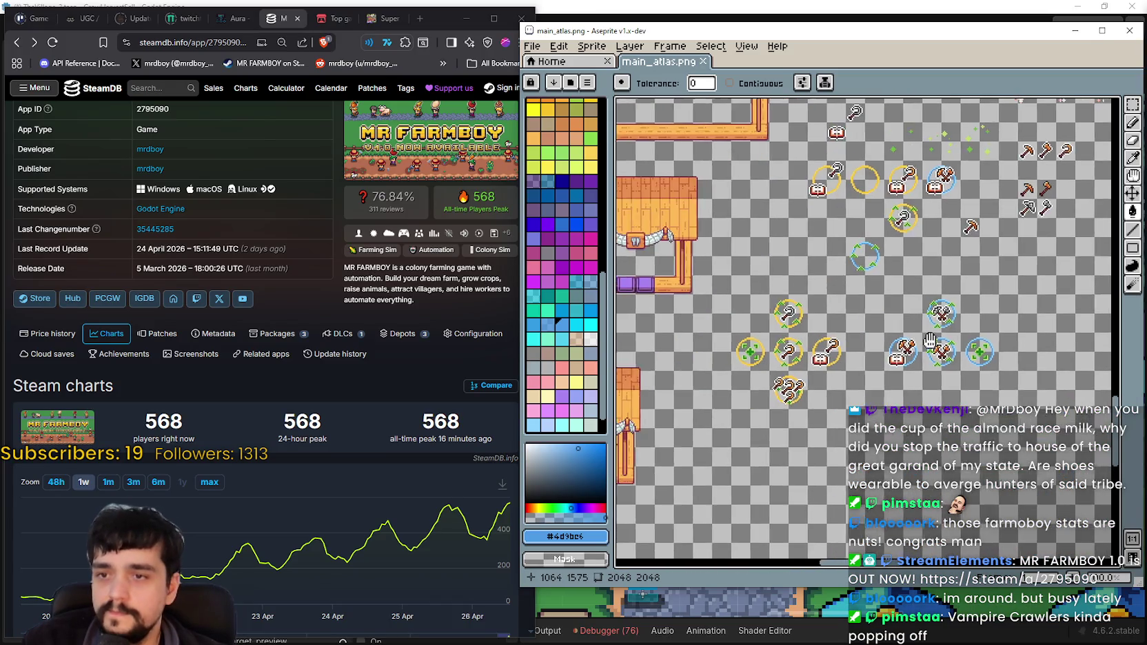
Zoom in and out over the ringed tool icons on main_atlas.png, then switch to Steam
scroll(867, 333, up, 3)
scroll(867, 332, down, 3)
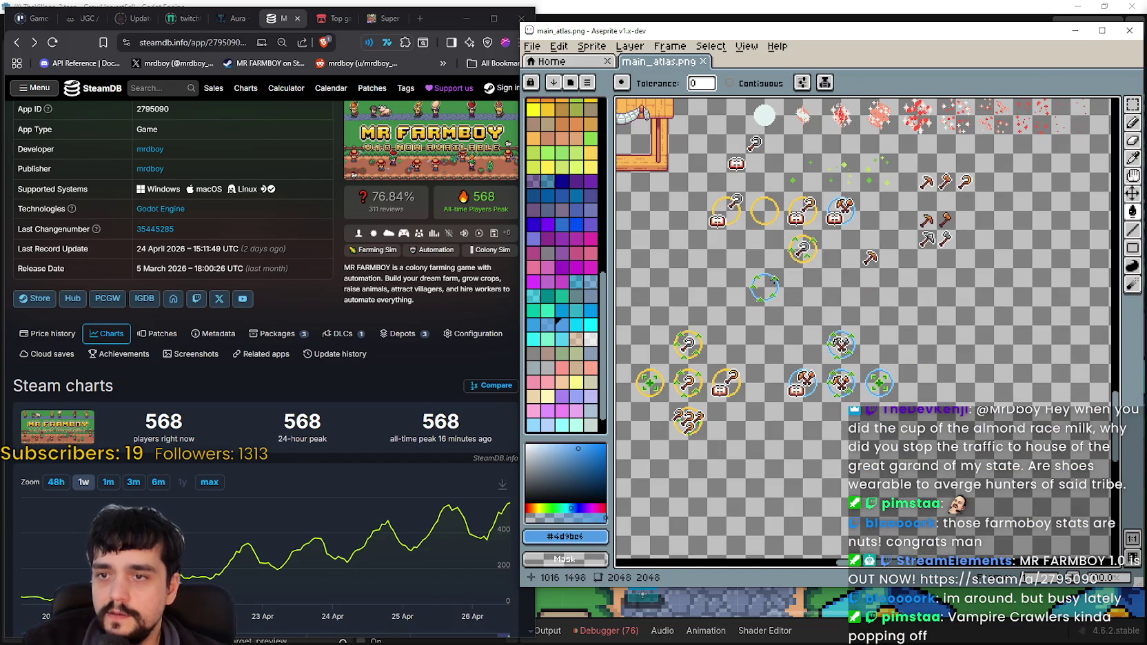
scroll(784, 297, up, 1)
scroll(780, 353, up, 1)
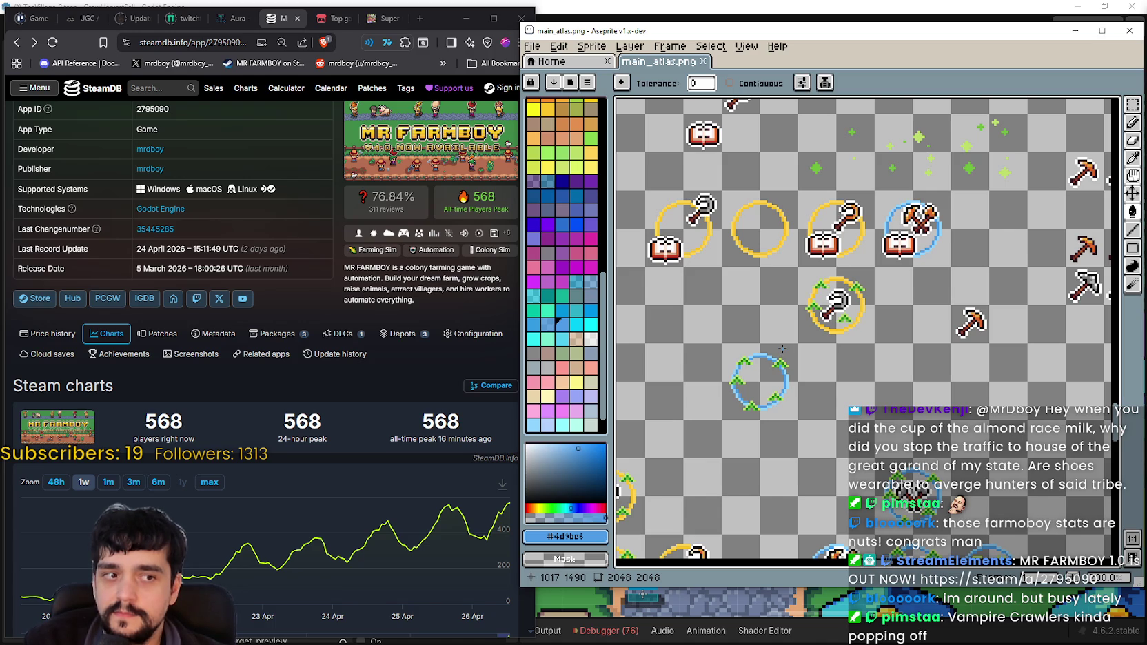
scroll(786, 335, down, 2)
scroll(786, 334, up, 2)
scroll(787, 330, down, 1)
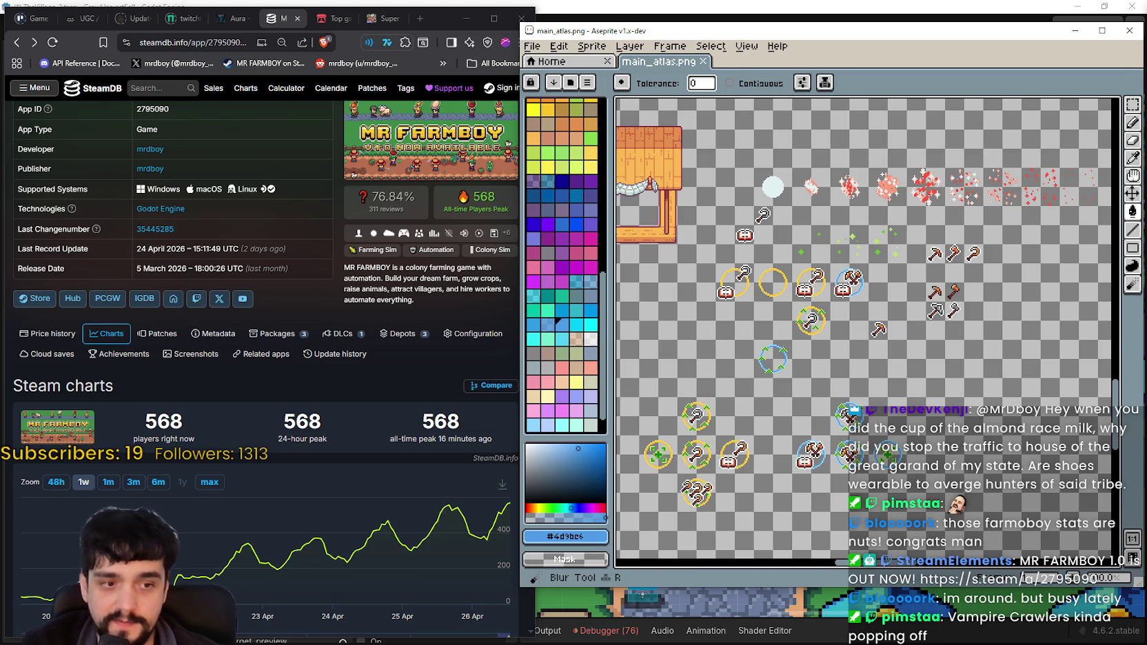
key(alt+Tab)
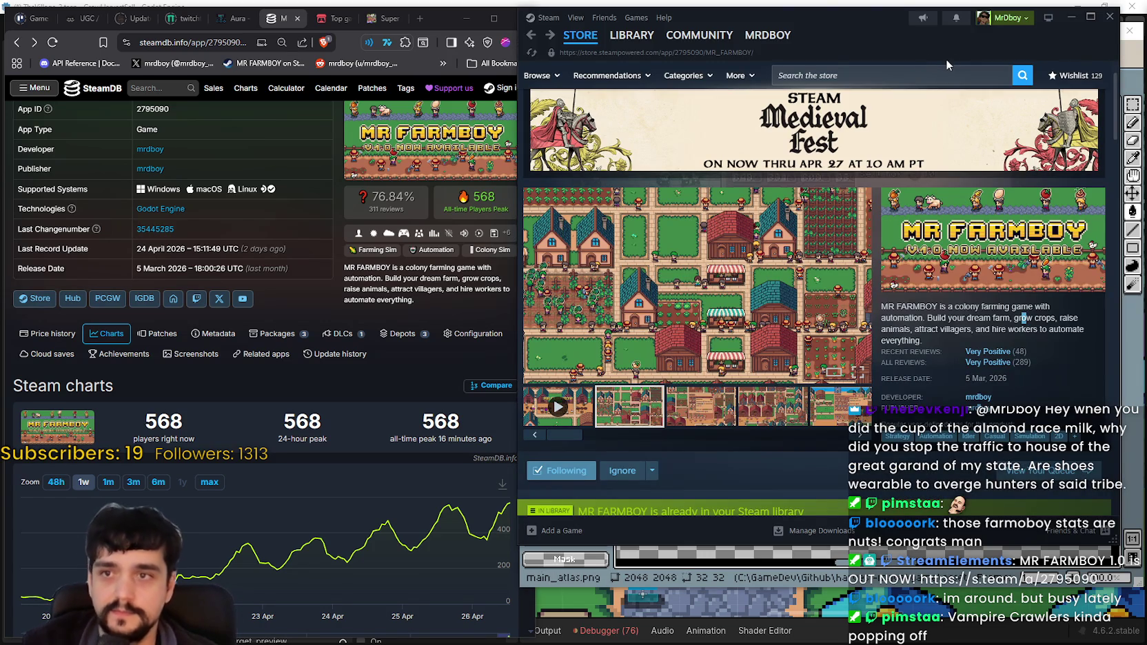
Search the Steam store for 'vampire' and open the Vampire Crawlers store page
click(955, 81)
text(m)
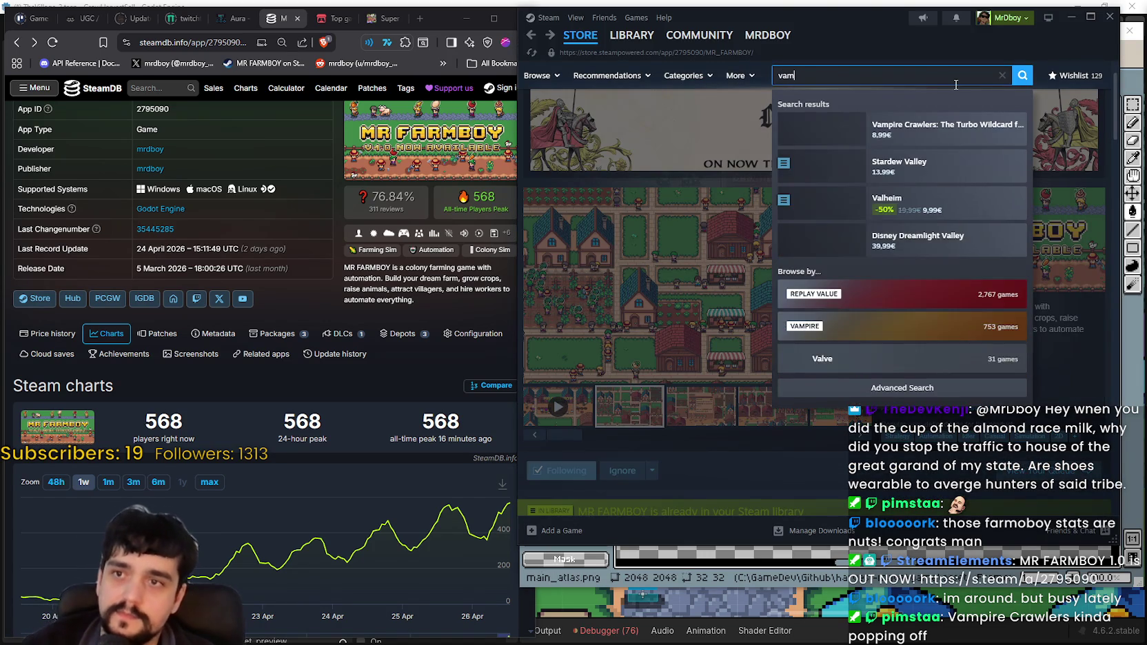
text(pire)
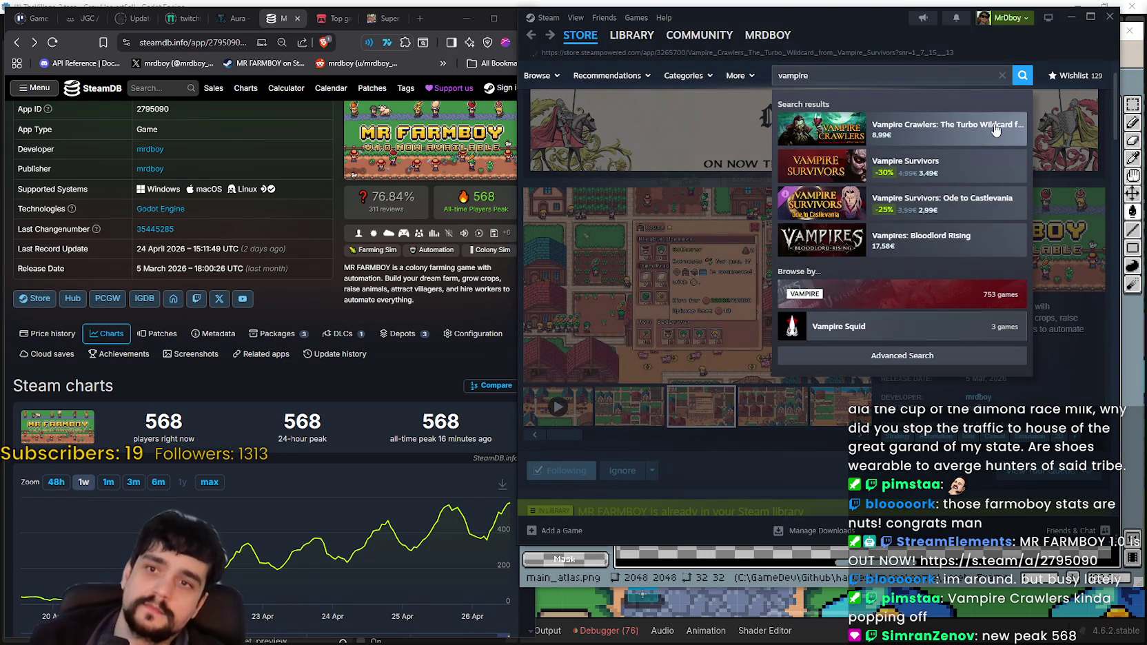
click(939, 115)
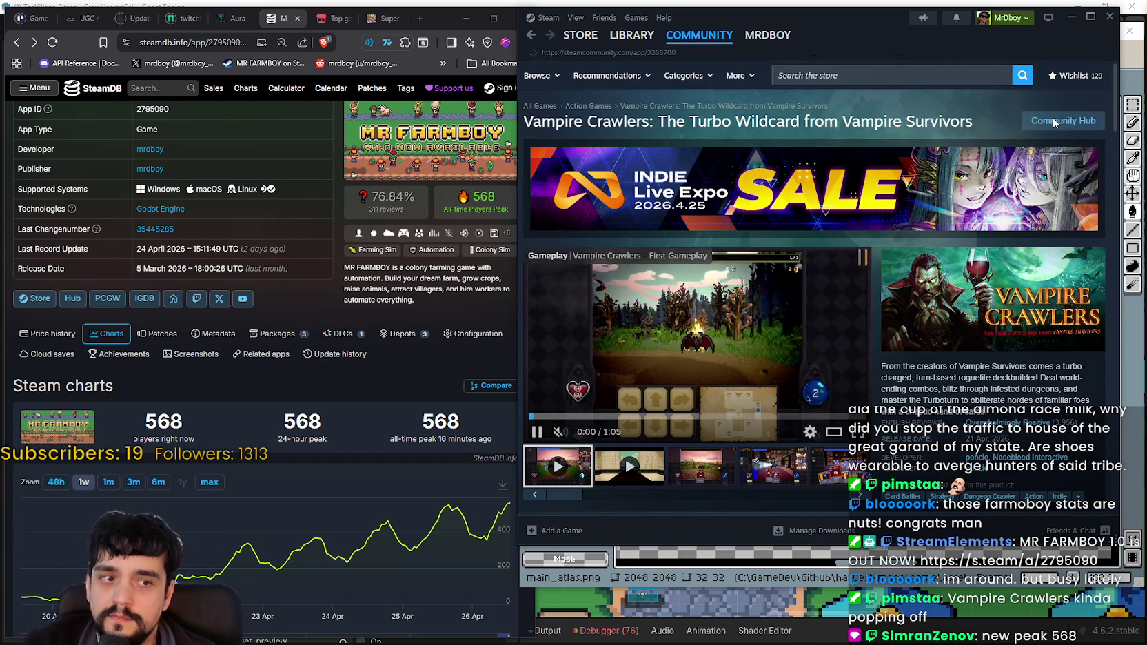
Open the Vampire Crawlers community hub
click(1053, 121)
double_click(909, 154)
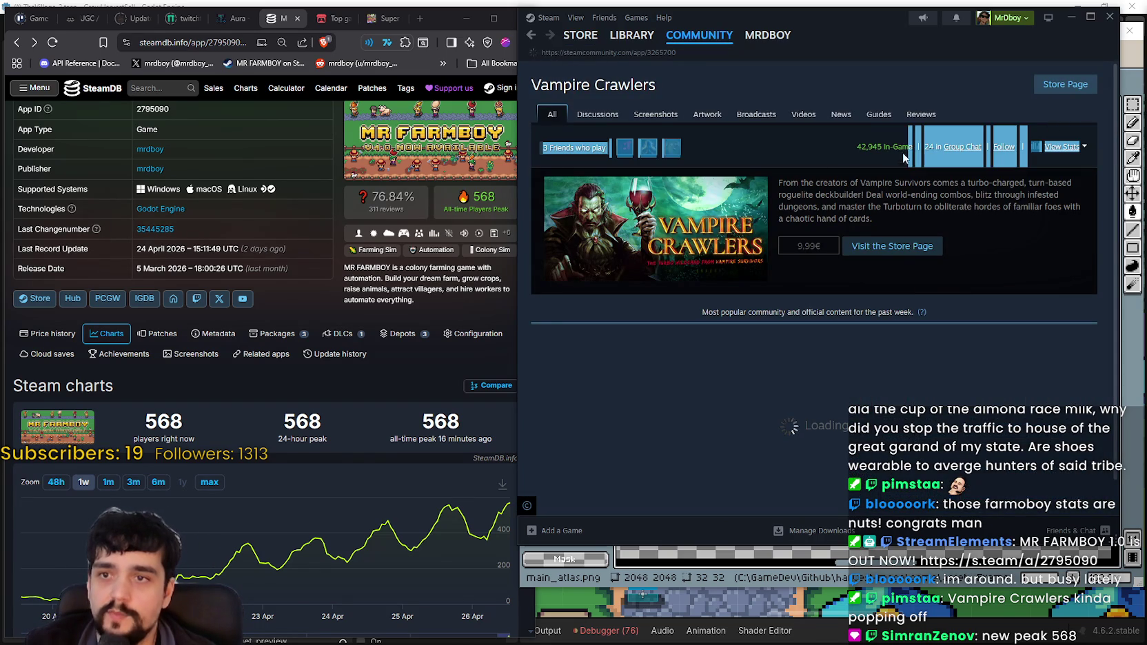
triple_click(853, 149)
click(827, 145)
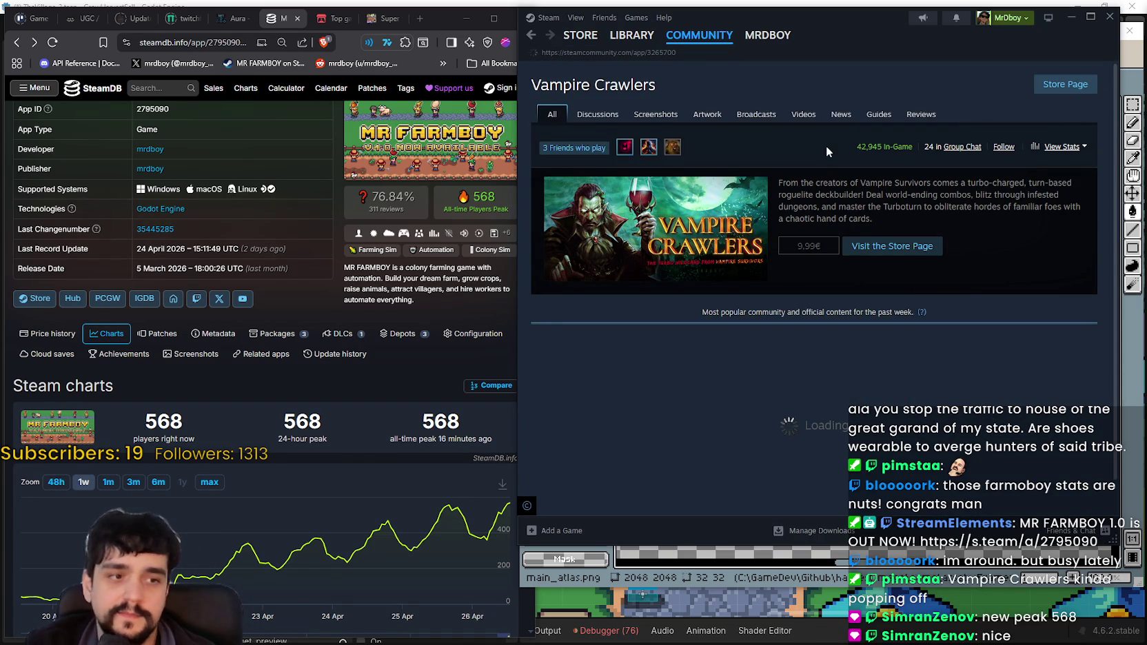
Scroll through the community hub, then go back to the store page's gameplay trailer
scroll(990, 376, down, 3)
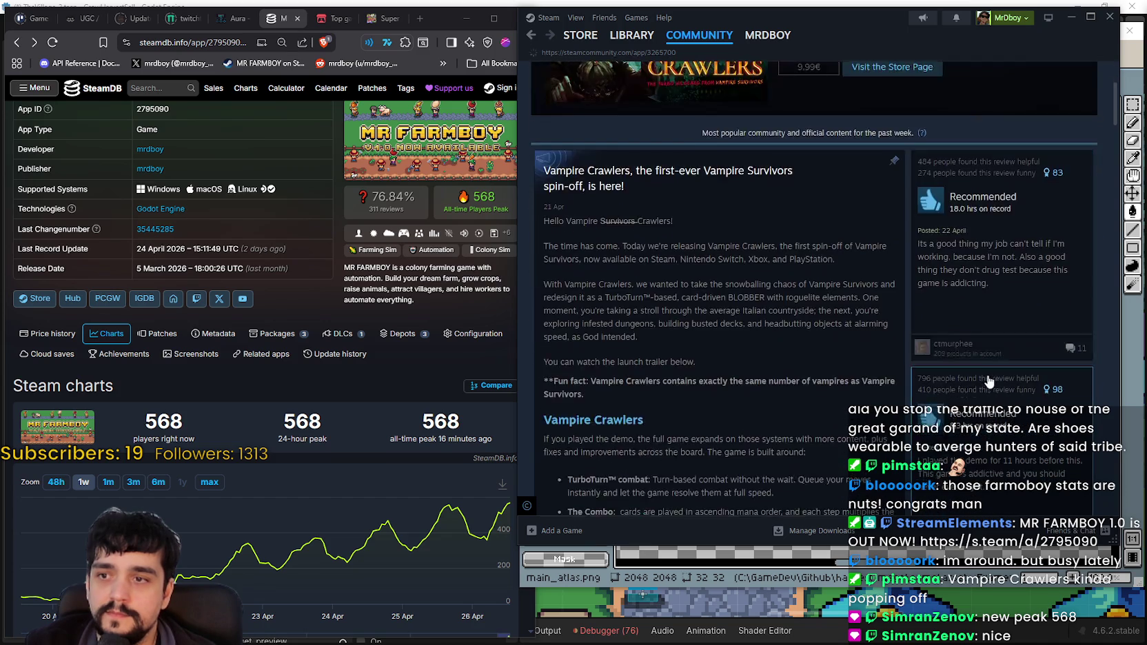
scroll(990, 376, down, 3)
scroll(989, 376, up, 2)
scroll(965, 358, up, 2)
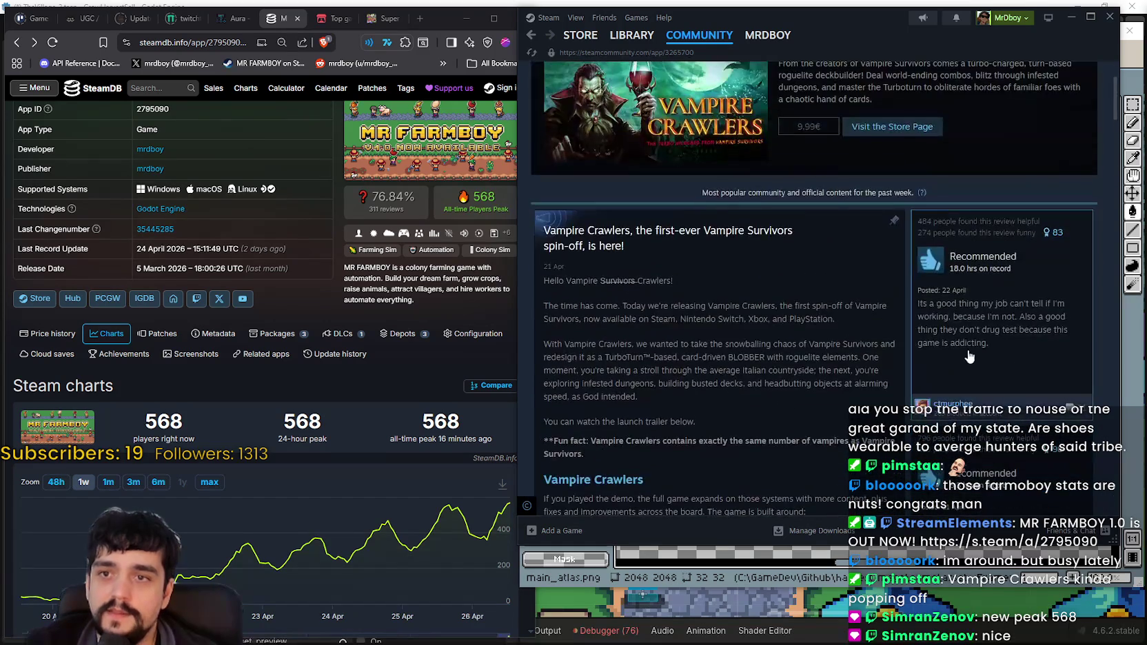
scroll(931, 338, up, 2)
scroll(911, 350, down, 5)
scroll(903, 372, down, 2)
scroll(895, 396, down, 2)
scroll(887, 419, down, 2)
scroll(882, 410, up, 3)
scroll(872, 396, up, 3)
scroll(862, 382, up, 3)
click(892, 246)
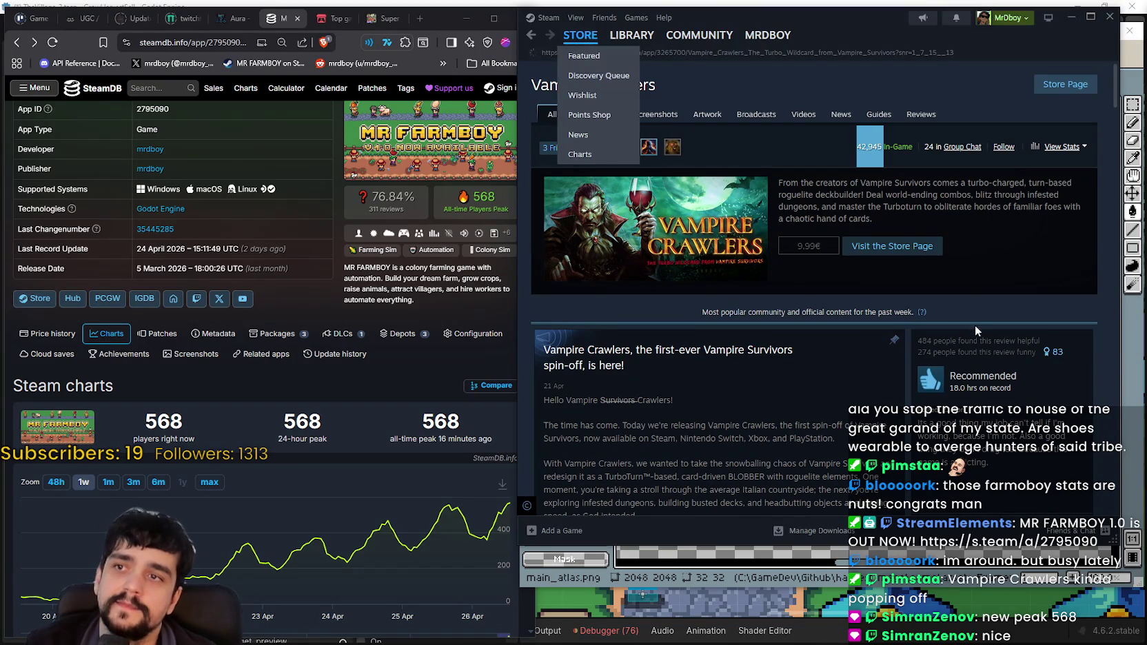
scroll(852, 269, down, 2)
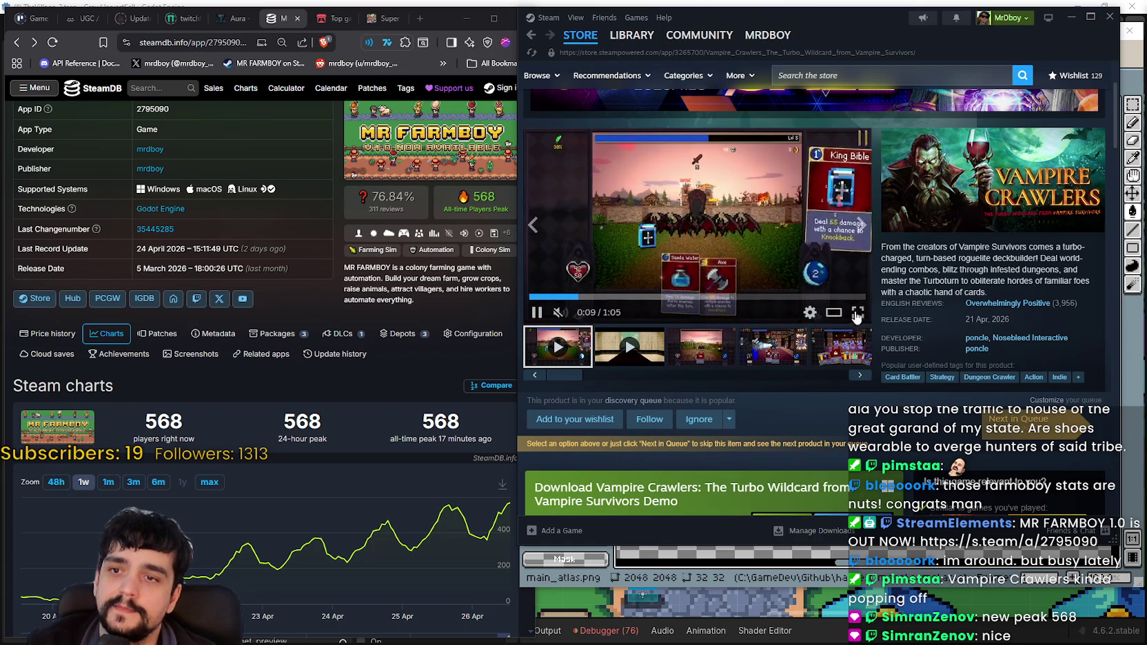
Watch the Vampire Crawlers trailer full screen, skip past 0:42, and pause on the OVERKILL battle
click(857, 312)
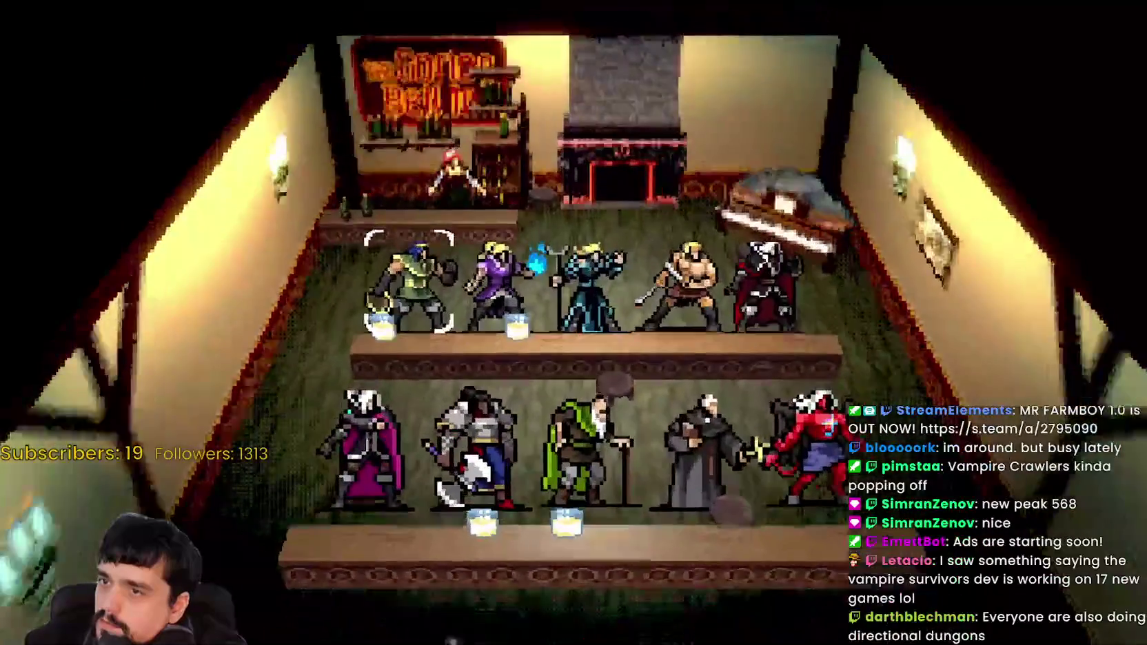
key(space)
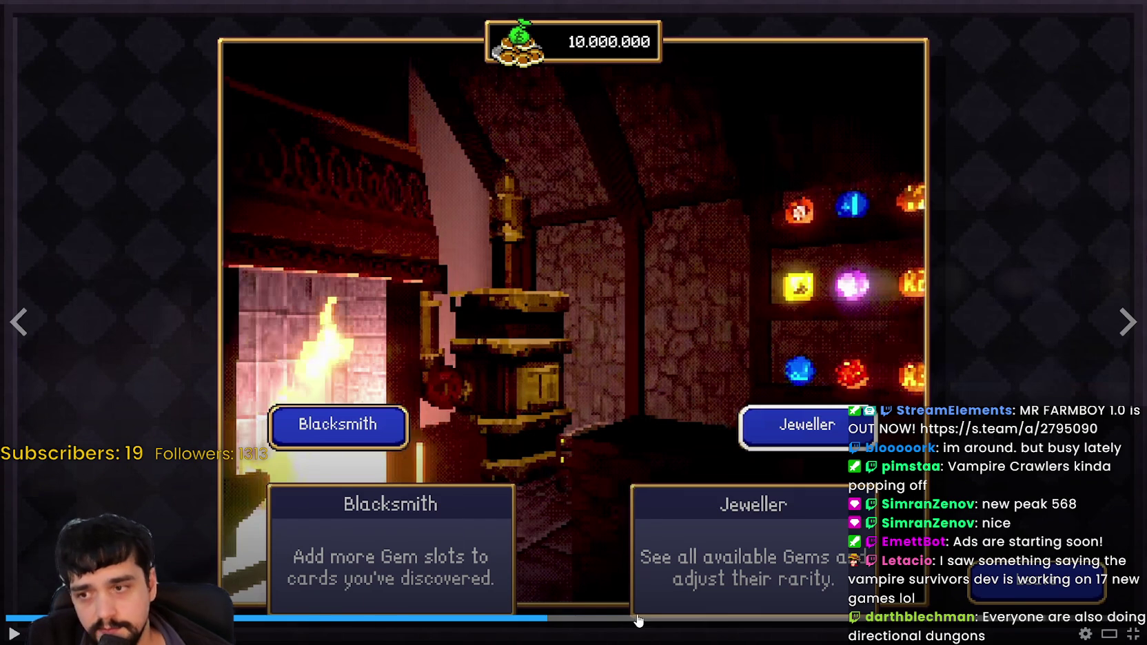
drag(628, 618, 635, 618)
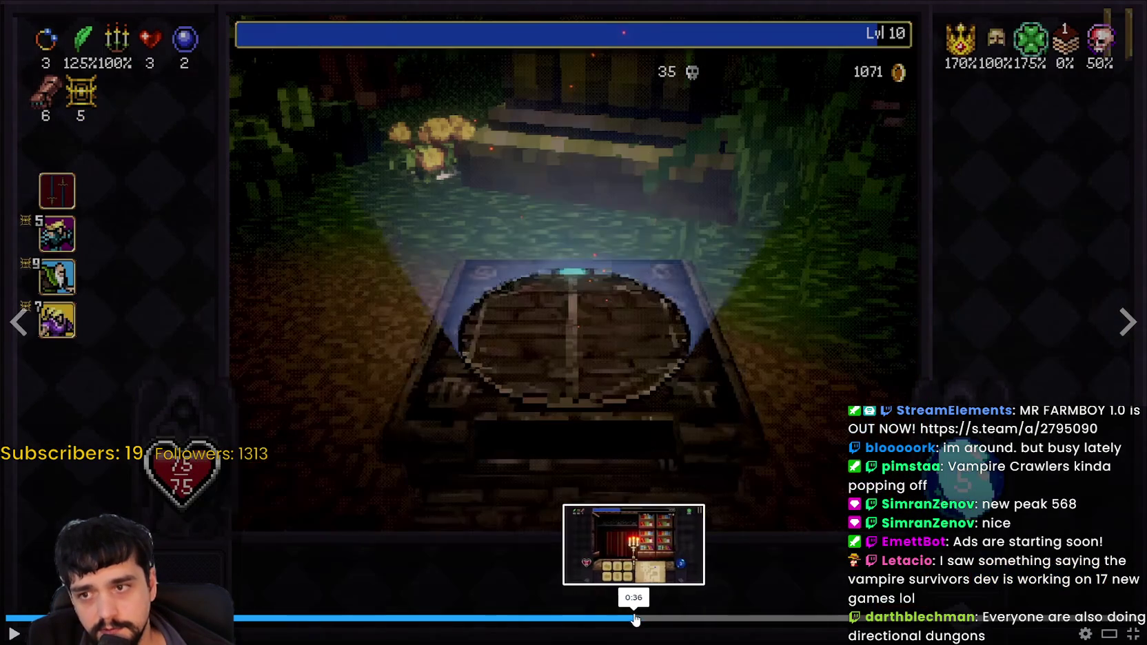
click(603, 618)
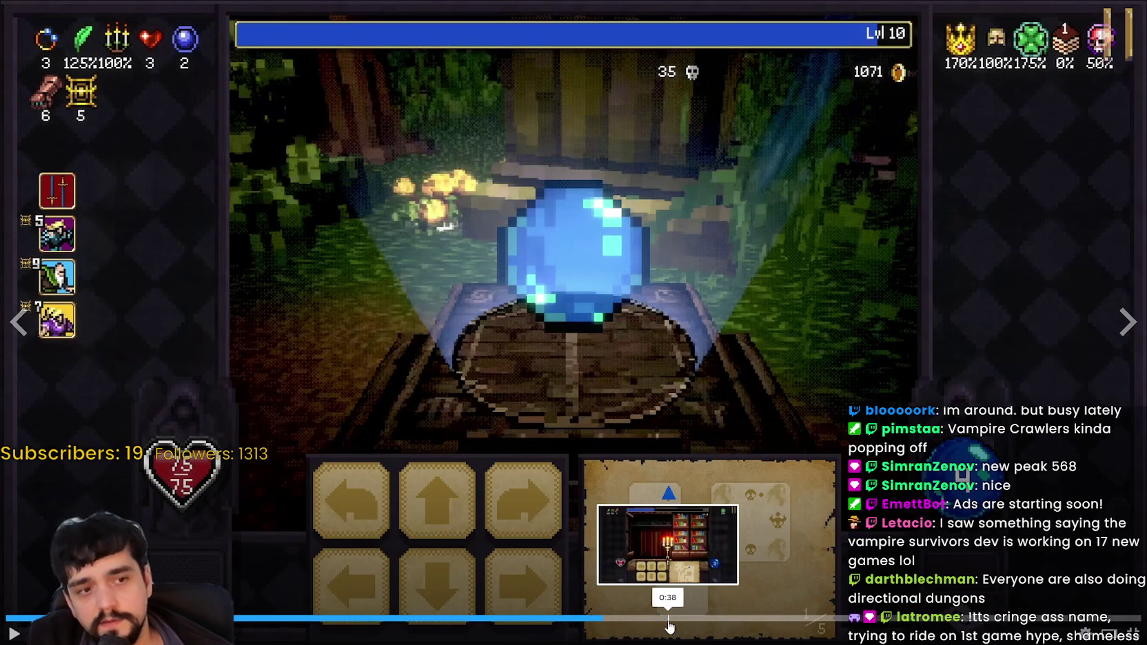
drag(664, 620, 745, 613)
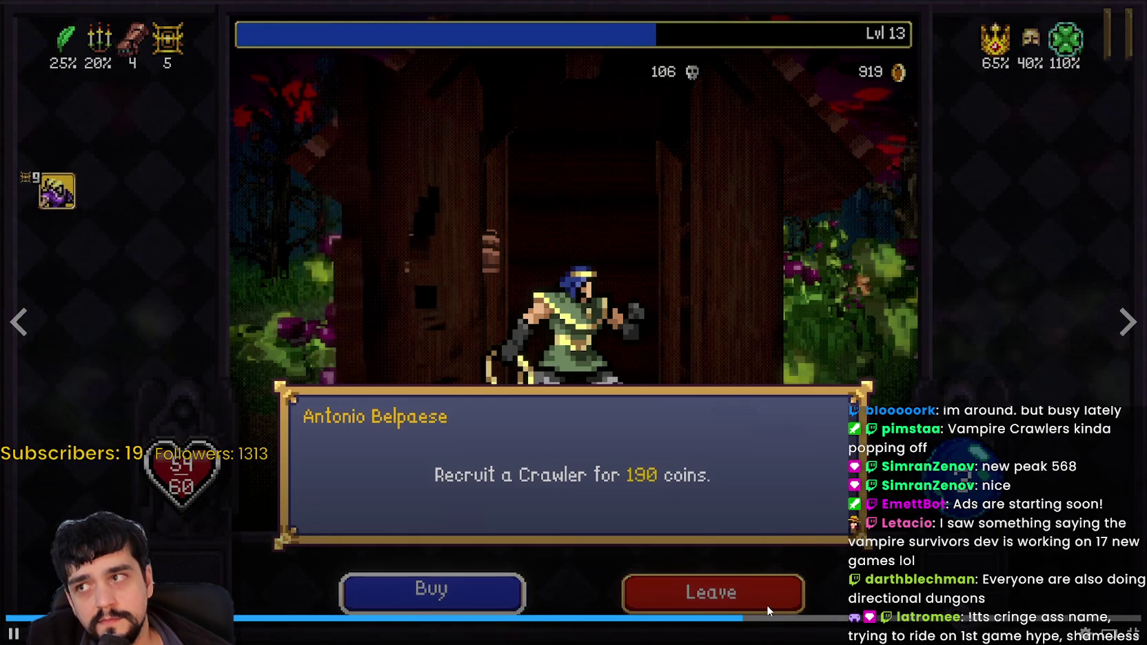
key(space)
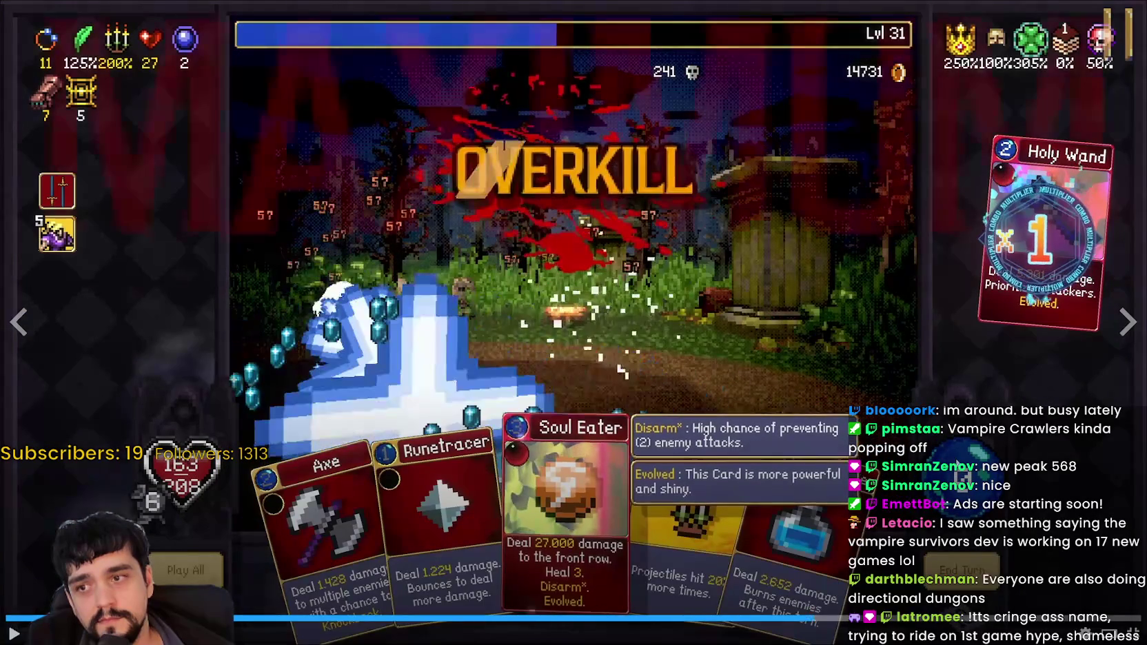
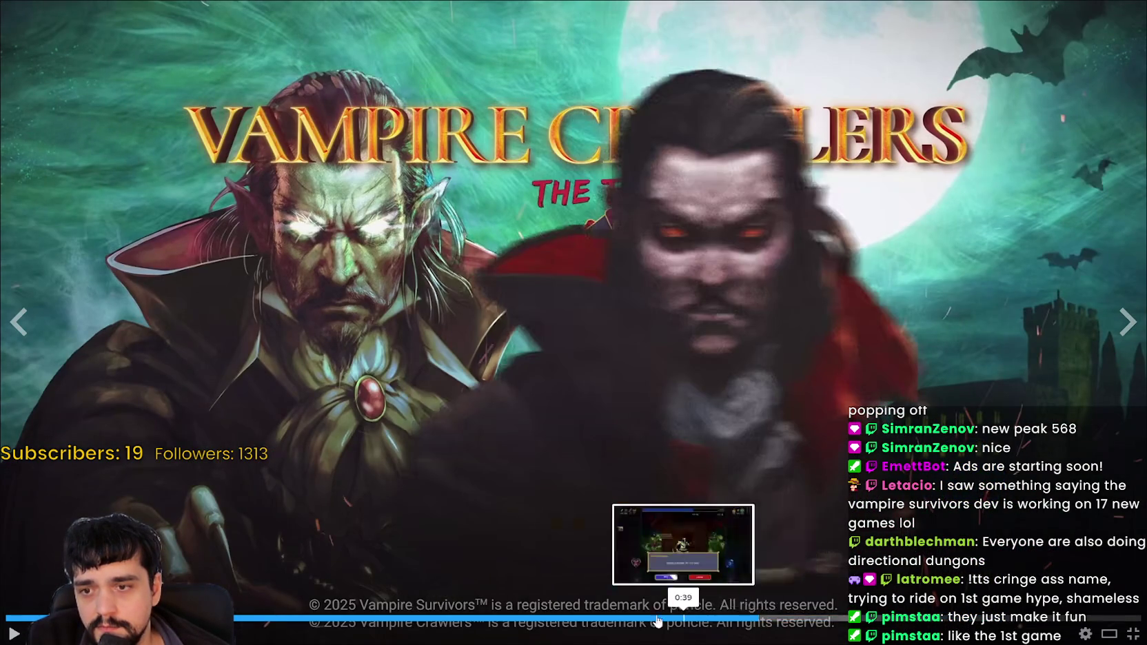
Seek the Vampire Crawlers trailer through its Level Up, overworld, green river and library scenes
click(644, 619)
drag(493, 618, 315, 618)
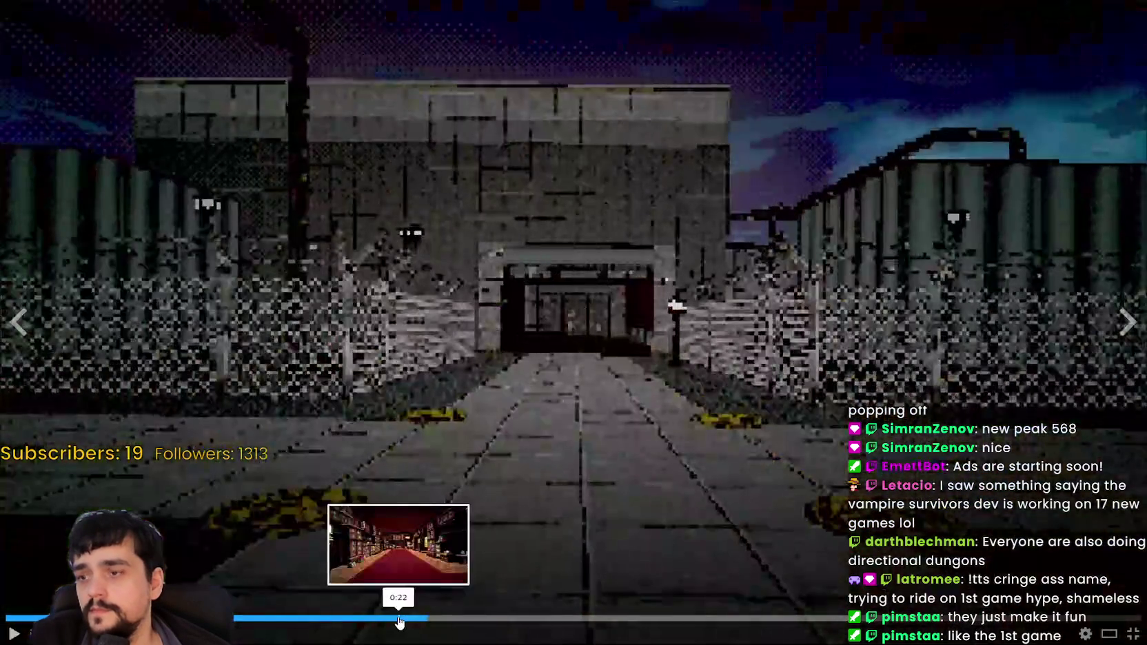
click(400, 623)
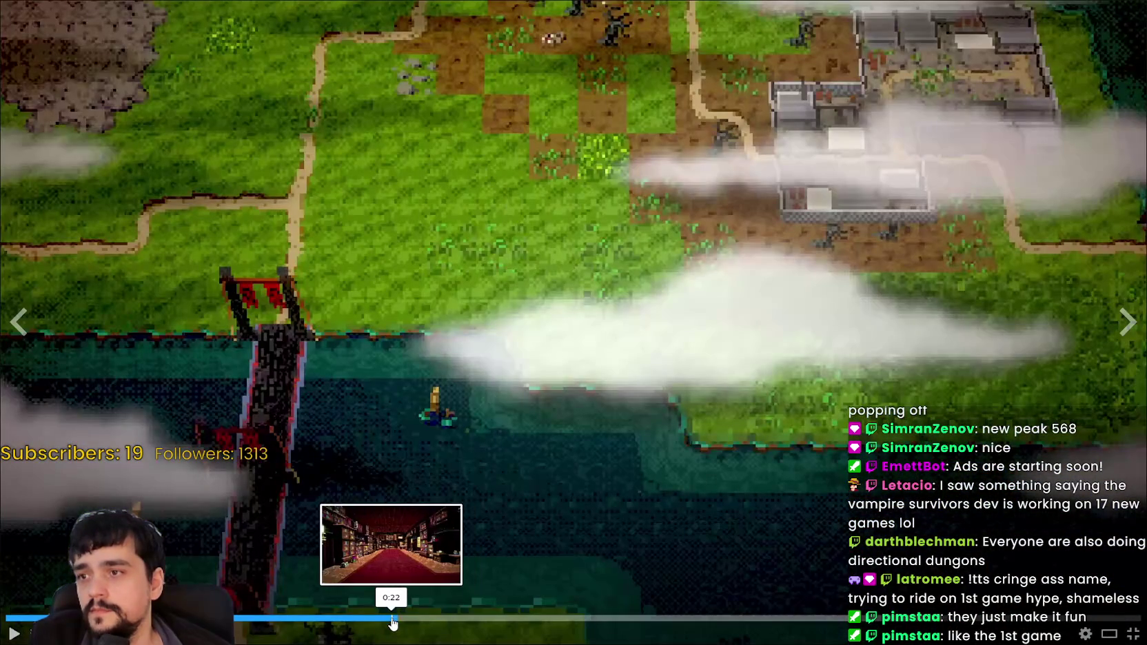
click(368, 623)
click(397, 619)
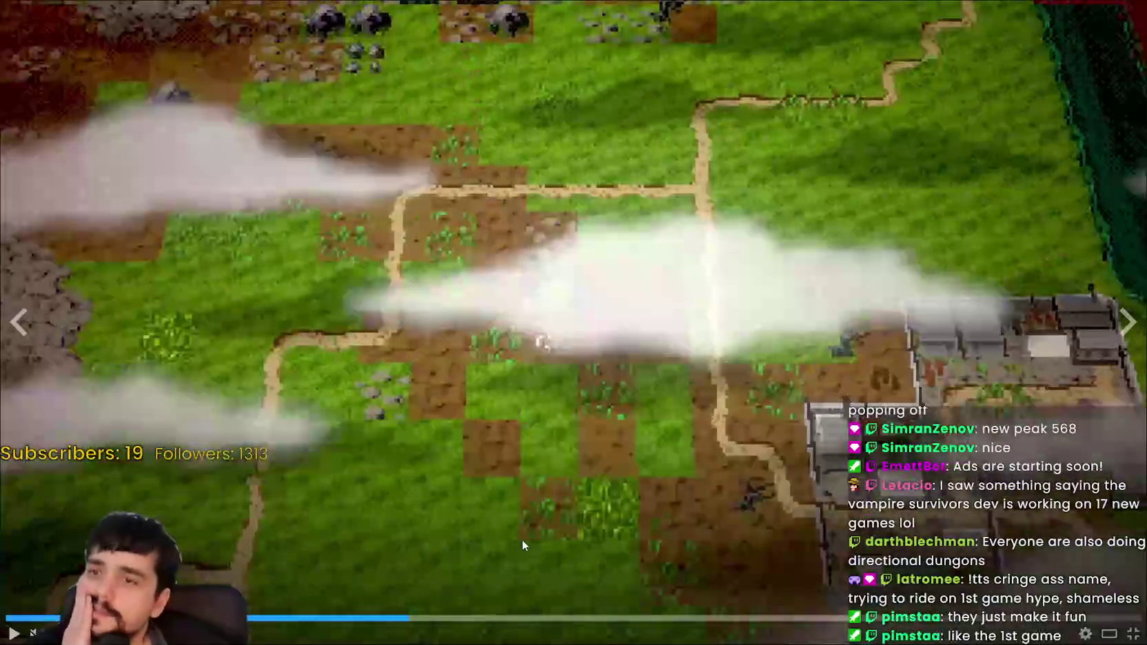
click(421, 619)
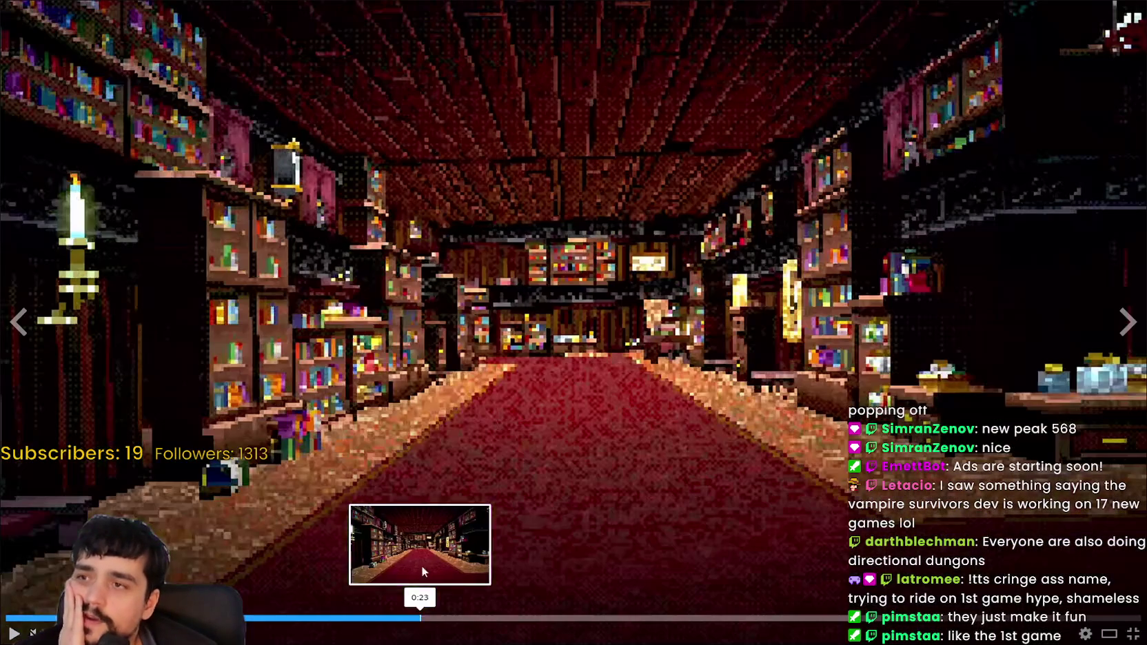
Resume the trailer, then leave fullscreen to return to the store page
click(397, 514)
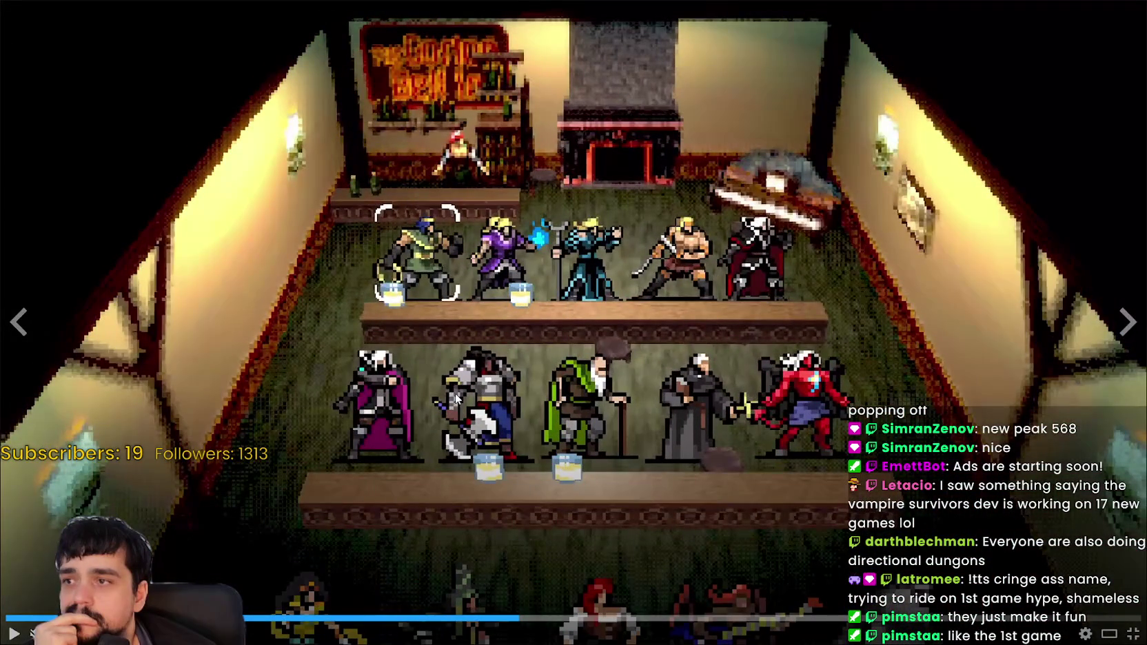
click(1132, 633)
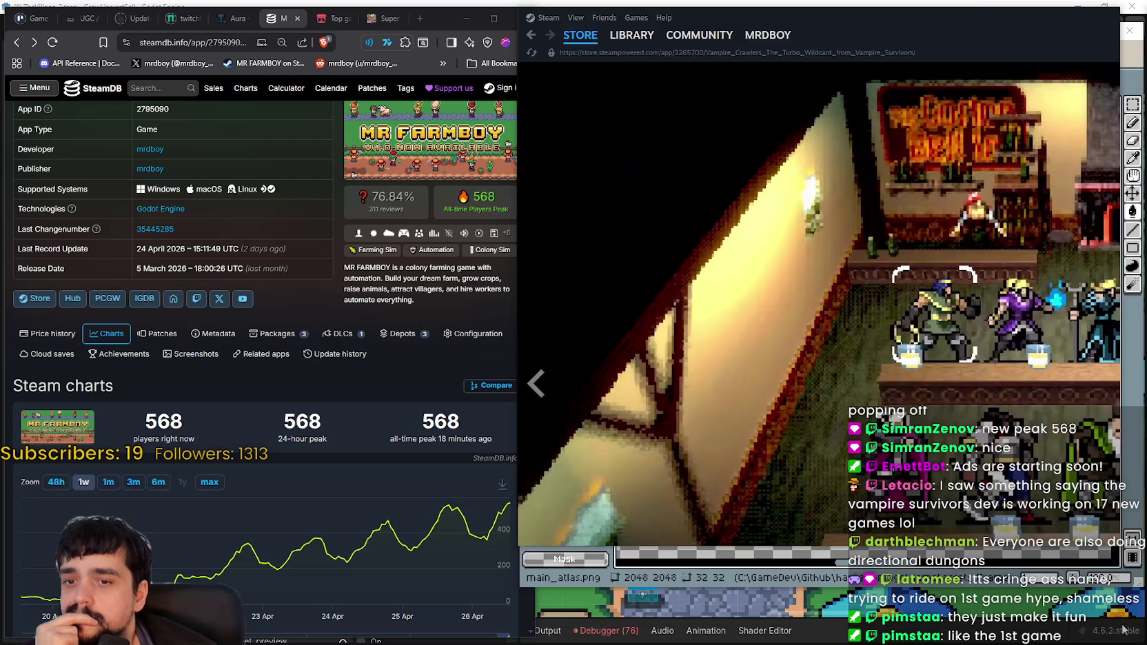
Scroll down the Vampire Crawlers page and expand the full About This Game description
scroll(653, 362, down, 5)
scroll(674, 357, up, 2)
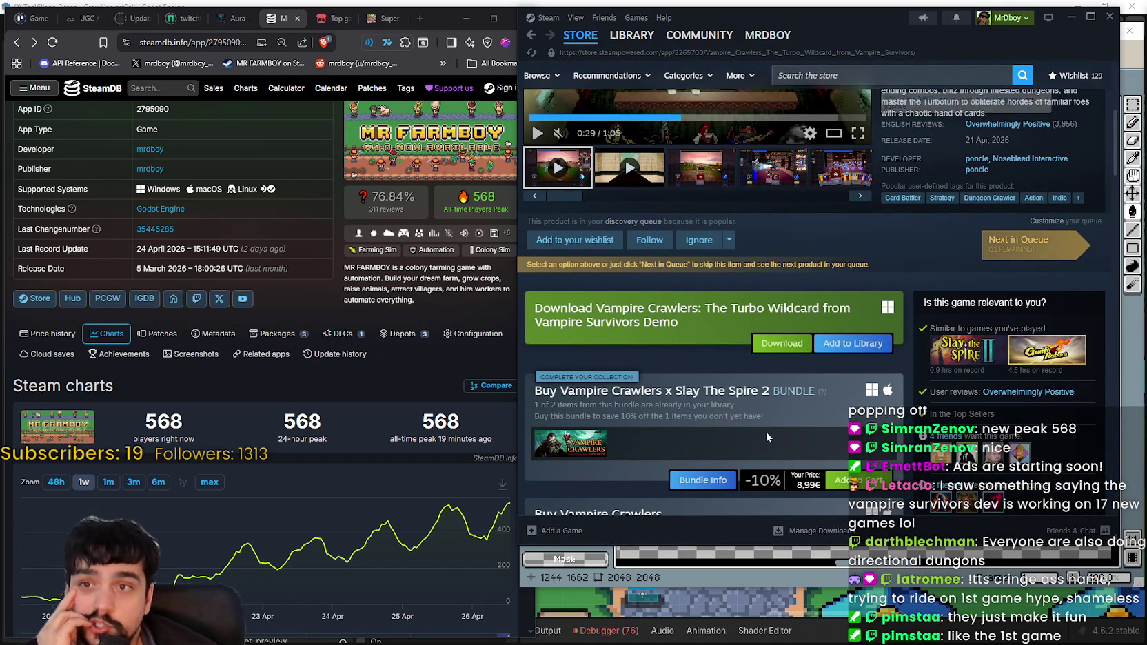
scroll(782, 407, down, 5)
scroll(789, 423, down, 5)
scroll(791, 430, down, 2)
scroll(790, 429, down, 5)
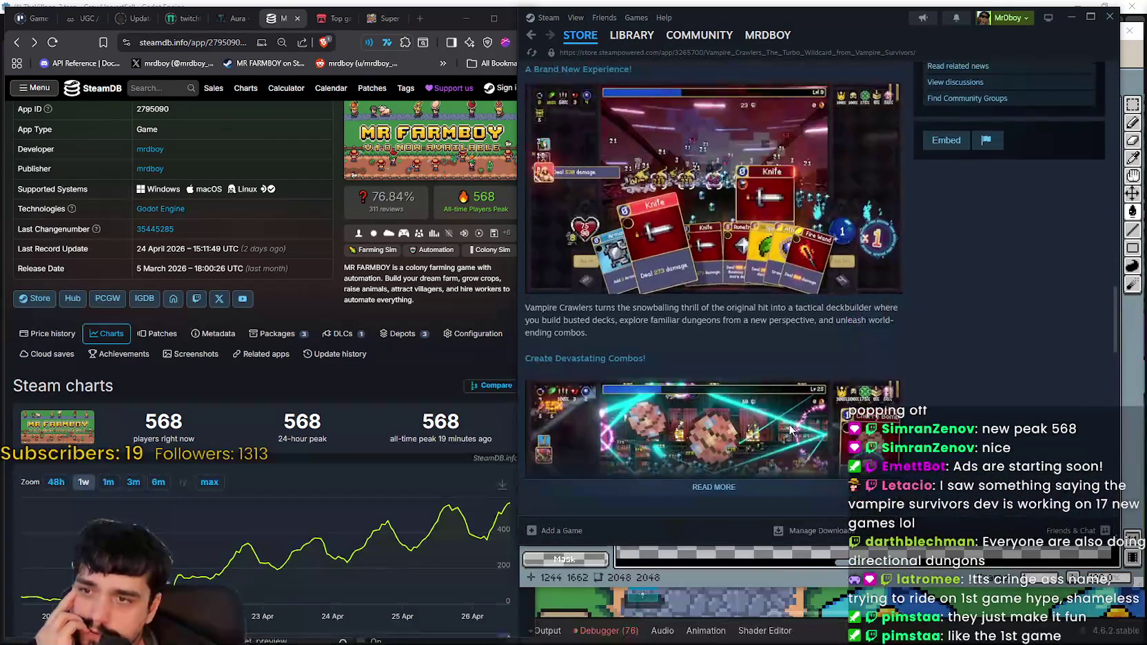
scroll(775, 293, down, 6)
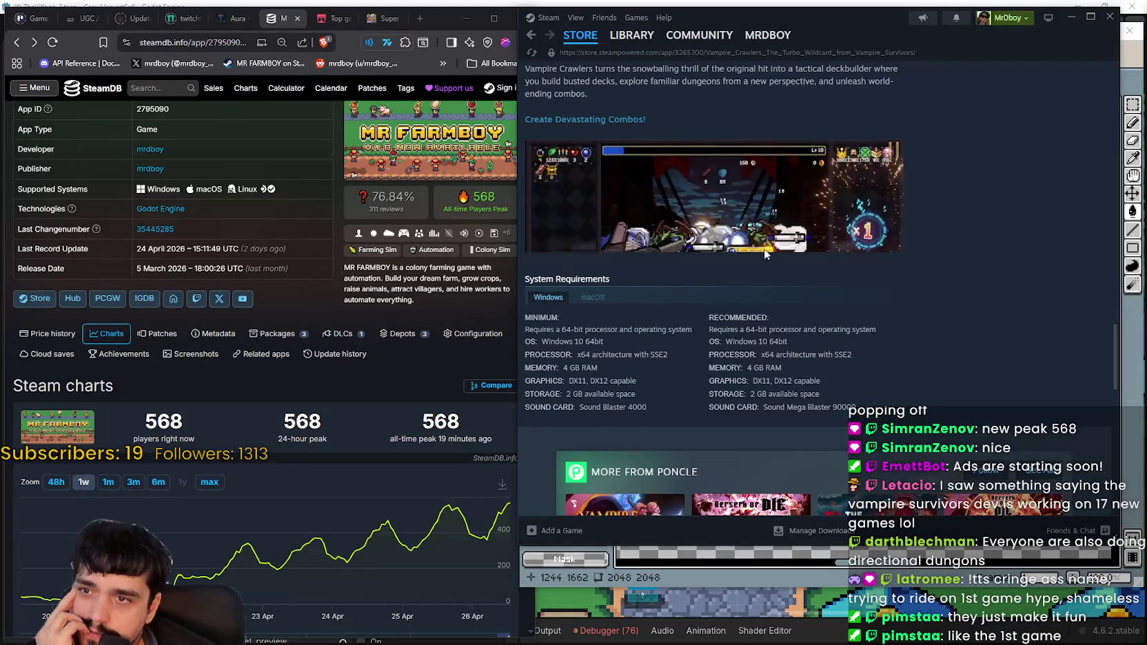
click(752, 249)
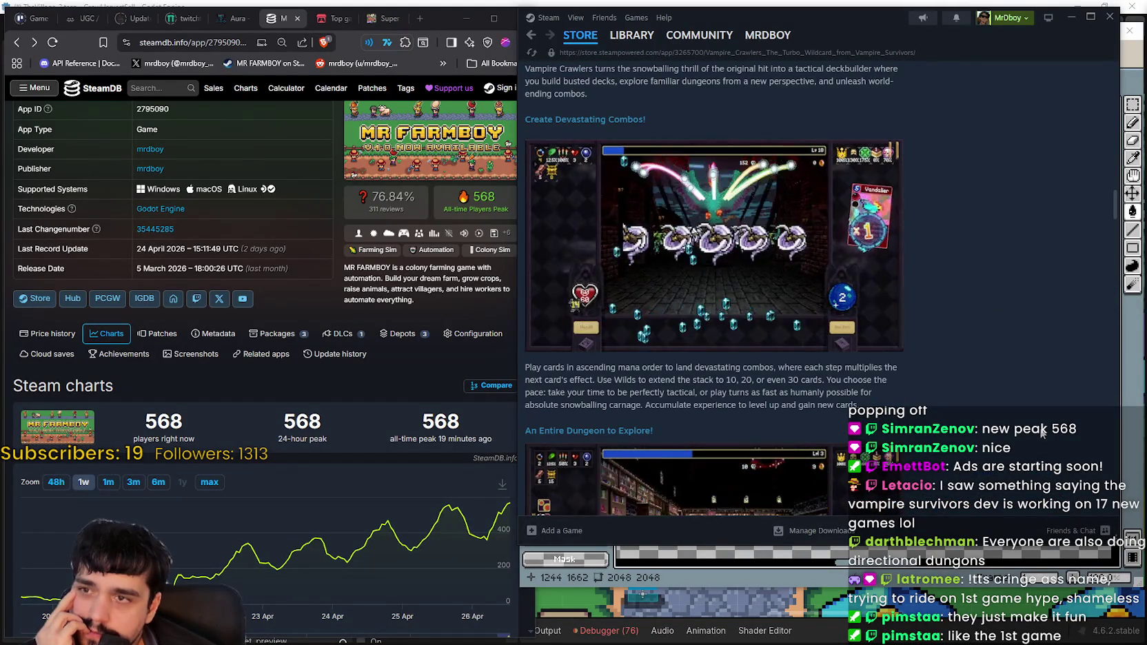
Read through the Overwhelmingly Positive customer reviews, then return to the Steam store front page
scroll(1034, 423, down, 3)
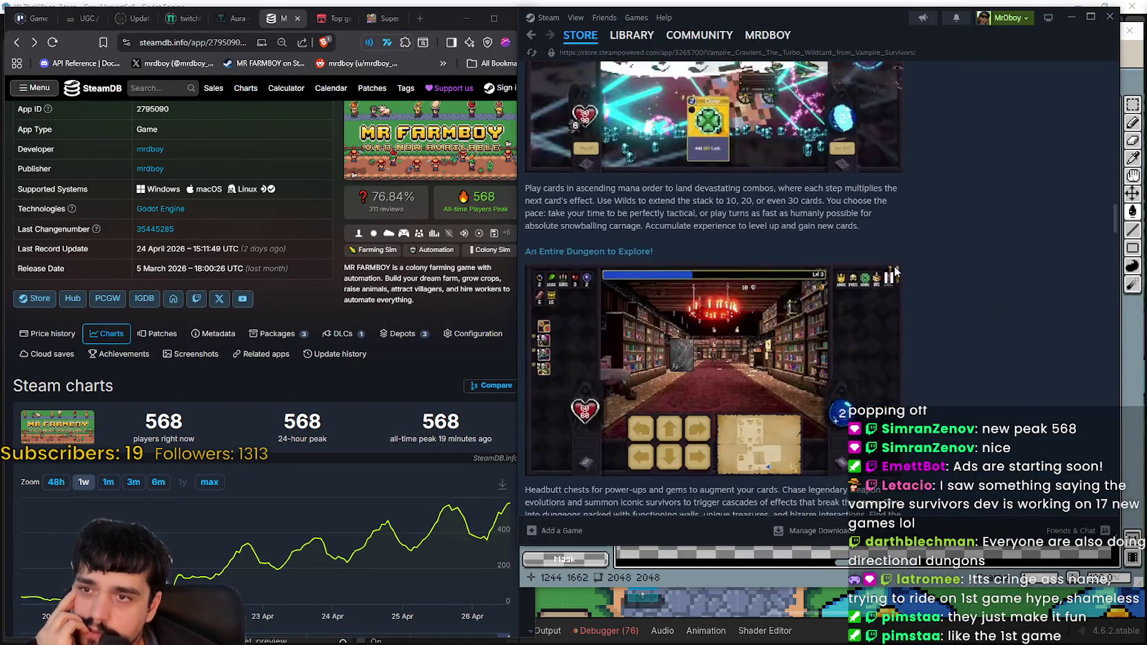
scroll(882, 302, down, 3)
scroll(895, 387, down, 3)
scroll(895, 387, down, 2)
scroll(895, 388, down, 4)
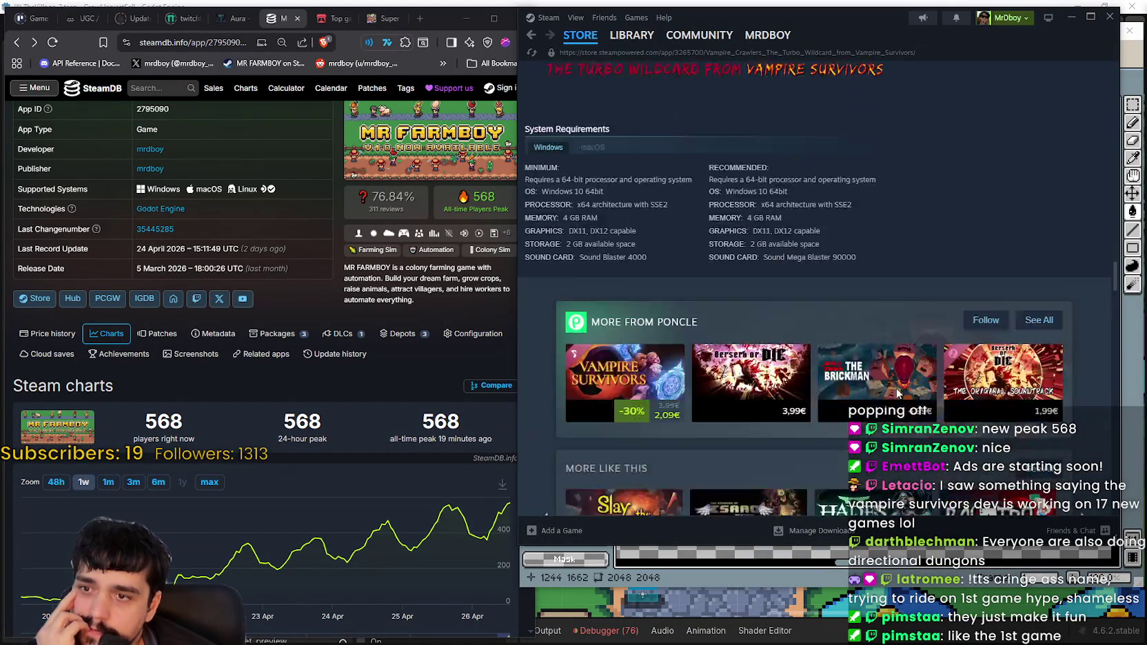
scroll(895, 388, down, 3)
scroll(895, 388, down, 4)
scroll(895, 388, down, 4)
scroll(894, 386, down, 1)
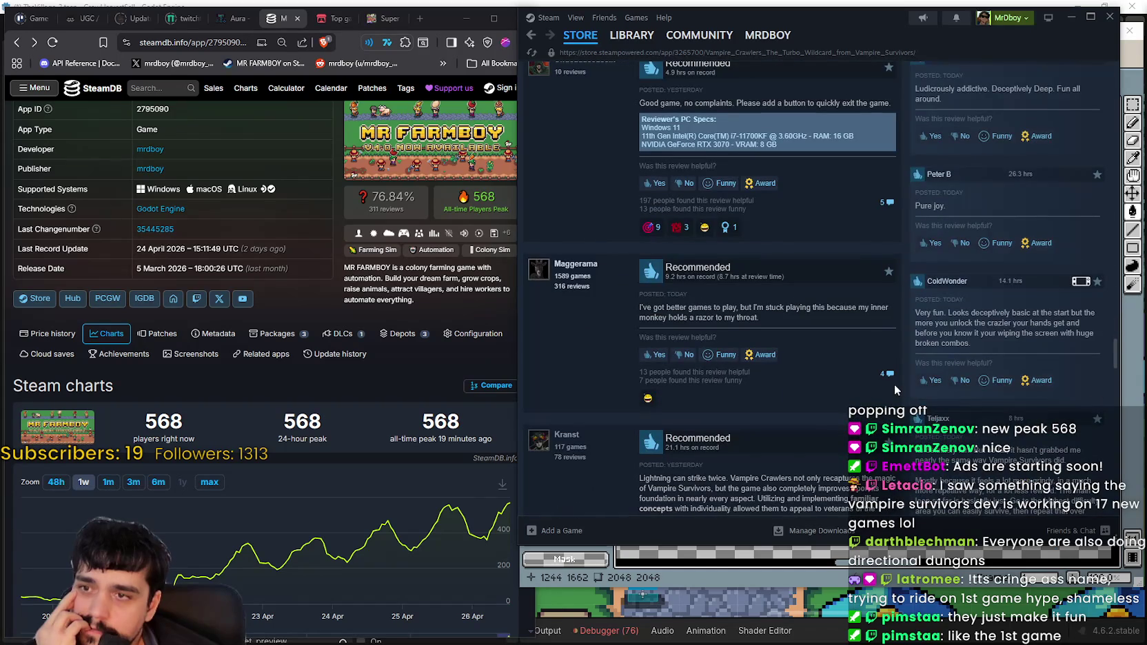
scroll(893, 388, up, 1)
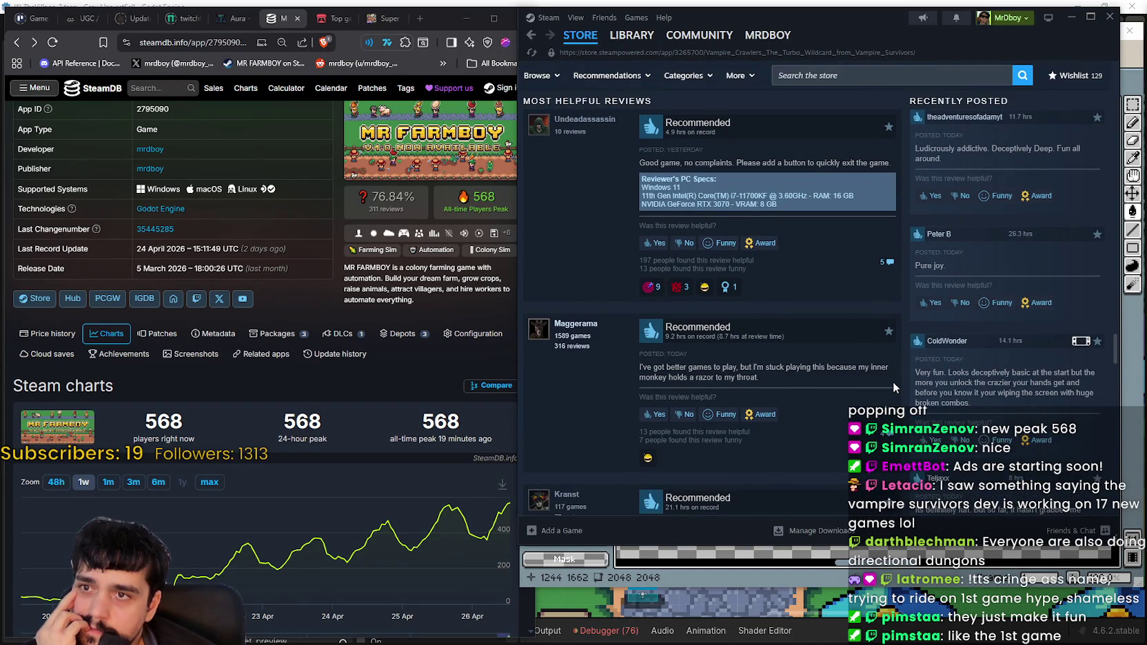
scroll(893, 381, up, 2)
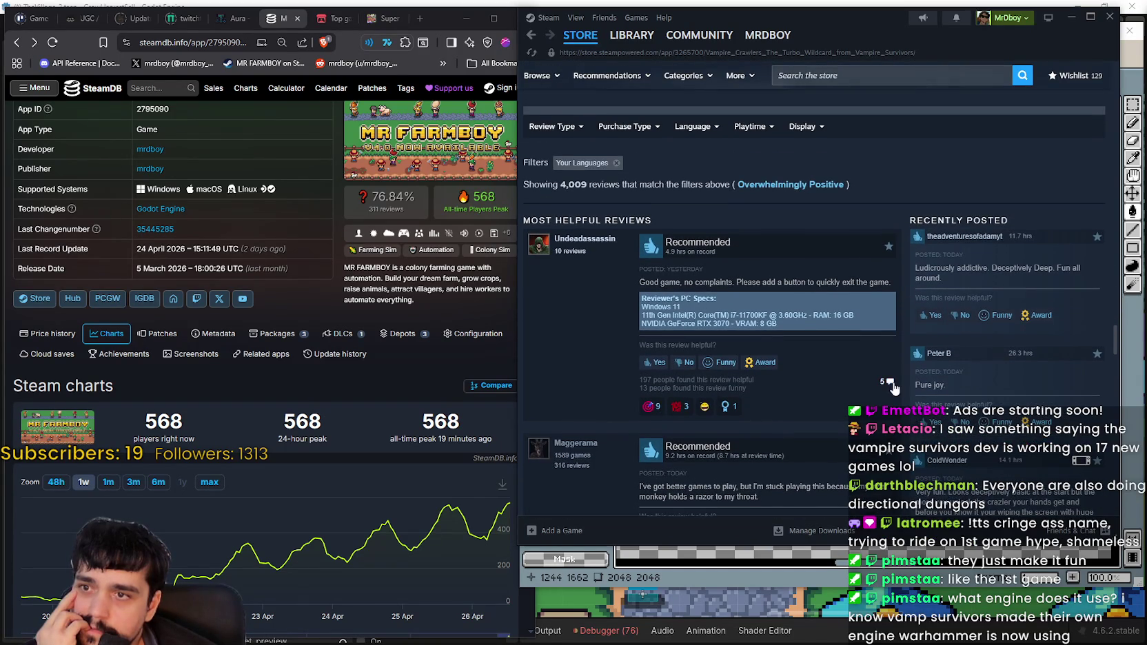
scroll(892, 380, down, 3)
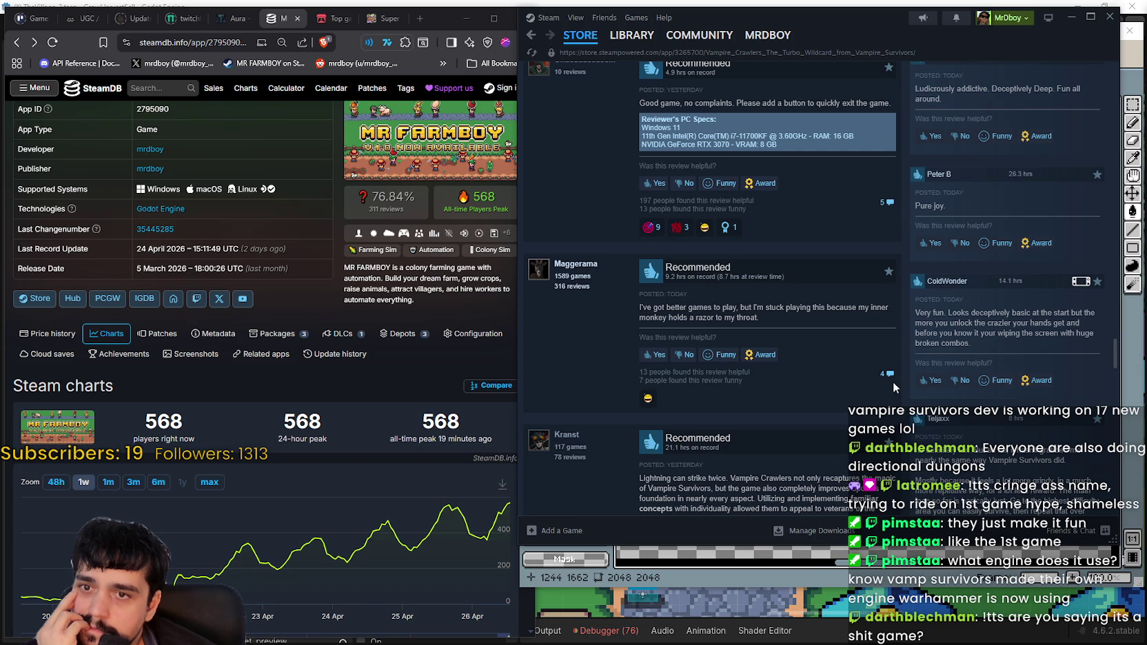
scroll(893, 381, down, 2)
scroll(892, 380, down, 2)
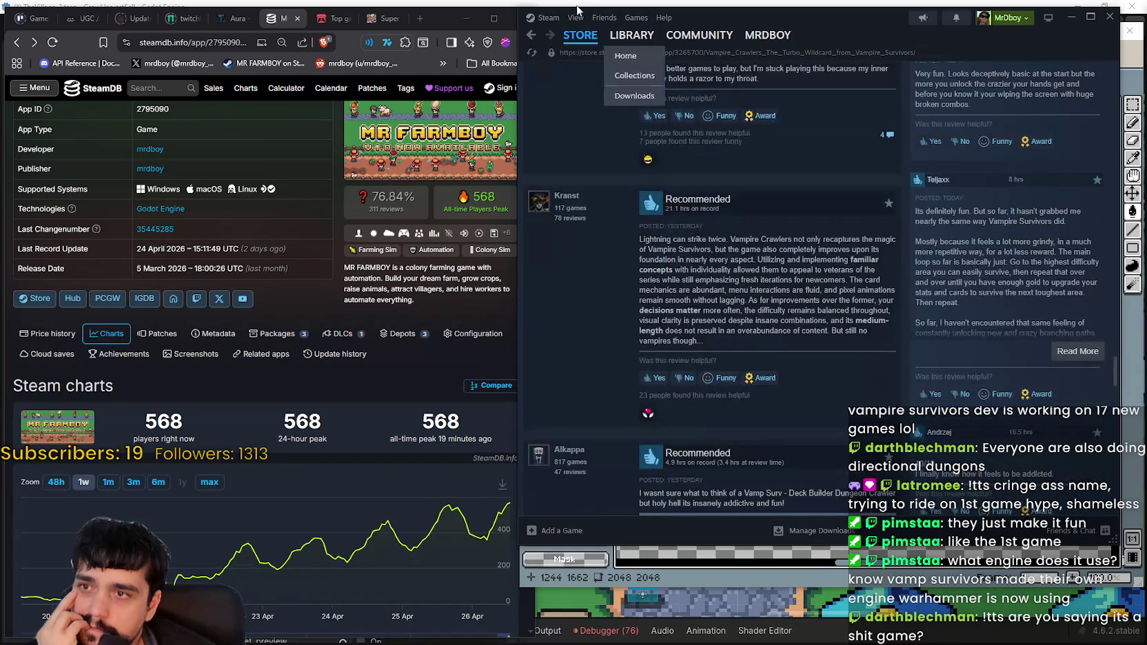
click(581, 34)
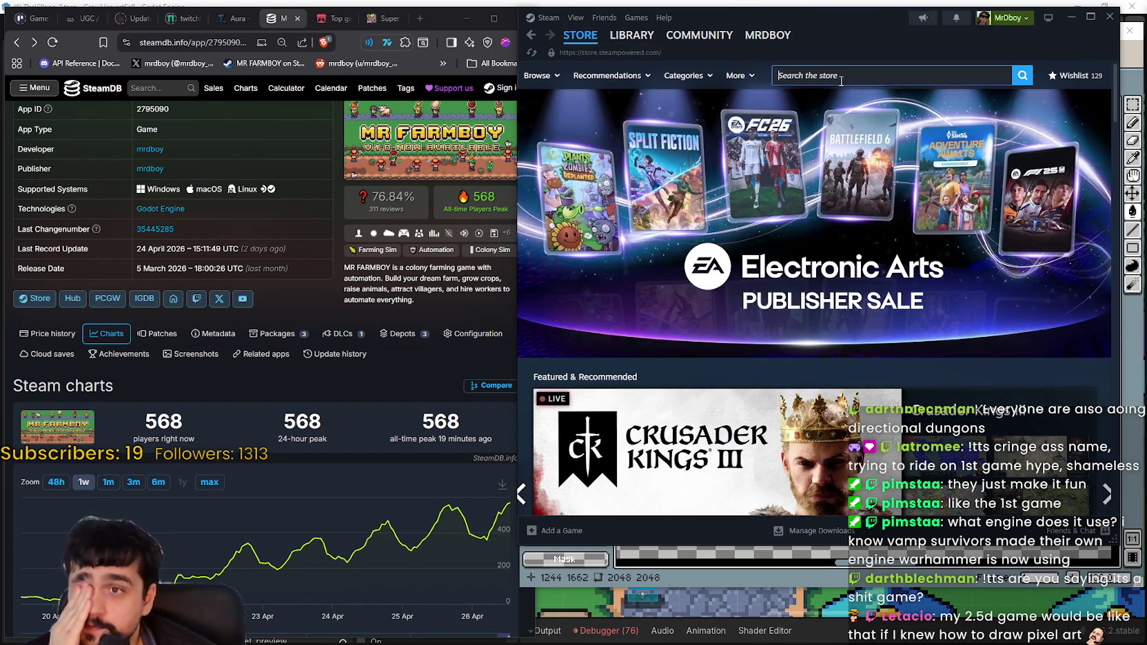
Search the store for 'MR farmboy' and open the MR FARMBOY store page
click(835, 77)
text(MR )
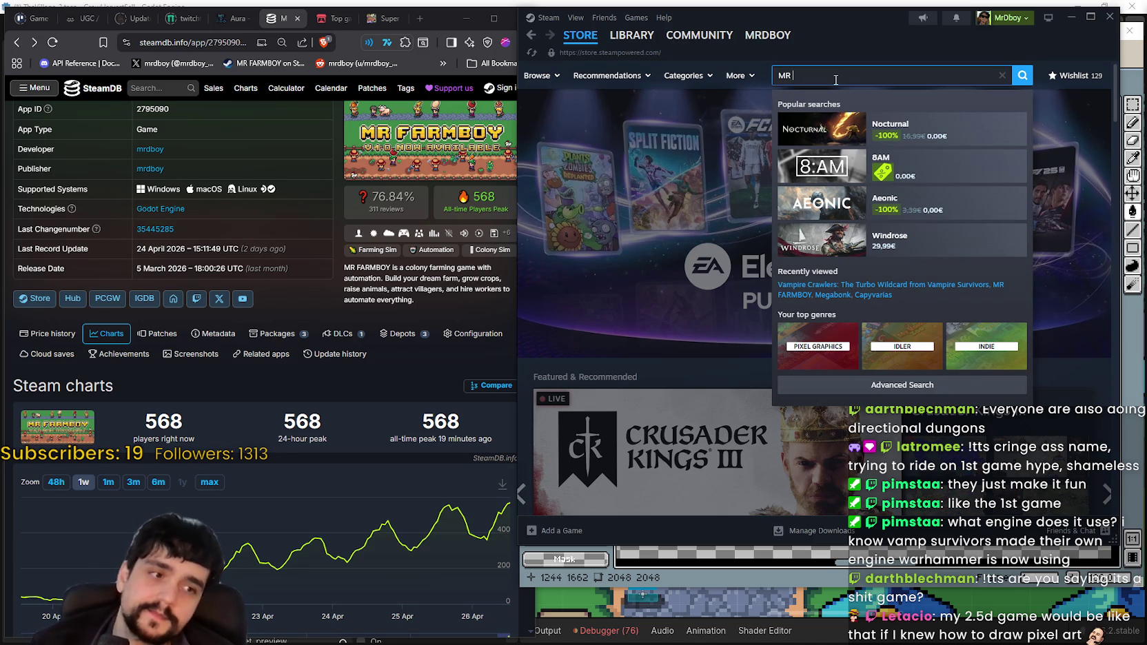
text(farmboy)
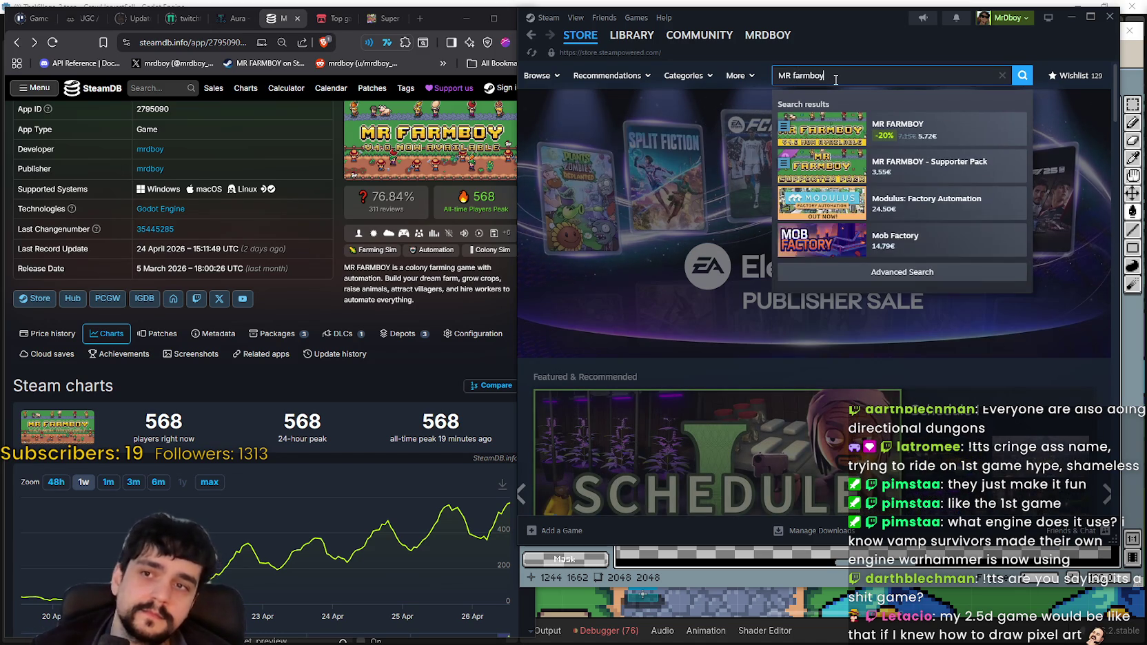
click(920, 138)
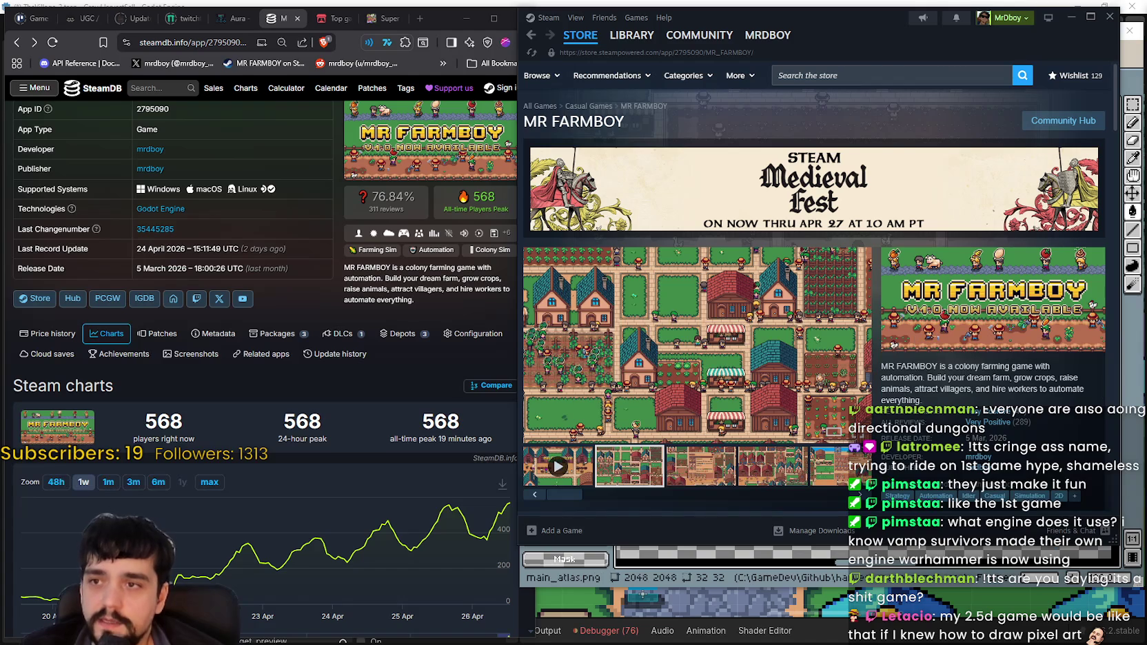
Browse the MR FARMBOY screenshots, then bring the main_atlas.png Aseprite window to the front
click(835, 367)
click(835, 492)
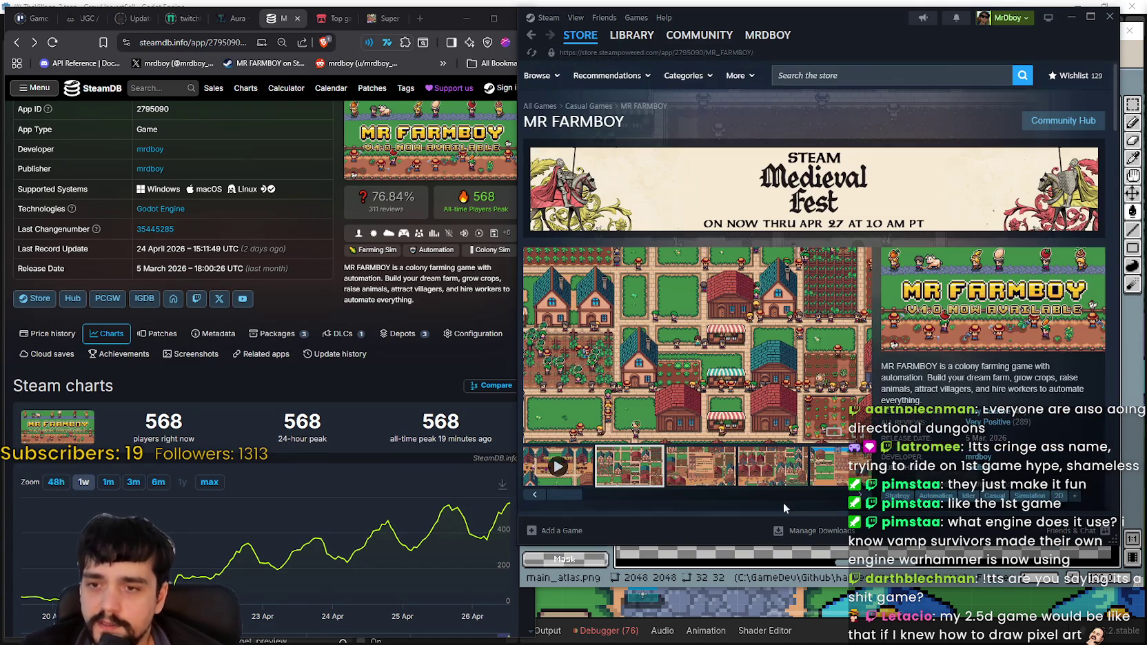
click(700, 467)
click(755, 473)
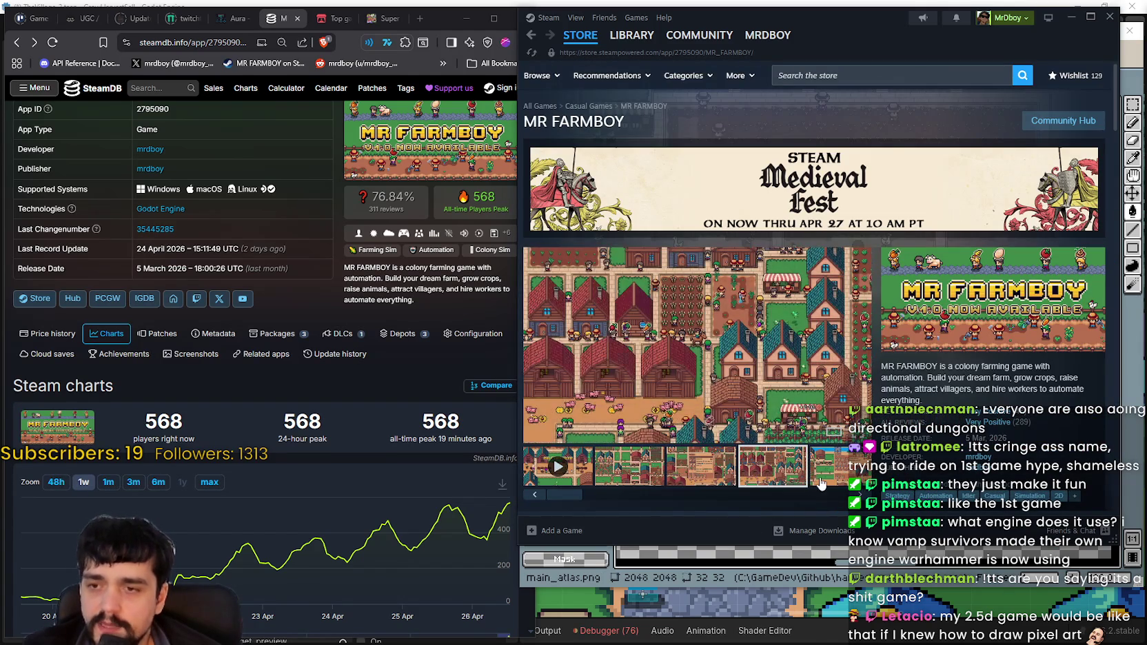
click(819, 486)
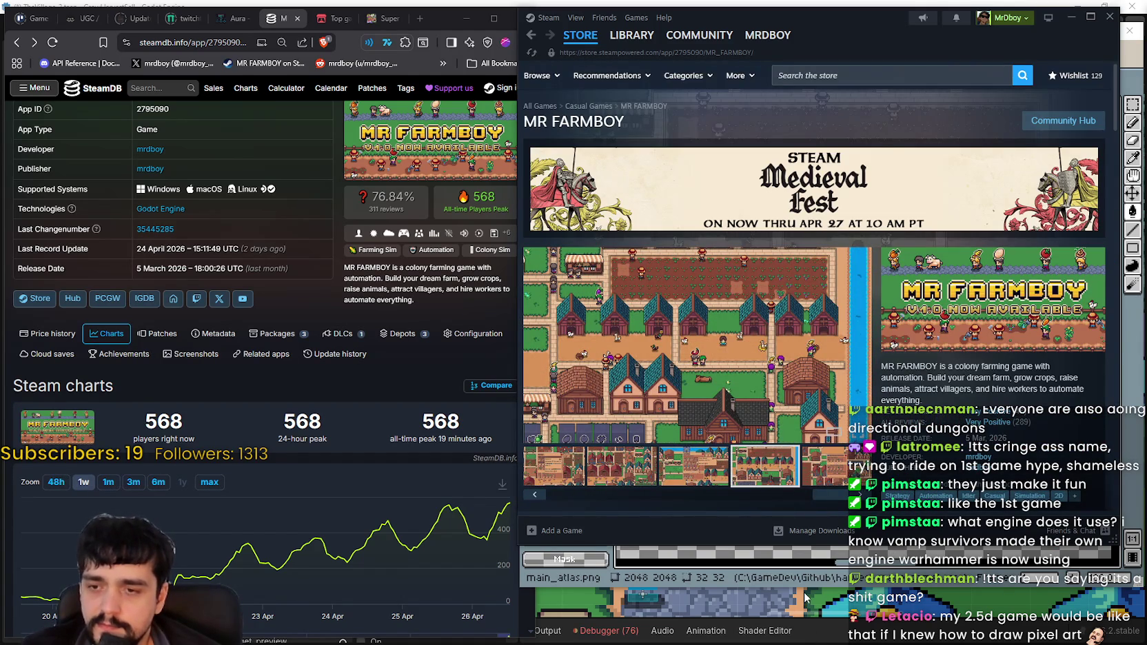
click(804, 587)
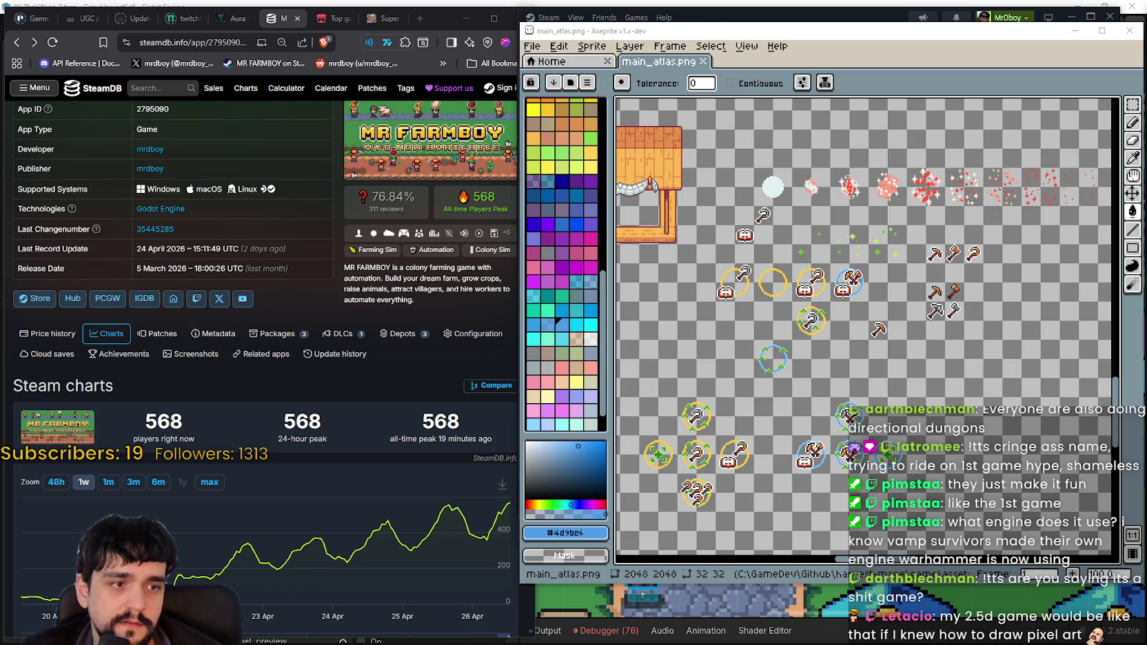
Zoom the atlas to the crossed-axes, book-and-axe and green plus icons, and choose the Rectangular Marquee tool
scroll(831, 269, up, 1)
scroll(831, 269, up, 1)
scroll(831, 270, up, 1)
scroll(870, 432, down, 1)
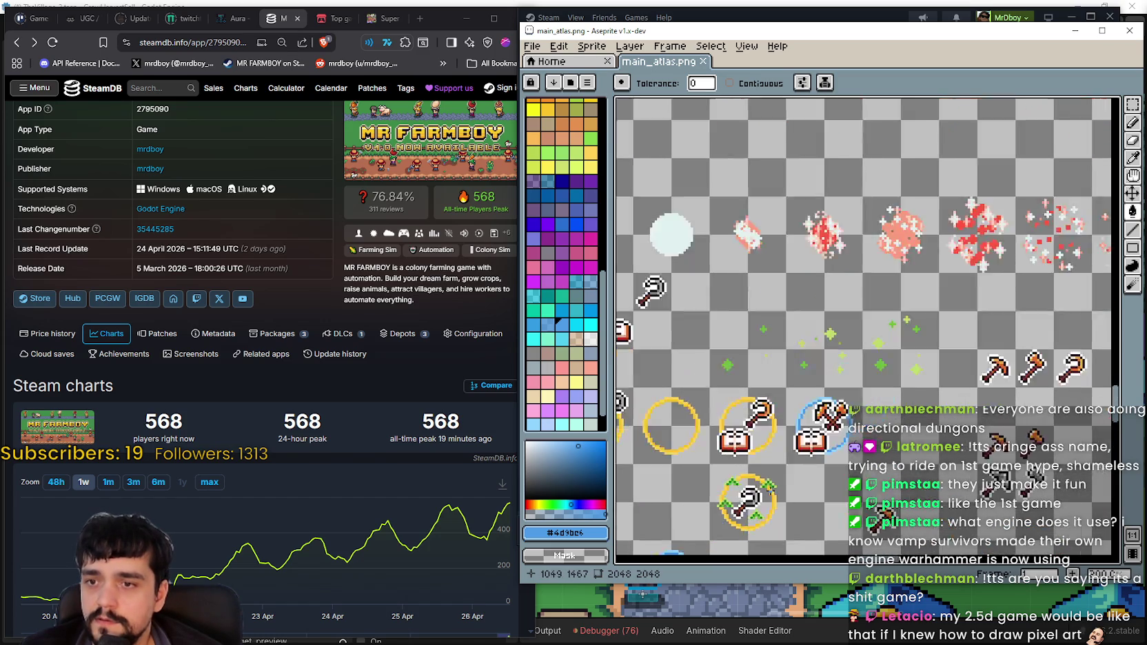
scroll(870, 432, up, 1)
scroll(871, 432, down, 1)
scroll(871, 432, down, 2)
scroll(871, 432, down, 1)
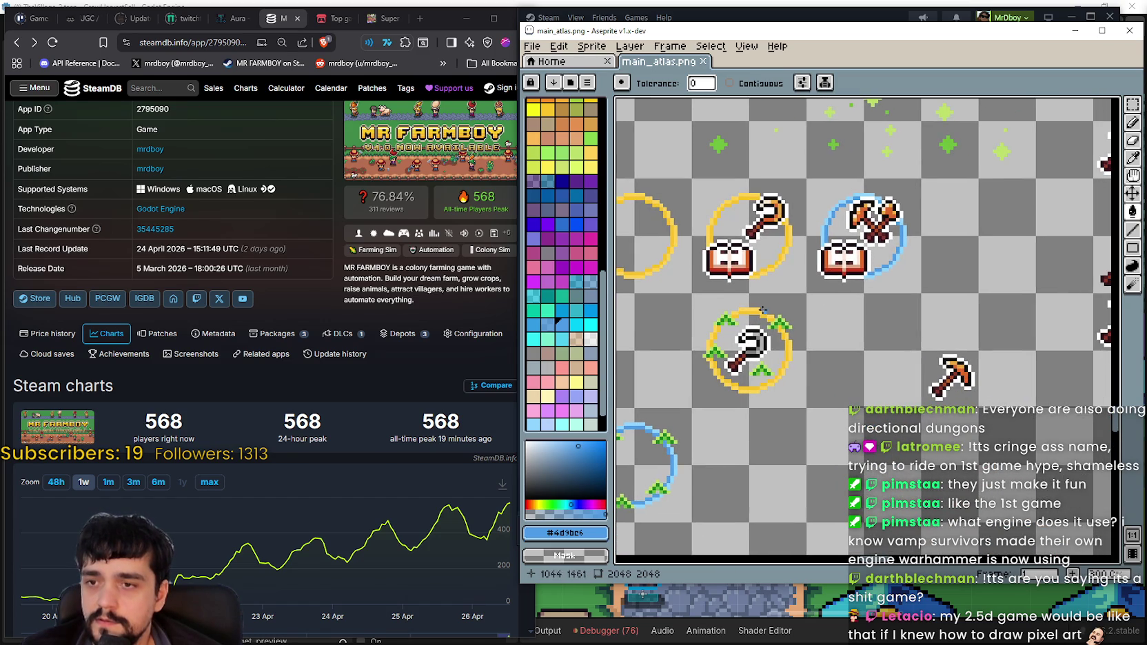
scroll(861, 432, up, 1)
scroll(848, 433, down, 2)
scroll(838, 433, down, 1)
scroll(836, 413, up, 1)
scroll(833, 358, up, 1)
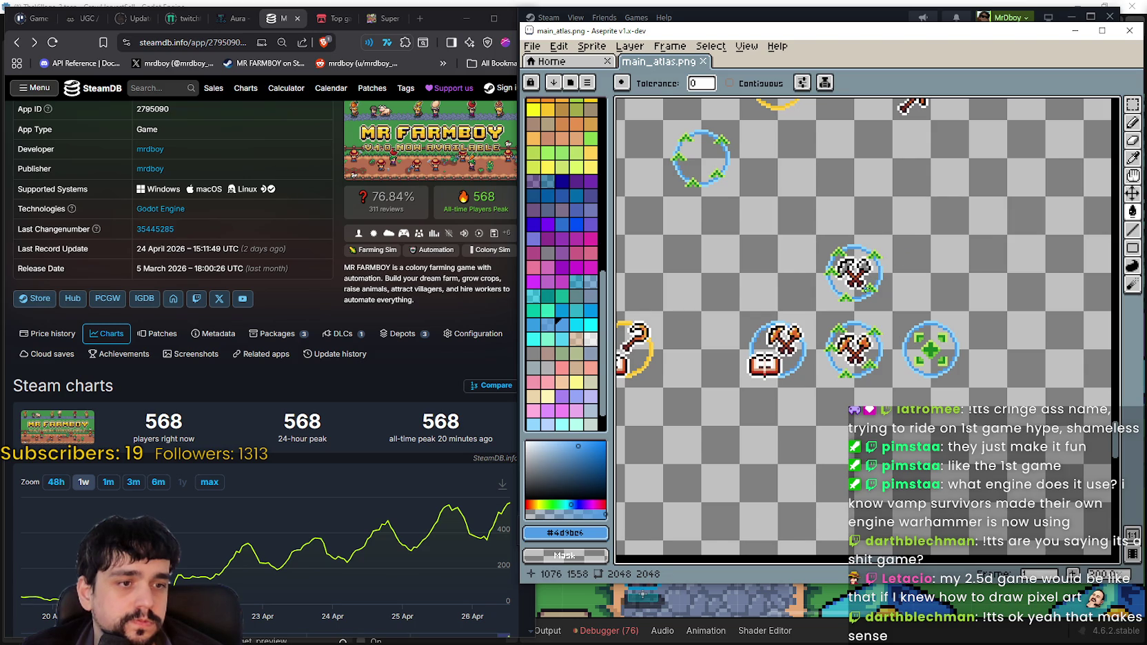
scroll(889, 386, down, 1)
scroll(896, 366, up, 1)
scroll(896, 358, up, 1)
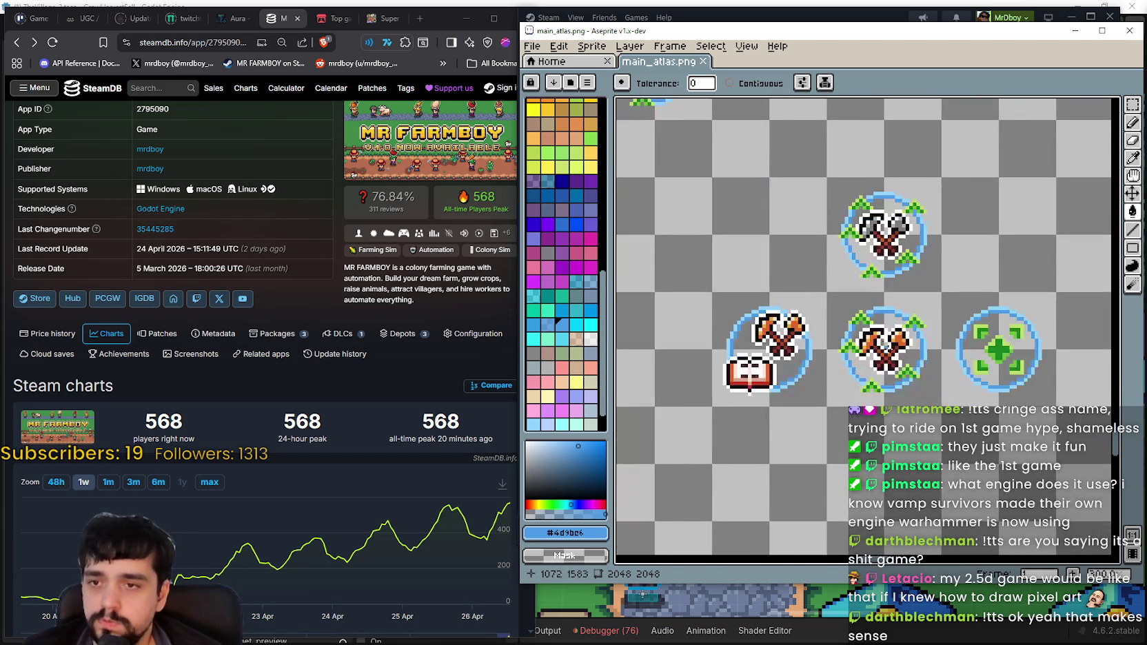
scroll(896, 358, up, 1)
click(1132, 104)
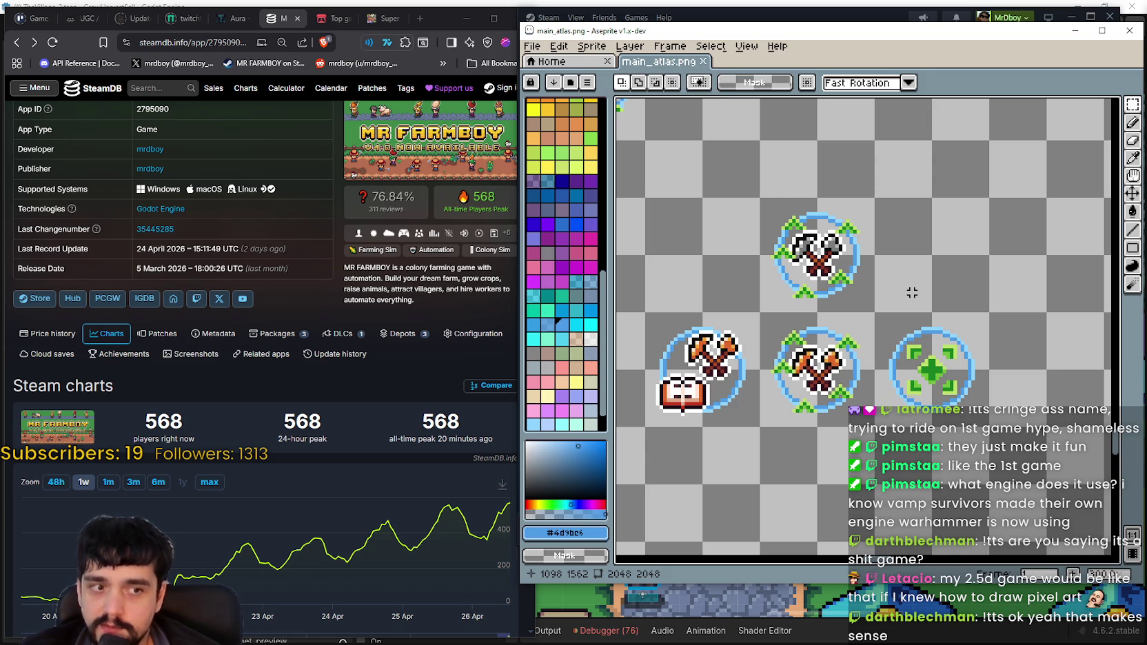
Marquee-select the middle ringed axe icon sprite
scroll(912, 293, down, 1)
scroll(827, 331, up, 2)
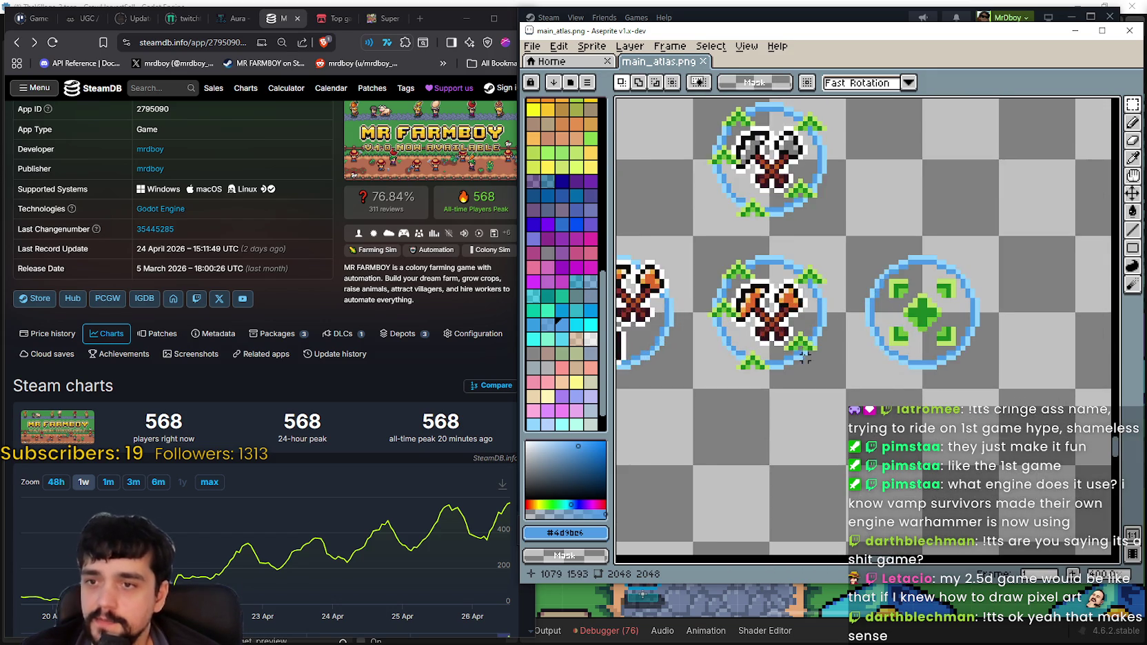
scroll(792, 371, down, 1)
mouse_move(737, 303)
mouse_down()
mouse_move(821, 376)
mouse_move(809, 451)
mouse_up()
scroll(791, 400, down, 3)
scroll(790, 400, up, 3)
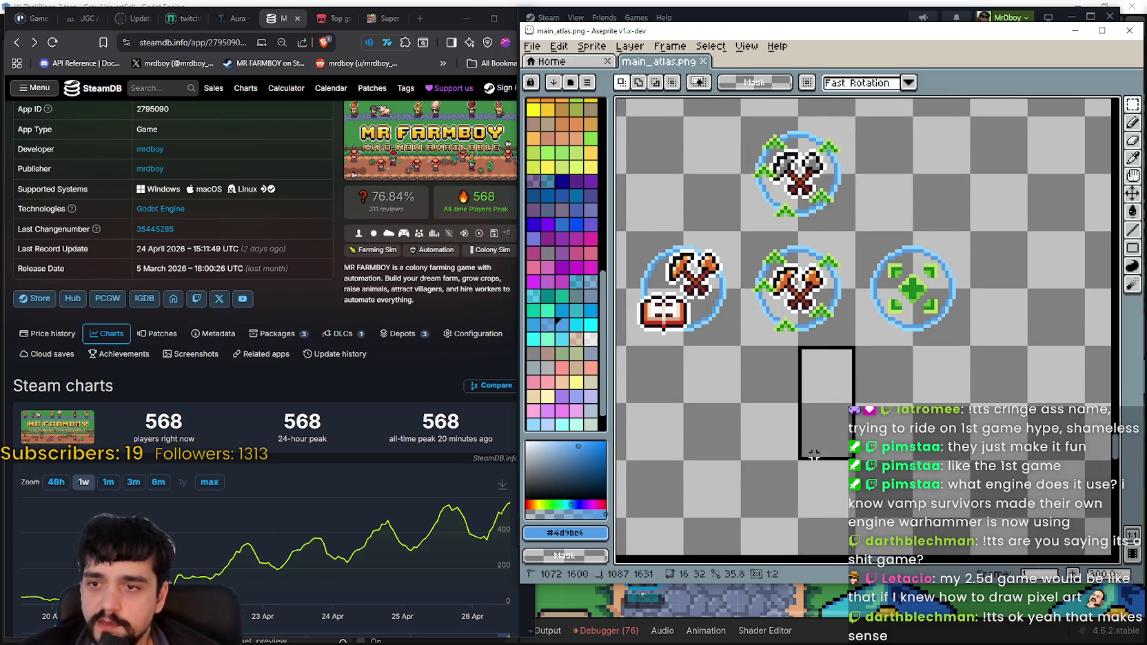
scroll(809, 450, down, 3)
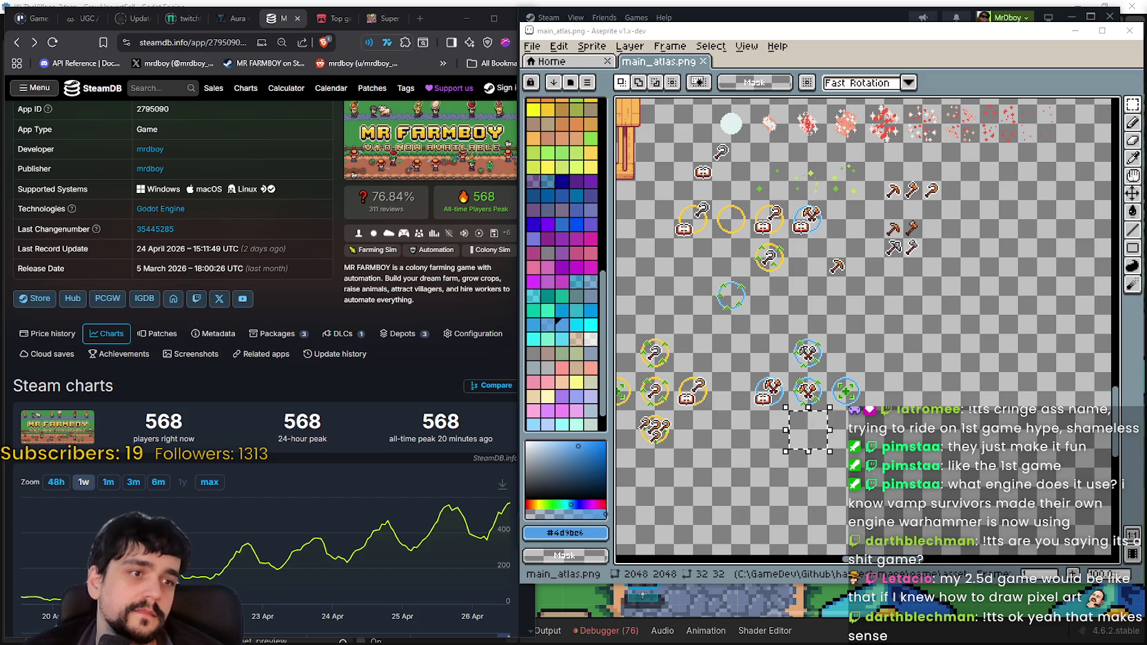
scroll(770, 363, up, 2)
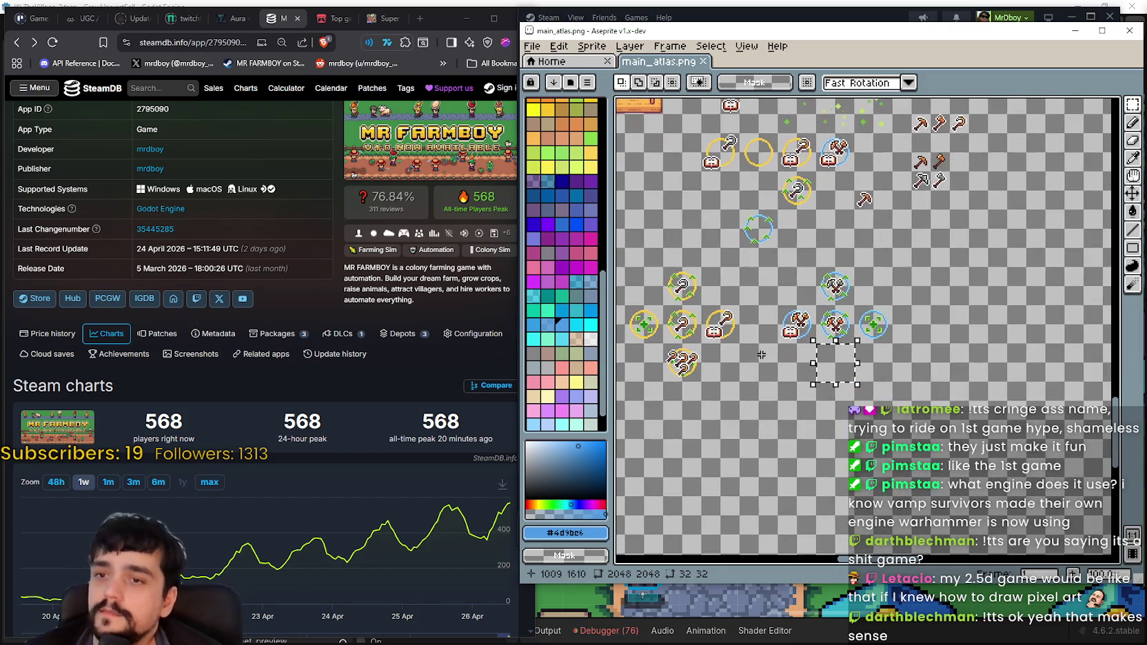
scroll(770, 363, down, 1)
scroll(800, 358, up, 1)
scroll(814, 355, up, 1)
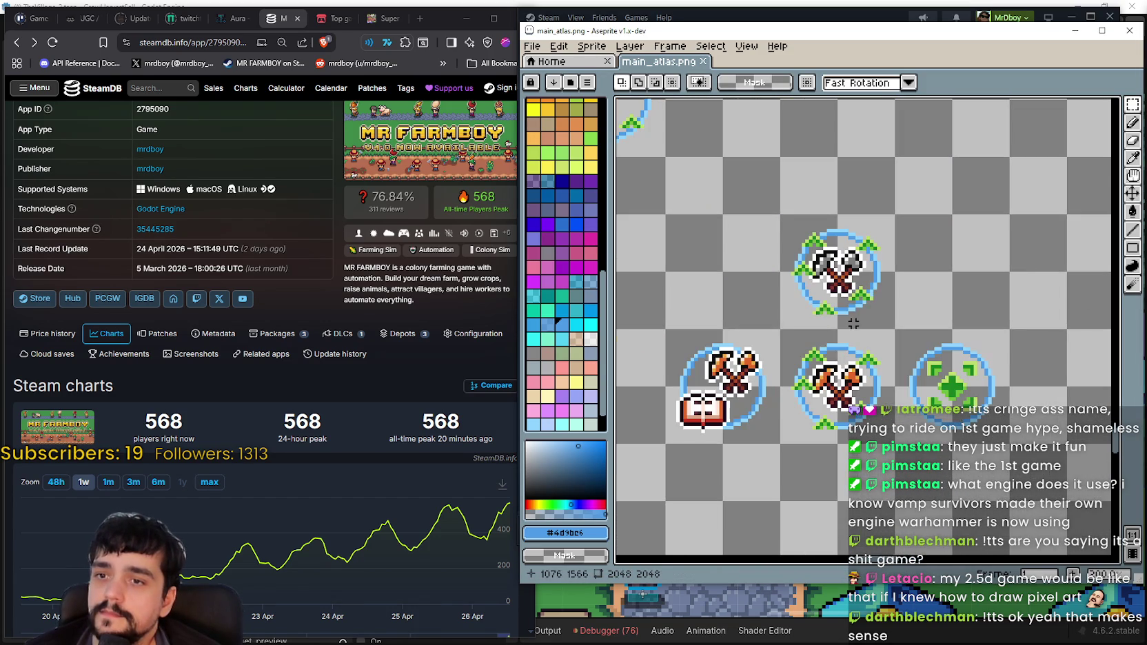
Try tile selections around the axes and green target icons, then select the empty tile for the new icon
click(814, 355)
click(917, 381)
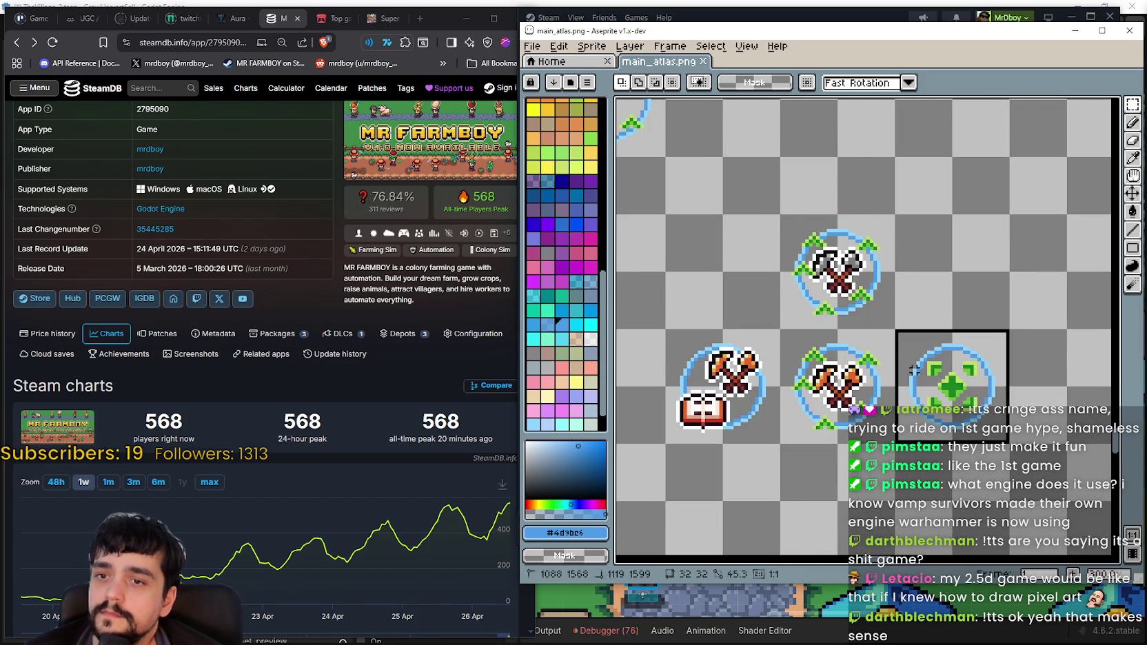
scroll(913, 378, down, 1)
click(860, 305)
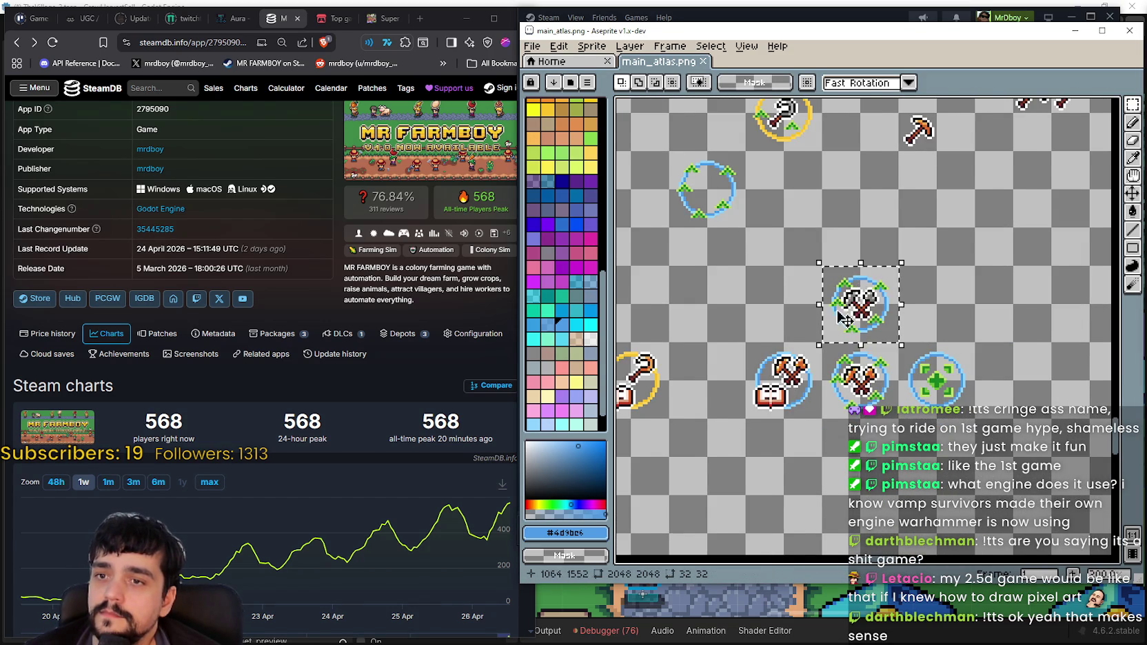
scroll(810, 336, down, 1)
click(812, 372)
click(779, 348)
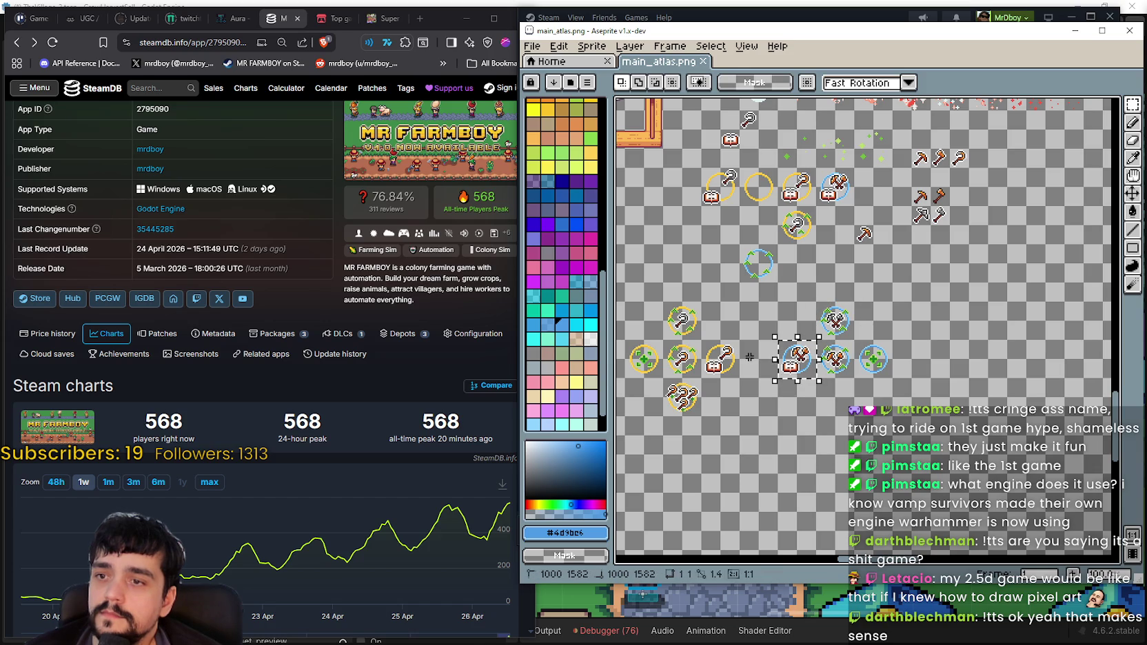
scroll(779, 394, up, 1)
click(732, 328)
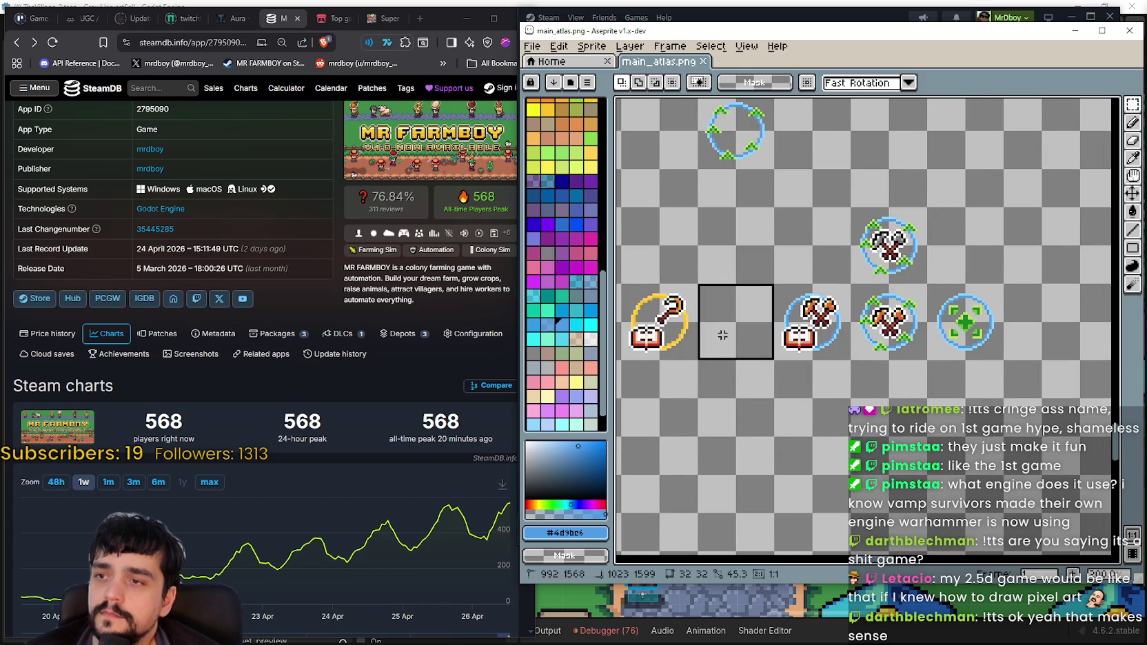
scroll(799, 329, down, 1)
scroll(912, 399, up, 1)
scroll(794, 384, up, 1)
scroll(702, 246, up, 1)
scroll(775, 280, up, 1)
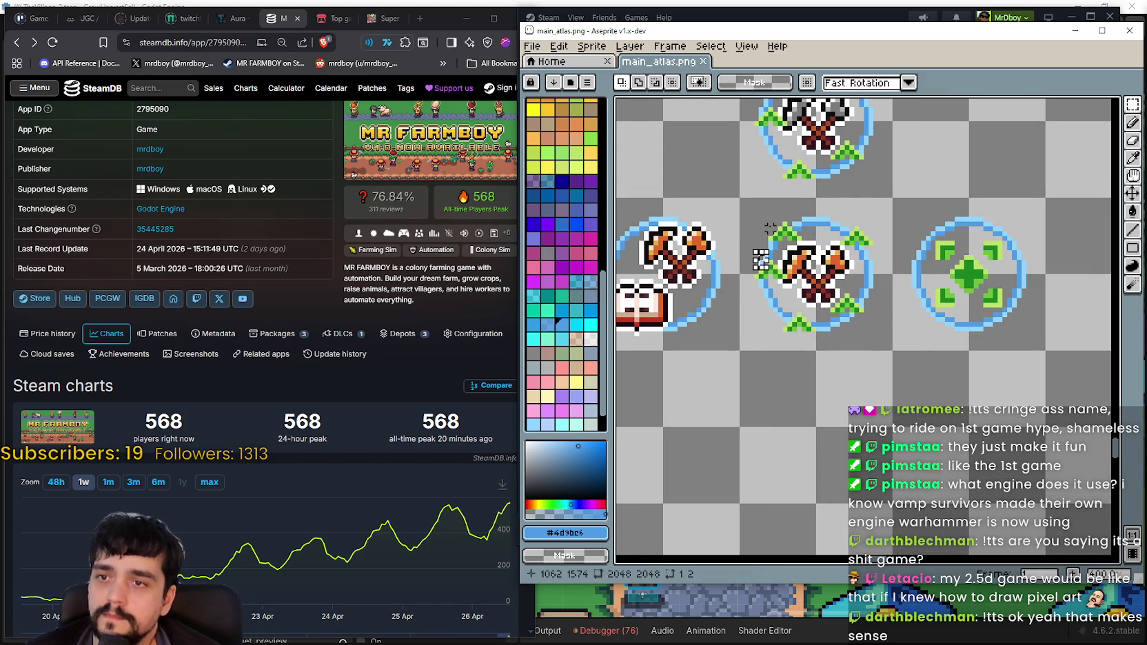
scroll(823, 375, down, 1)
scroll(823, 375, down, 1)
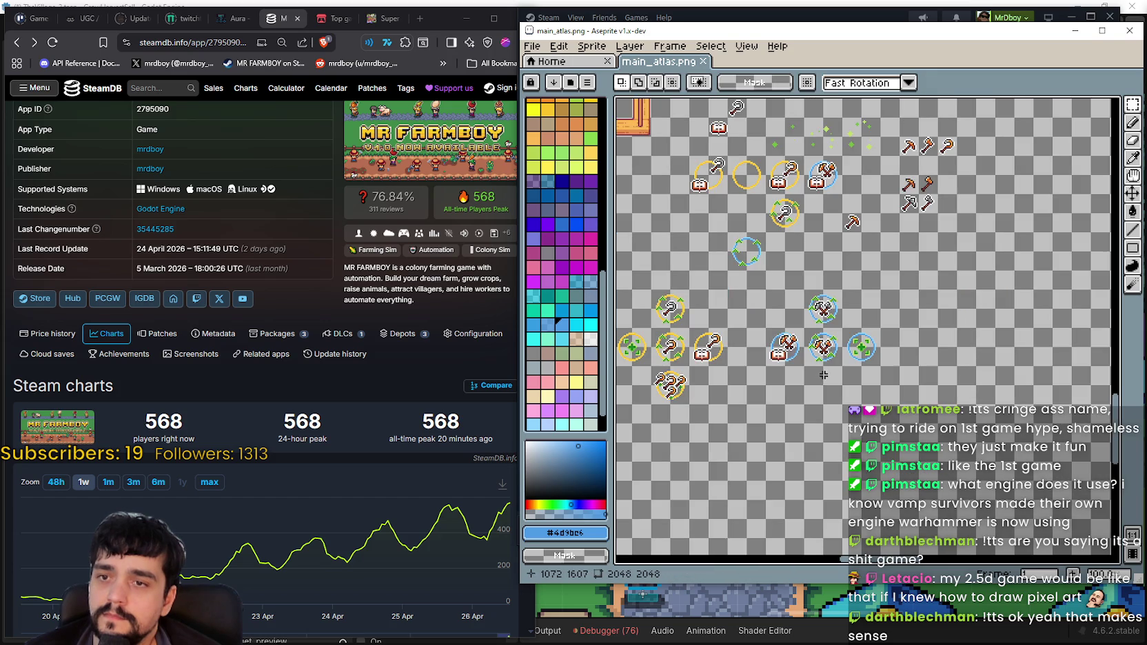
scroll(824, 375, up, 1)
scroll(824, 375, down, 1)
scroll(861, 344, up, 1)
scroll(905, 307, down, 1)
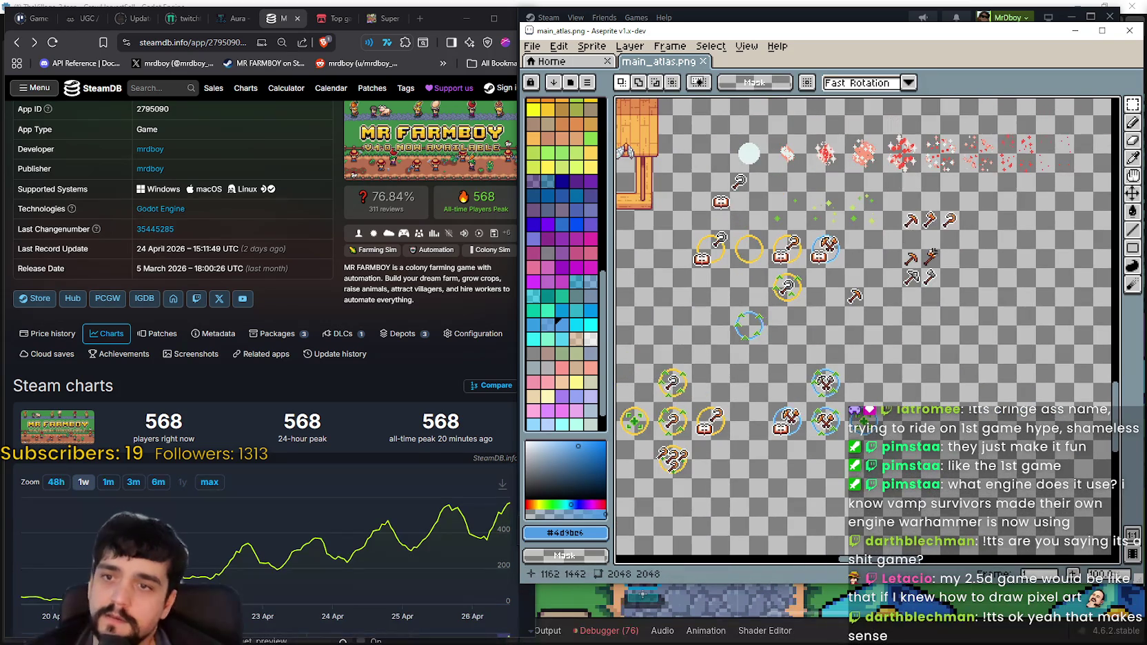
scroll(934, 252, up, 1)
scroll(933, 252, up, 1)
Select the two pickaxe sprites, pan across the icon rows, and mark then clear a 48x32 area
drag(857, 295, 967, 349)
scroll(797, 375, down, 2)
drag(797, 375, 815, 354)
scroll(805, 354, up, 1)
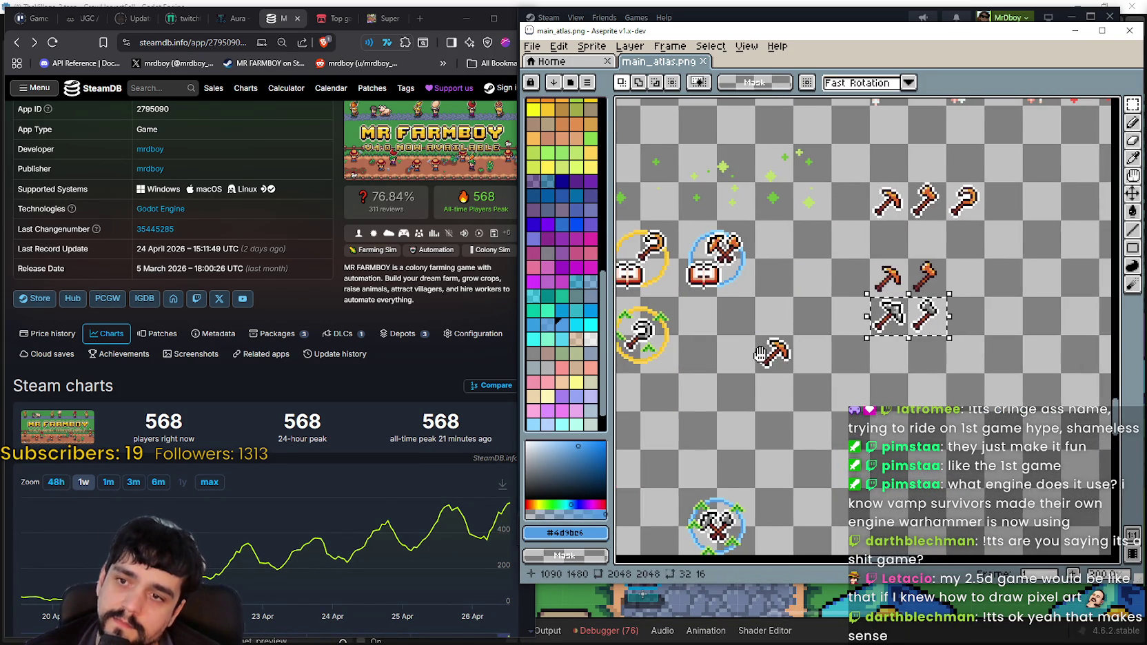
scroll(818, 325, down, 1)
scroll(788, 339, up, 1)
mouse_move(788, 342)
mouse_down()
mouse_move(680, 412)
mouse_move(997, 378)
mouse_up()
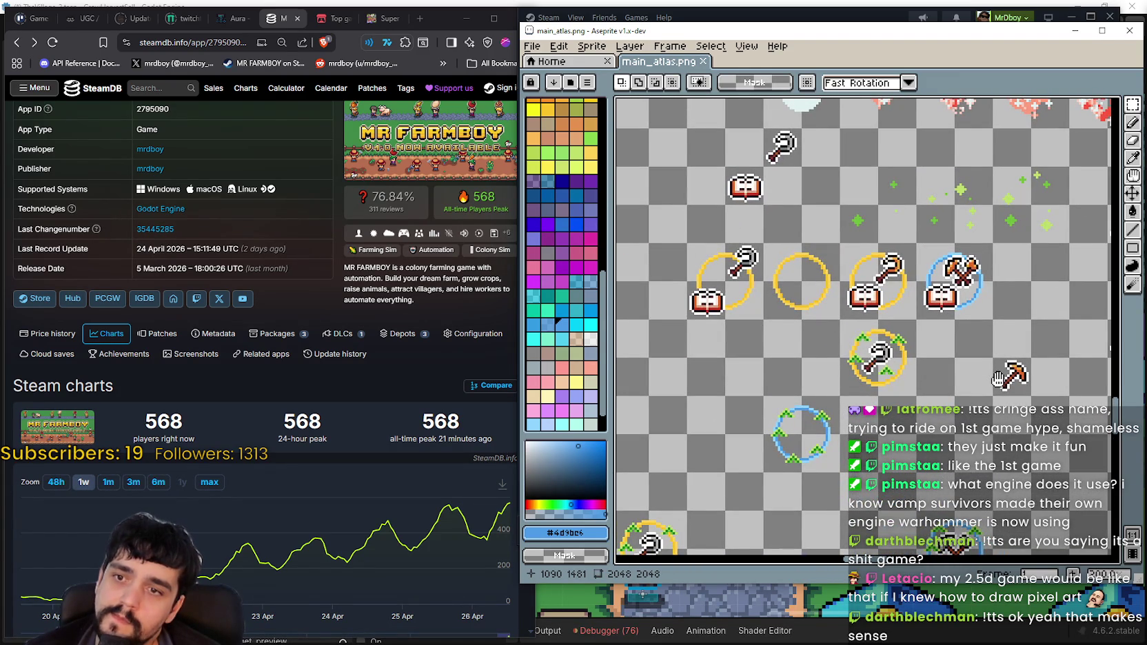
drag(997, 378, 825, 165)
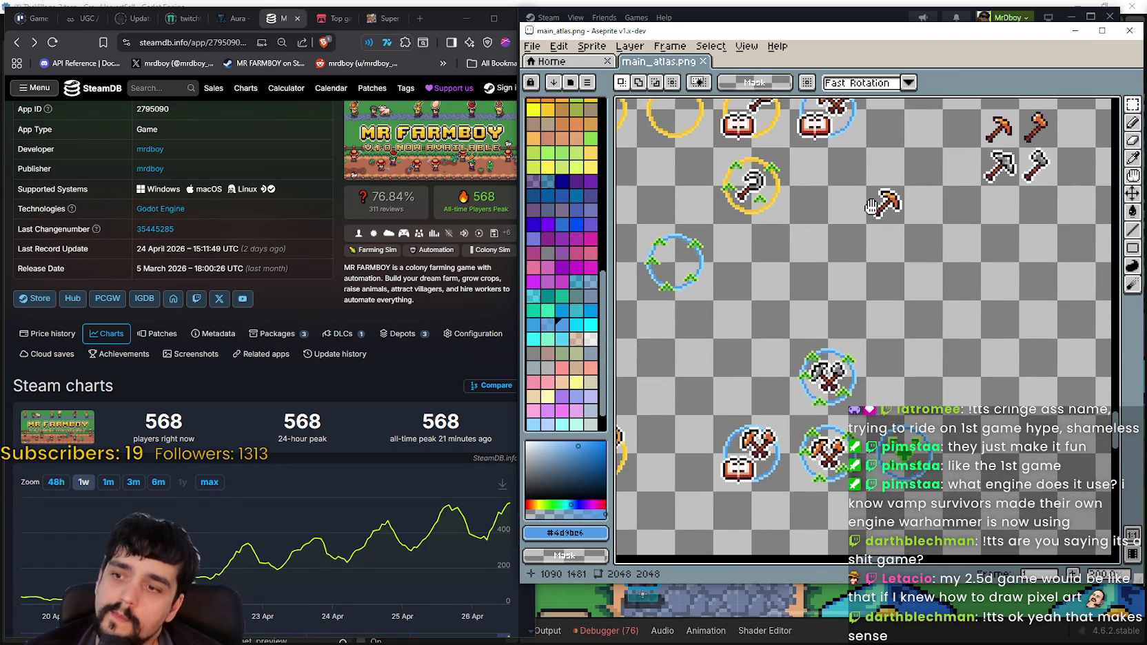
scroll(759, 277, down, 2)
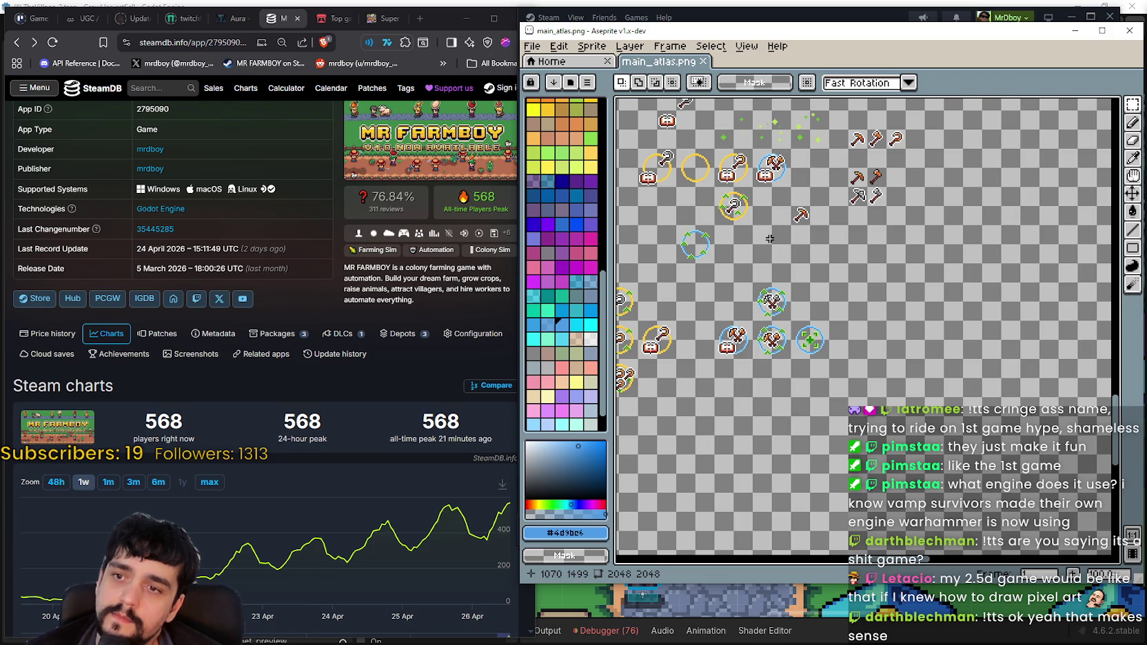
mouse_move(845, 334)
mouse_down()
mouse_move(895, 298)
mouse_move(938, 295)
mouse_up()
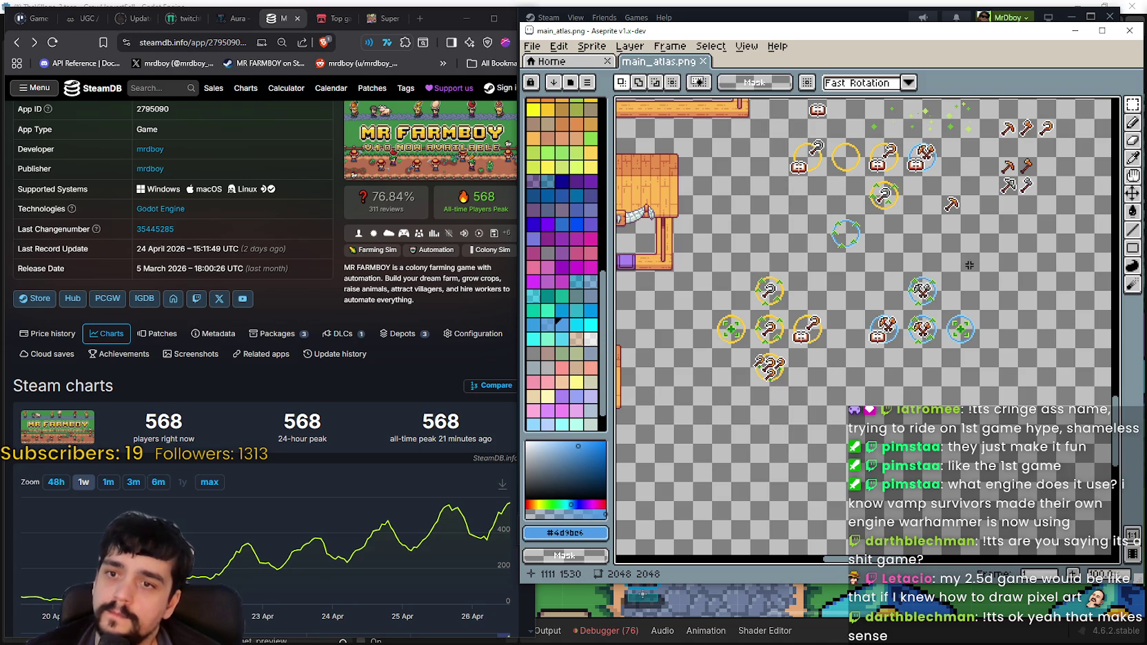
drag(923, 323, 887, 259)
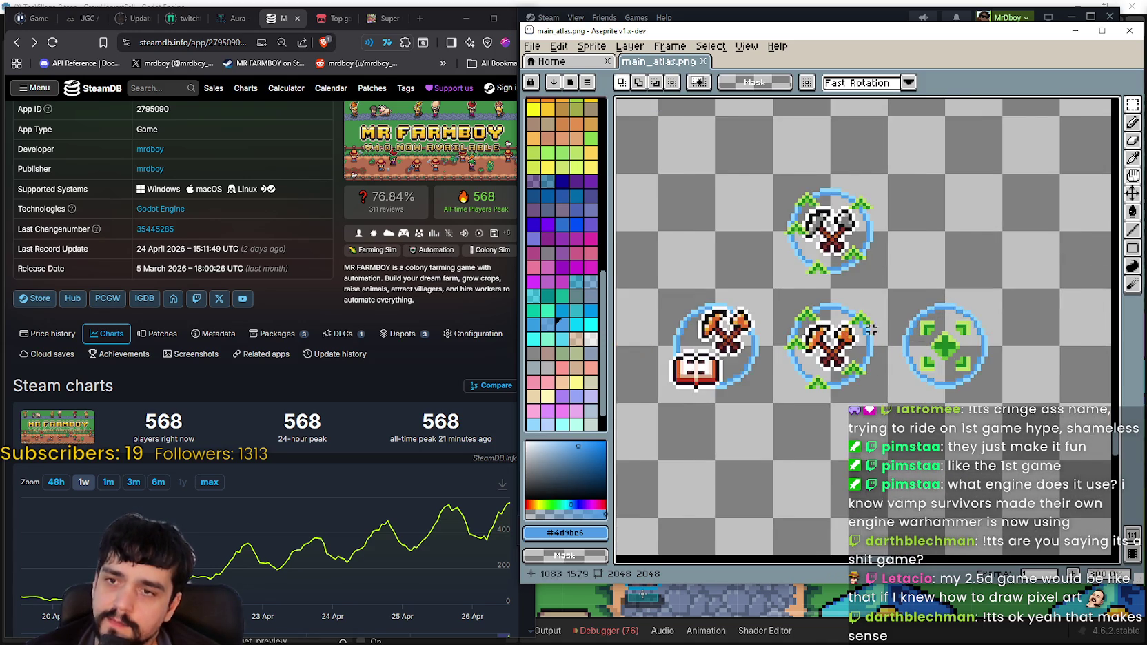
drag(887, 259, 873, 309)
drag(843, 368, 877, 390)
click(772, 446)
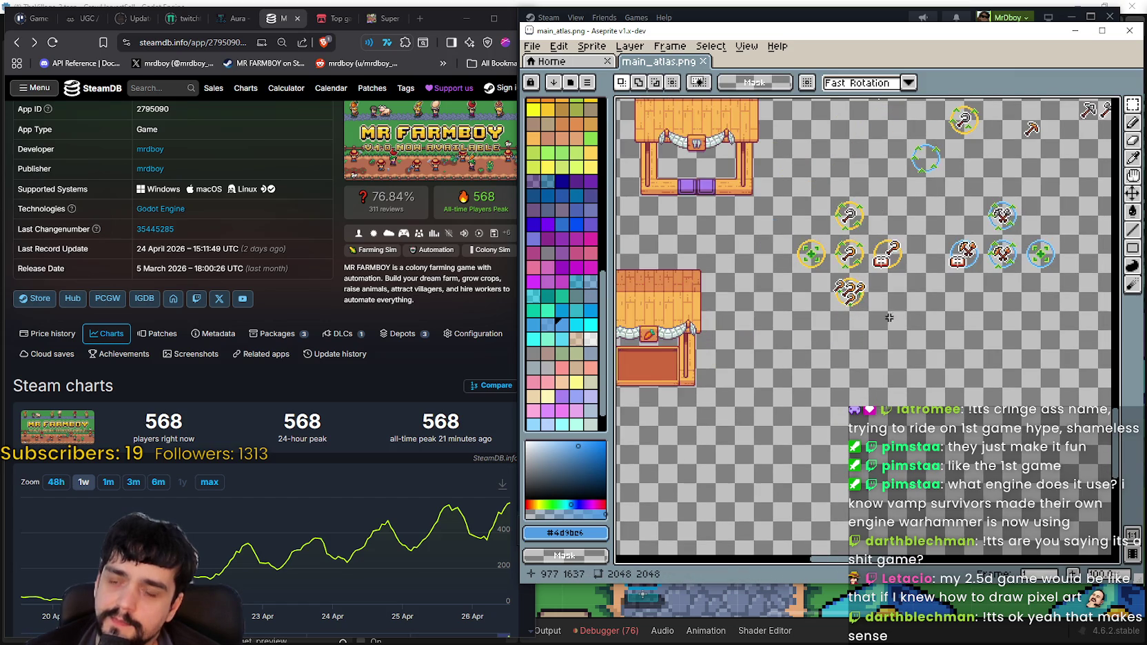
Select the green crosshair icon, paste a copy, and place it below the middle axes icon
scroll(873, 322, up, 3)
scroll(873, 322, down, 1)
scroll(862, 338, up, 1)
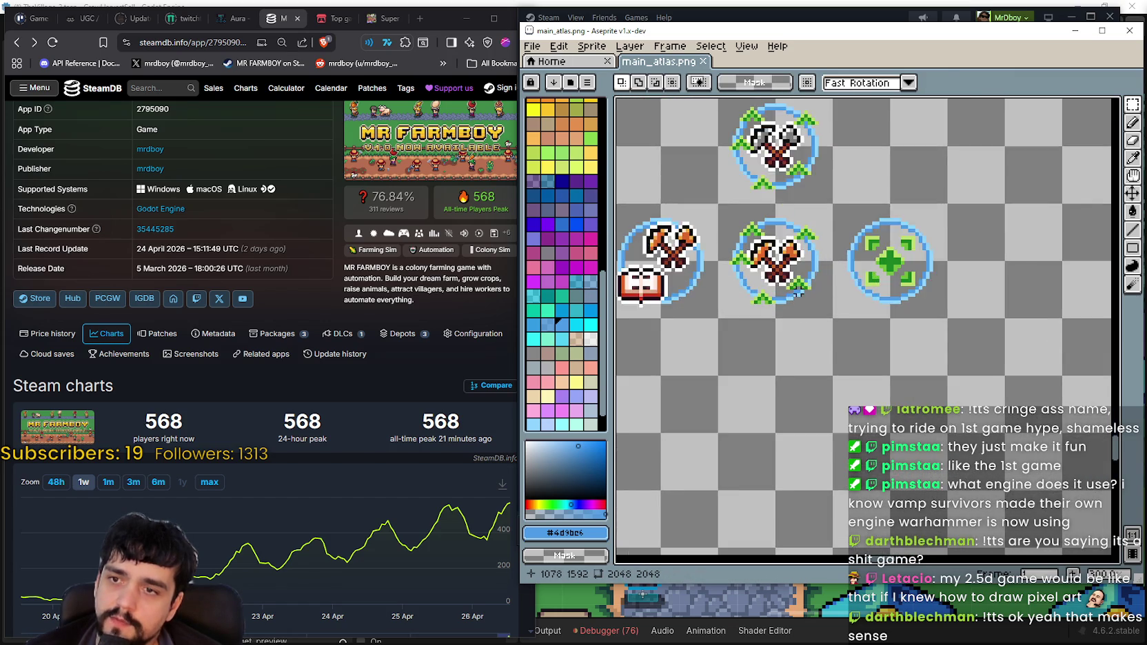
scroll(848, 358, down, 2)
scroll(829, 388, up, 1)
scroll(722, 346, up, 1)
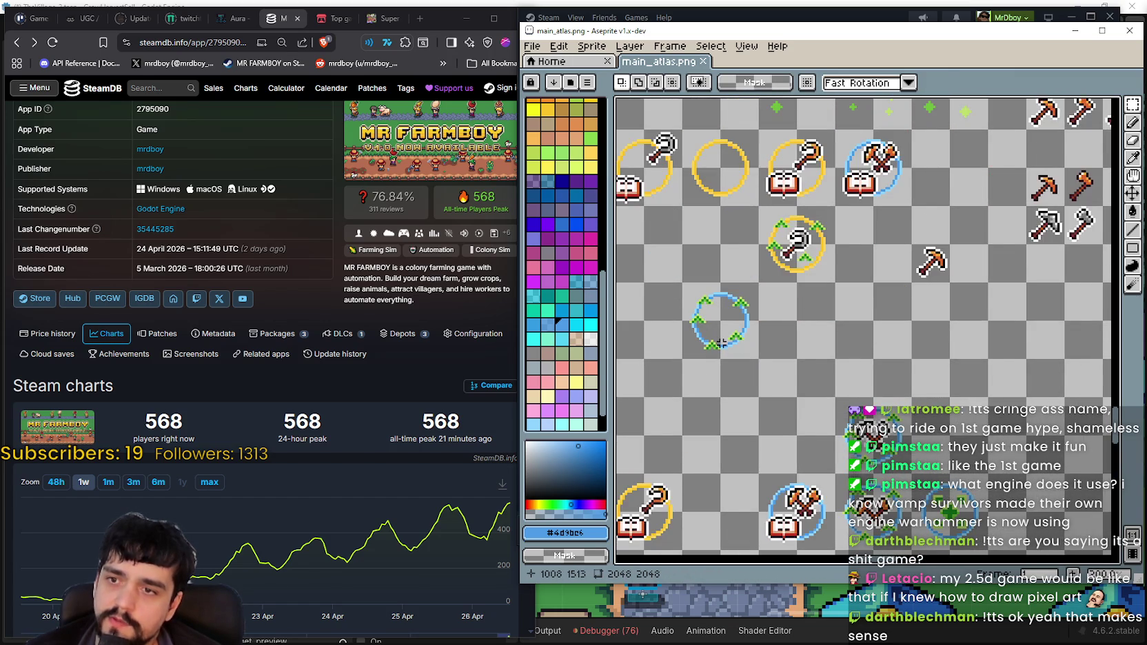
scroll(793, 365, down, 2)
scroll(868, 400, down, 2)
scroll(948, 393, up, 1)
scroll(948, 393, down, 1)
scroll(948, 393, up, 1)
mouse_move(886, 366)
mouse_down()
mouse_move(943, 380)
mouse_move(958, 343)
mouse_up()
scroll(814, 393, down, 2)
scroll(843, 351, left, 1)
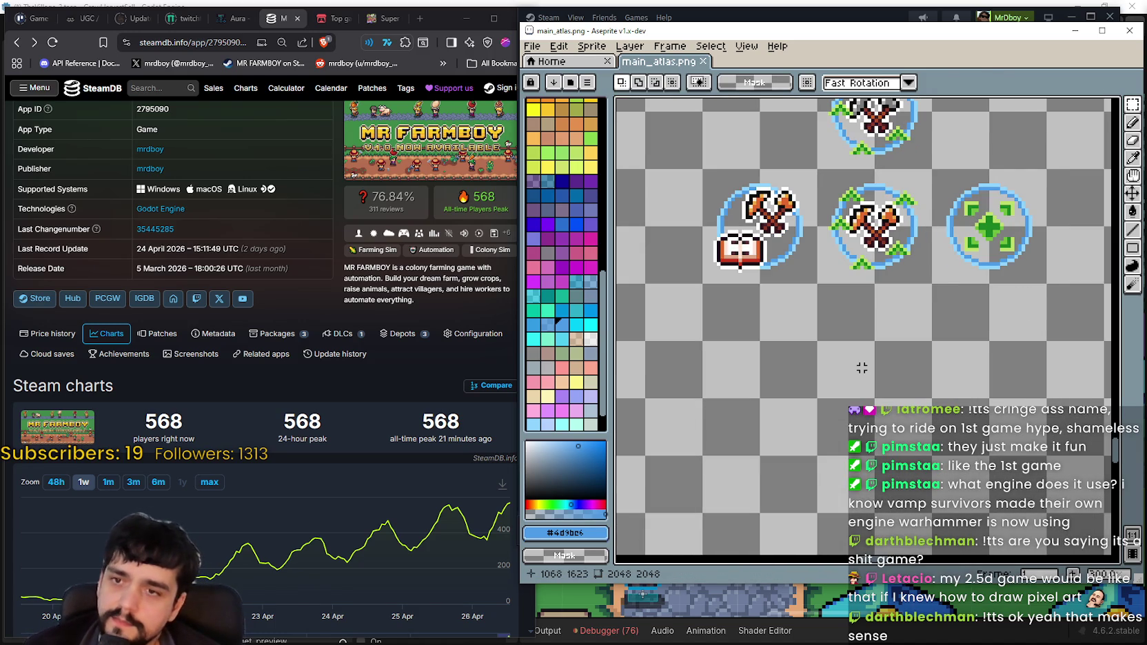
key(ctrl+t)
drag(900, 351, 889, 320)
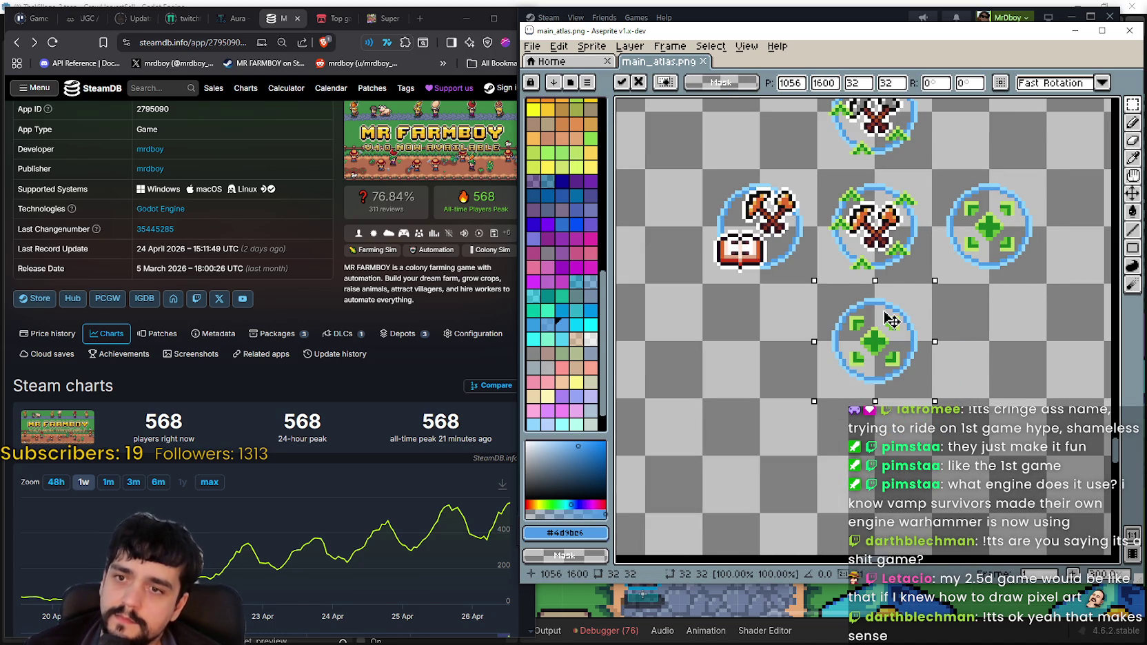
key(ctrl+d)
Bring the copied crosshair into view and select the inner crosshair inside its ring
scroll(892, 321, up, 1)
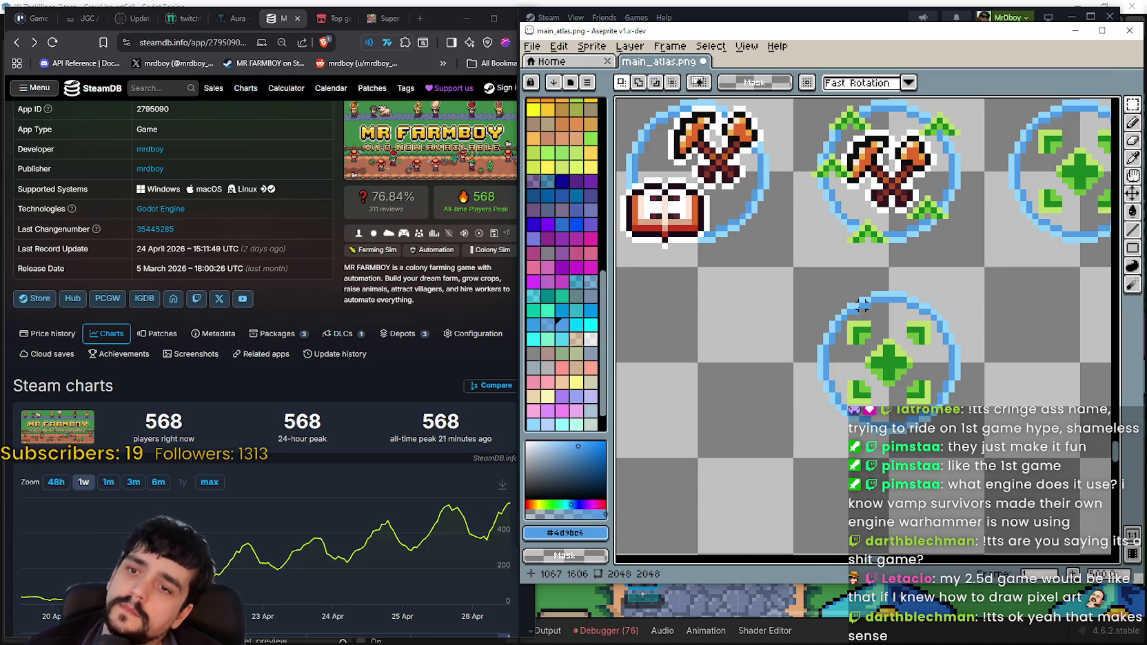
scroll(882, 317, up, 1)
scroll(855, 310, up, 1)
scroll(819, 297, up, 1)
scroll(817, 297, down, 1)
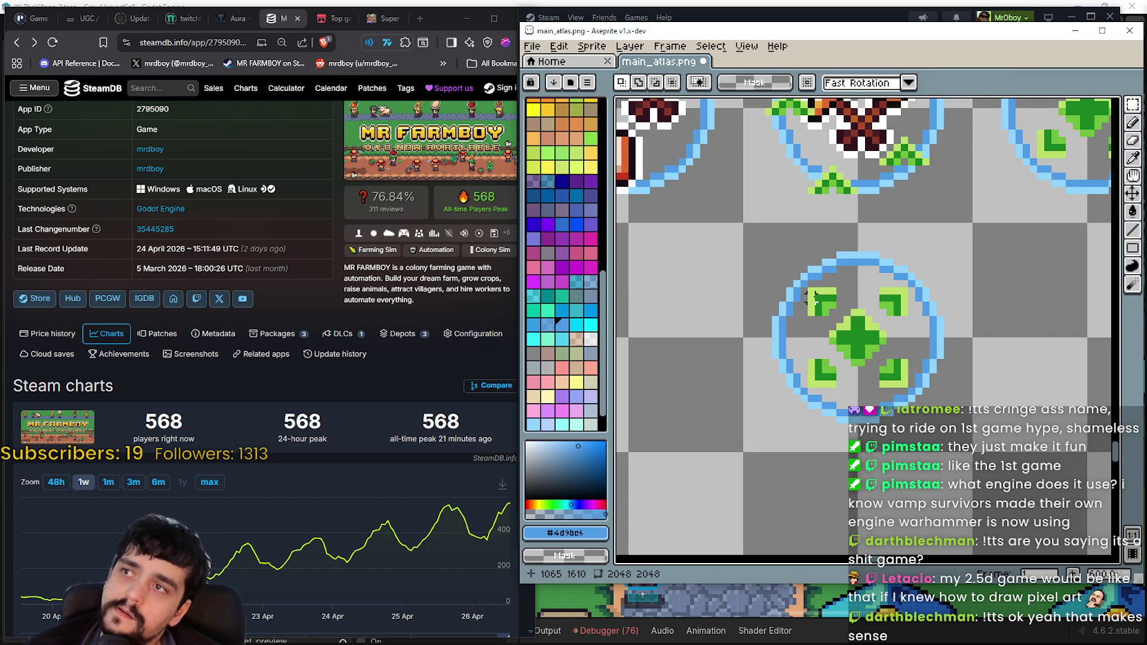
drag(847, 327, 805, 299)
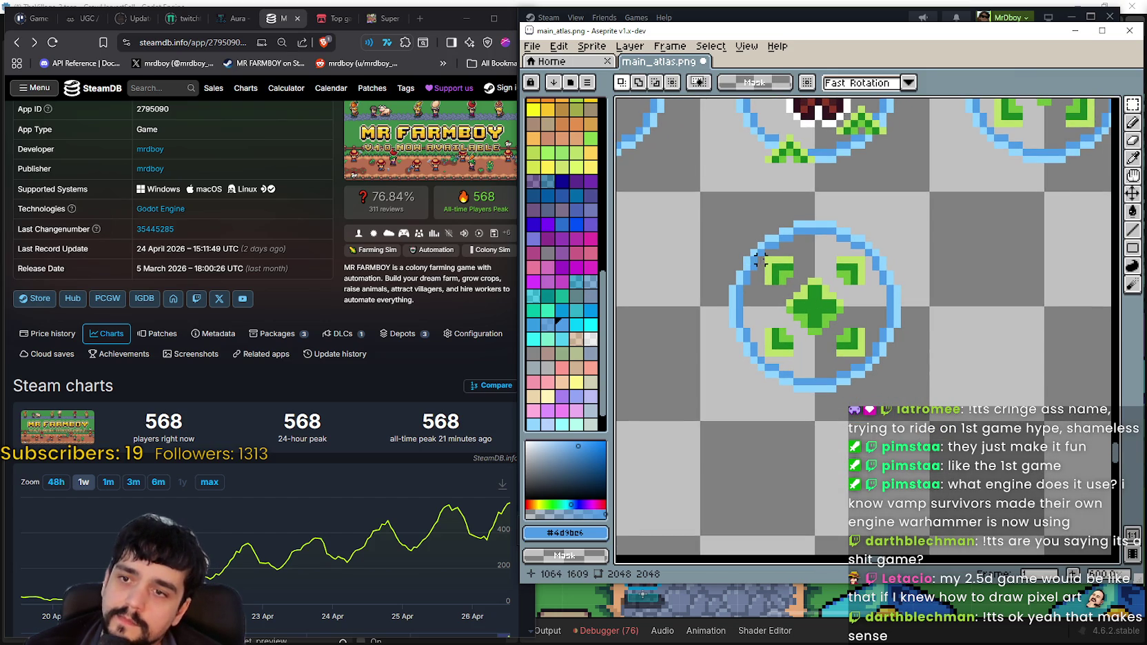
drag(767, 259, 867, 352)
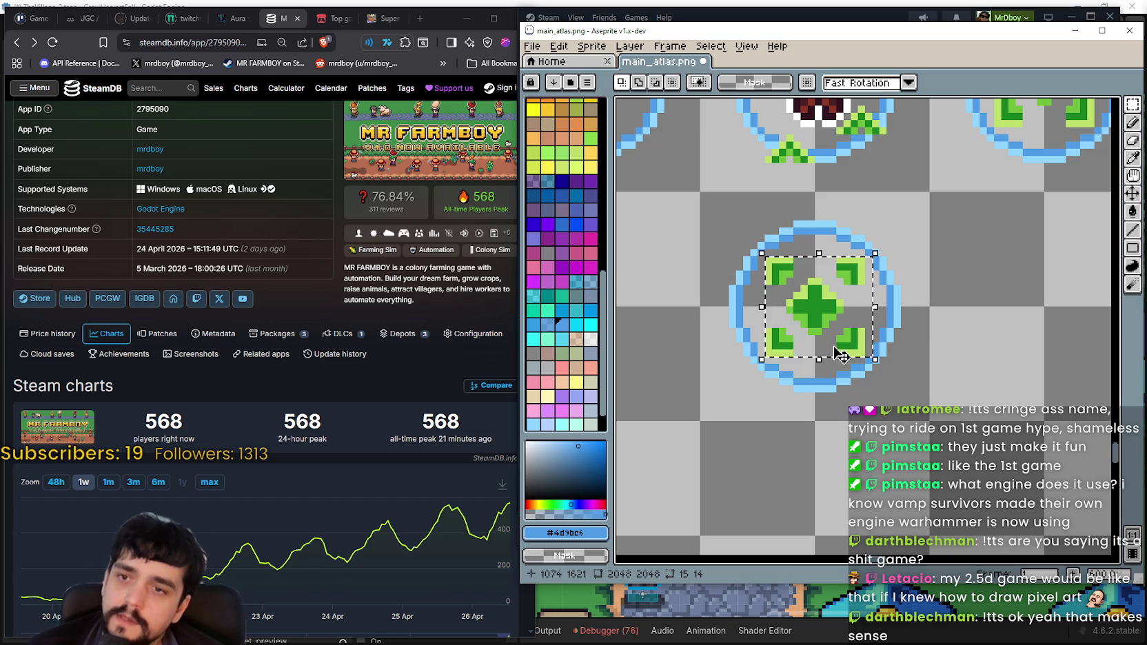
Erase the inner crosshair from the copied icon, leaving an empty blue ring
key(Delete)
scroll(839, 338, down, 1)
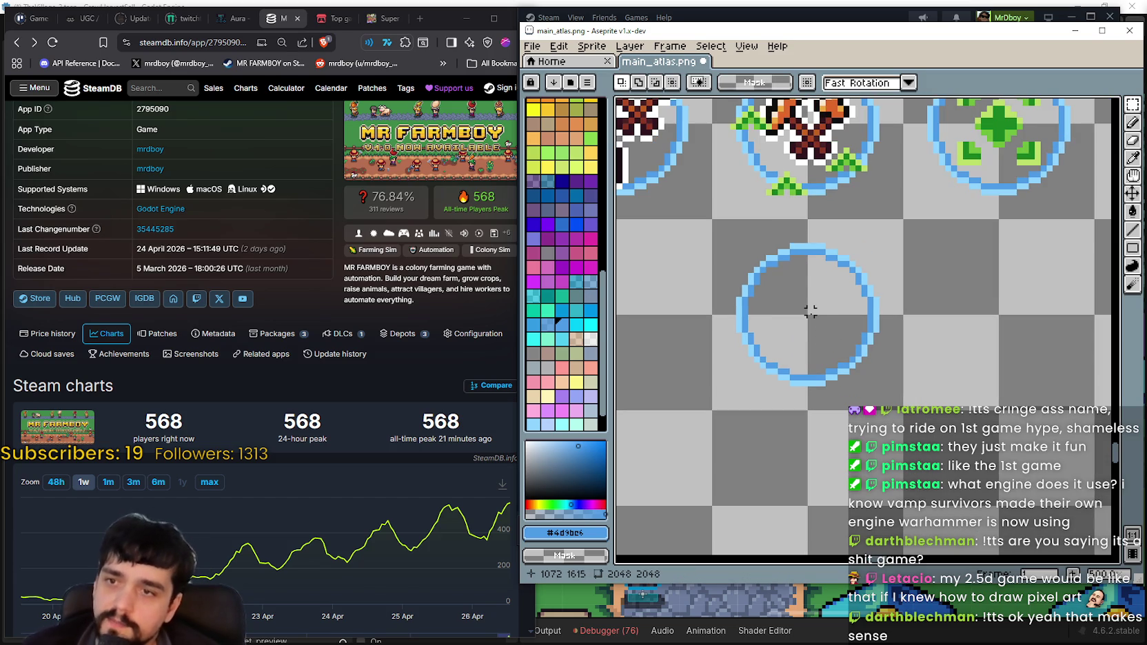
key(ctrl+z)
key(ctrl+y)
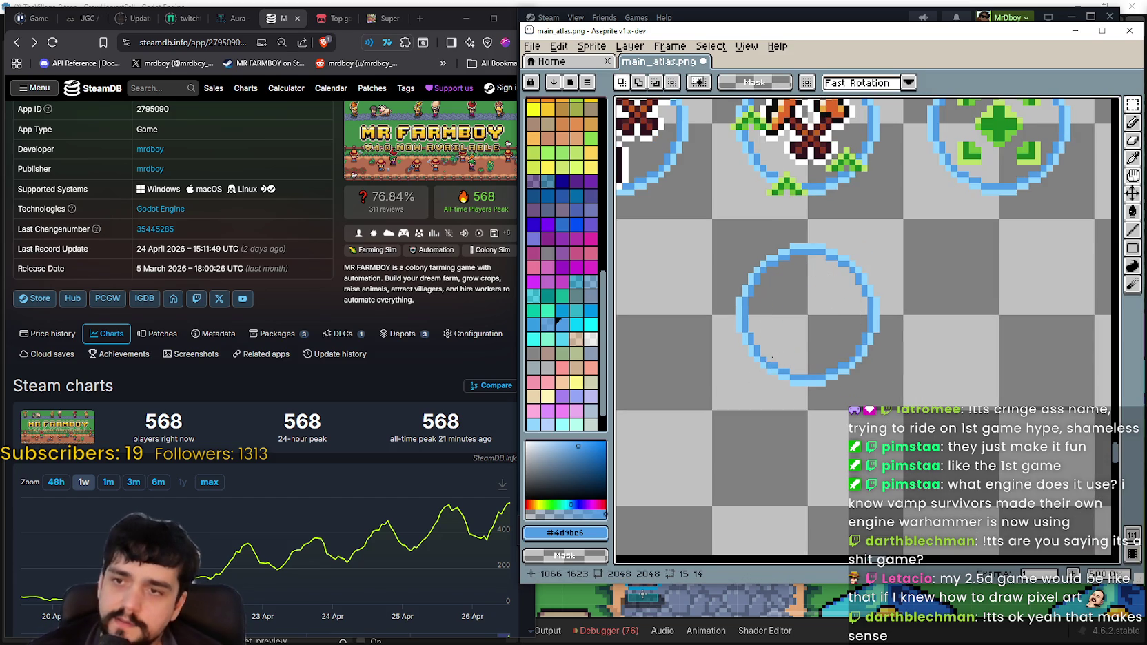
scroll(774, 354, down, 1)
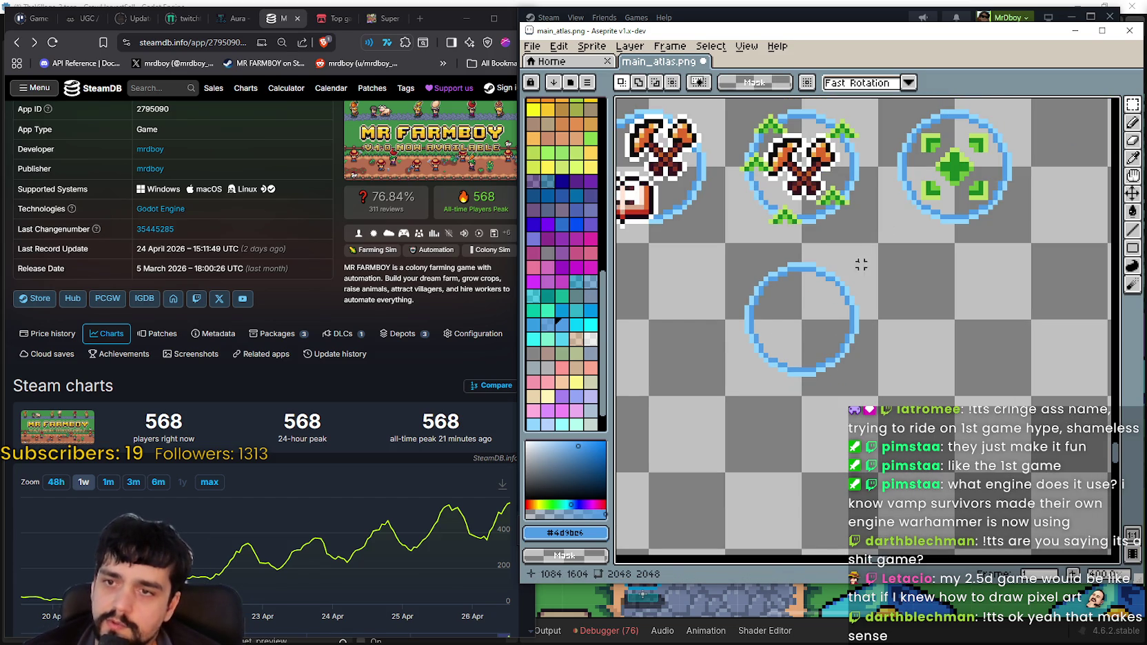
Marquee-select the large blue ring
drag(861, 259, 732, 384)
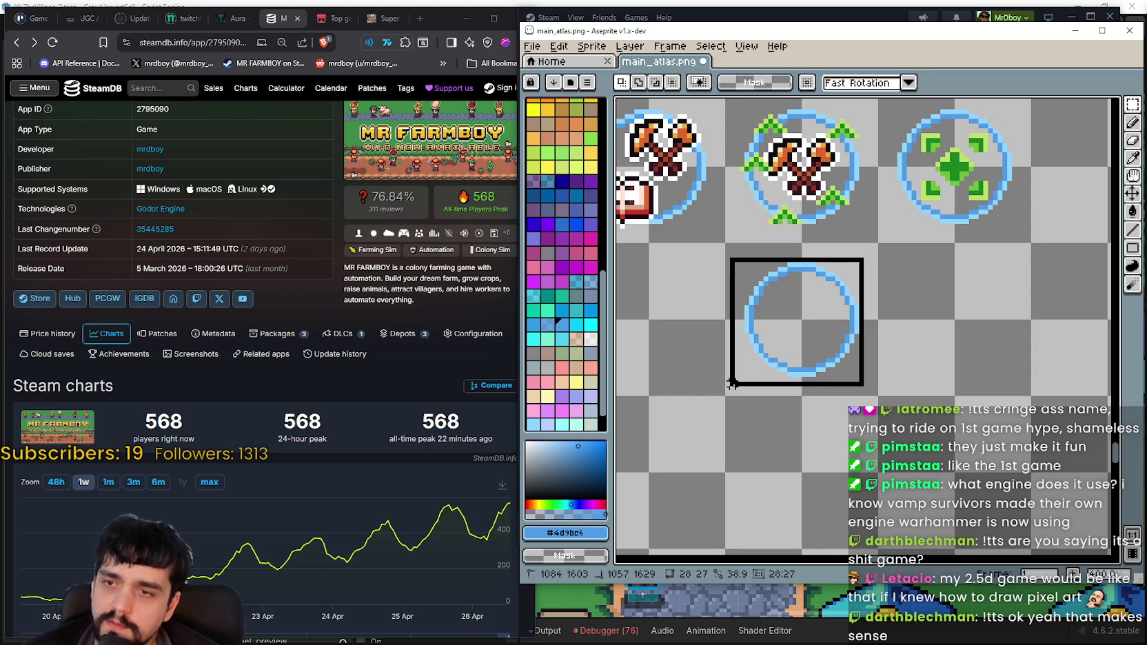
scroll(787, 338, up, 1)
scroll(787, 338, up, 1)
scroll(788, 338, down, 1)
scroll(792, 335, down, 2)
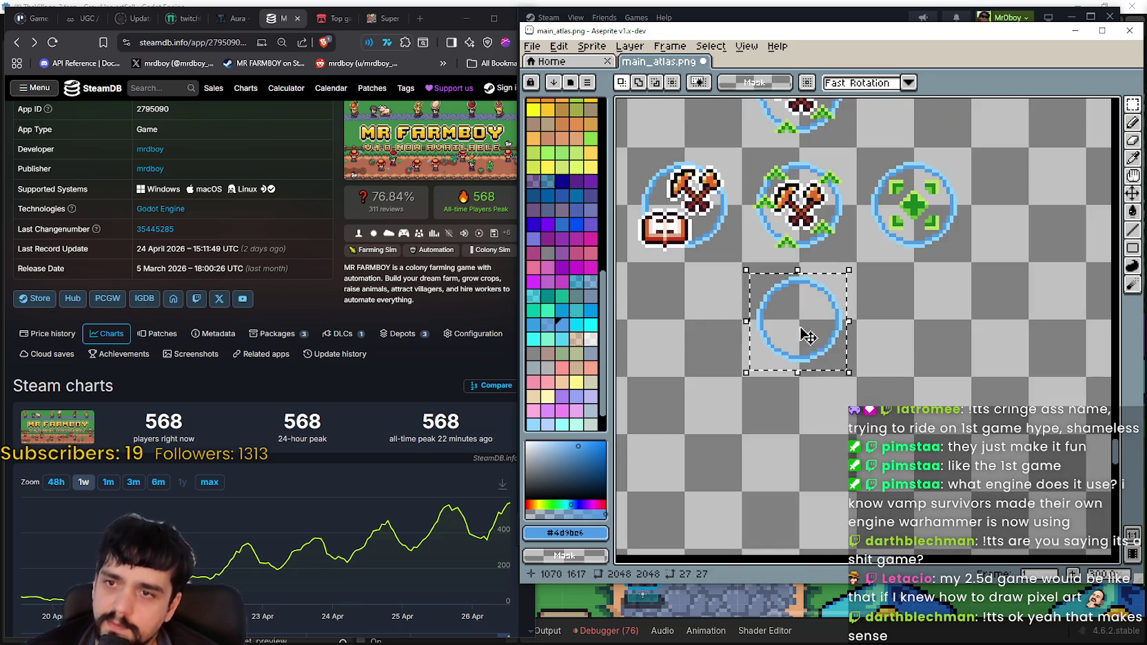
scroll(801, 338, up, 1)
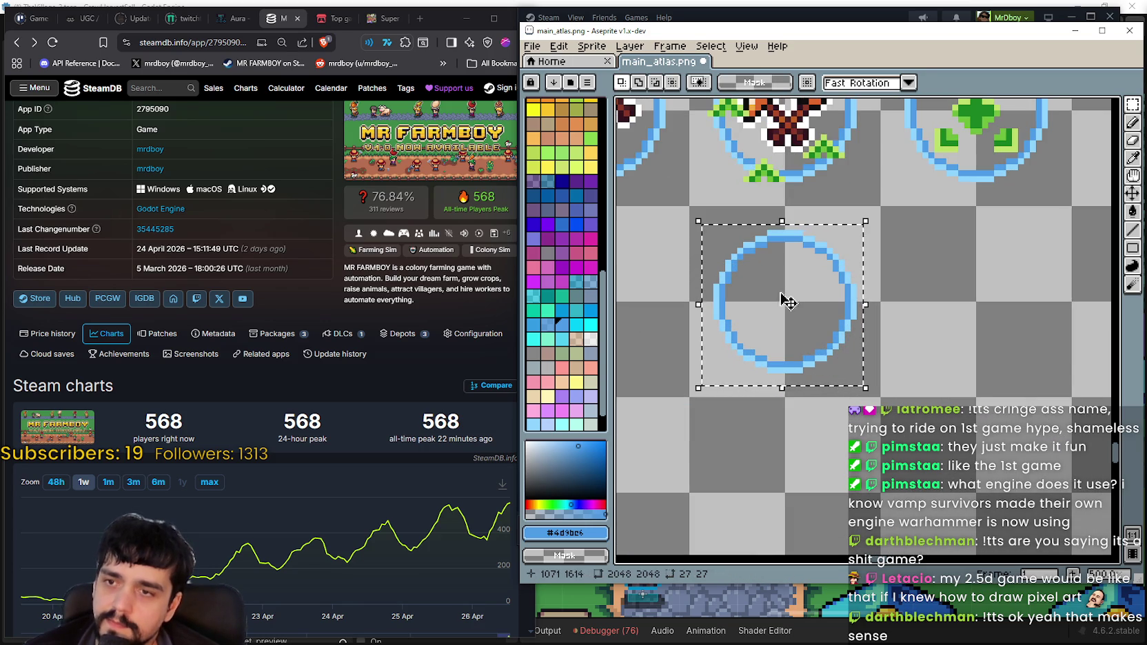
scroll(838, 348, down, 1)
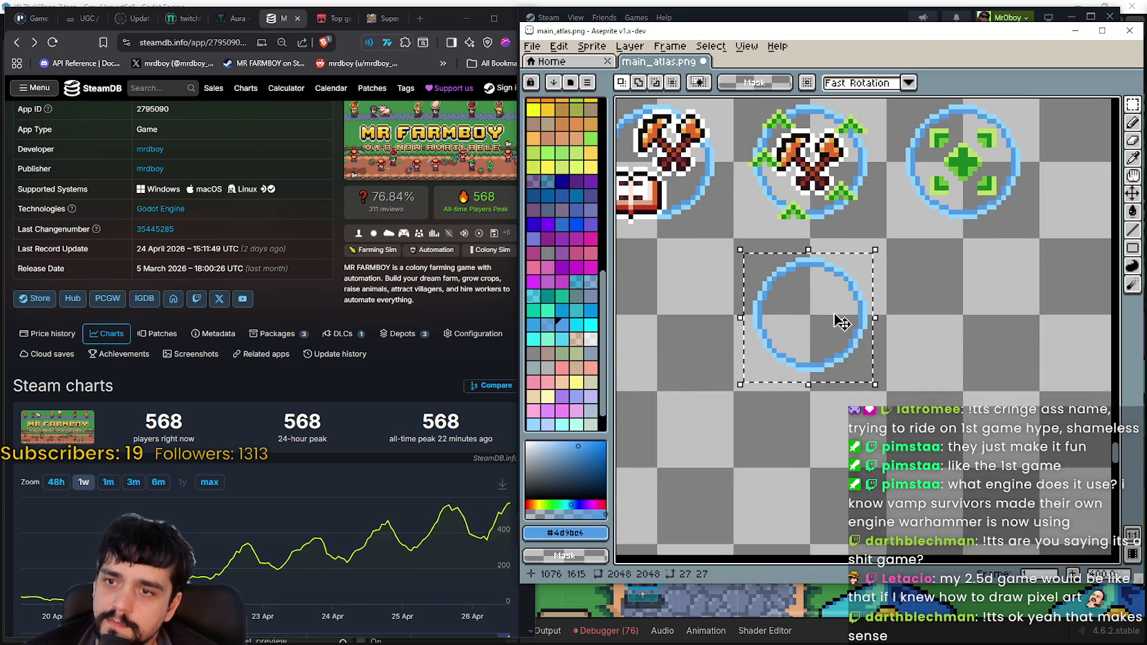
scroll(845, 339, up, 1)
drag(723, 236, 874, 381)
scroll(847, 367, down, 1)
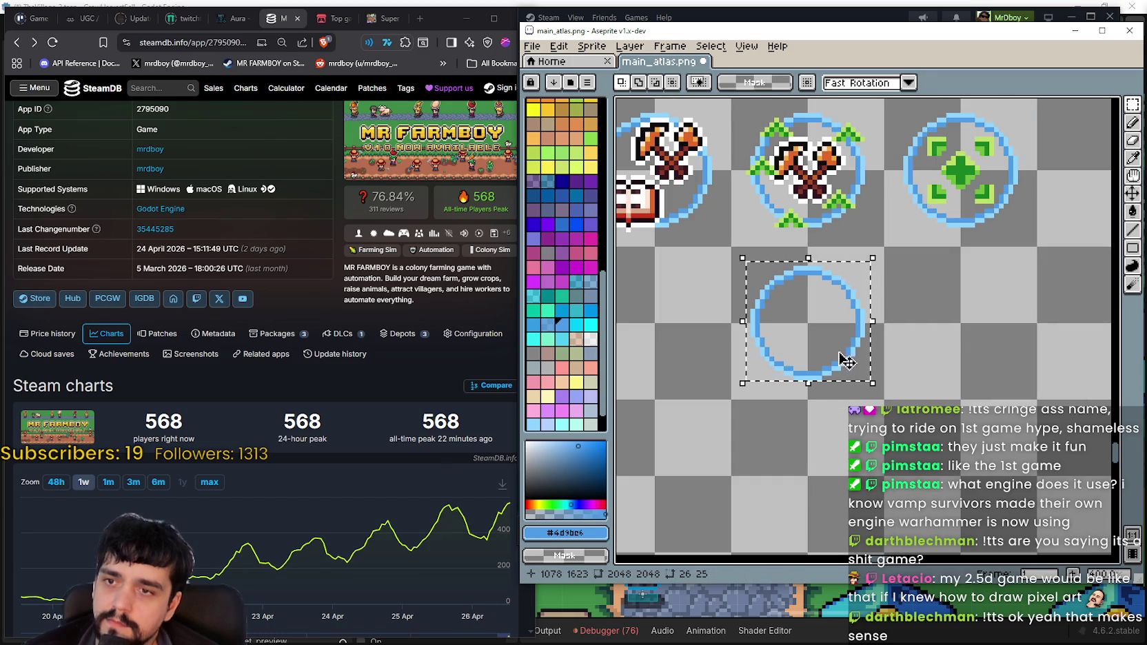
scroll(837, 350, down, 1)
scroll(841, 369, up, 1)
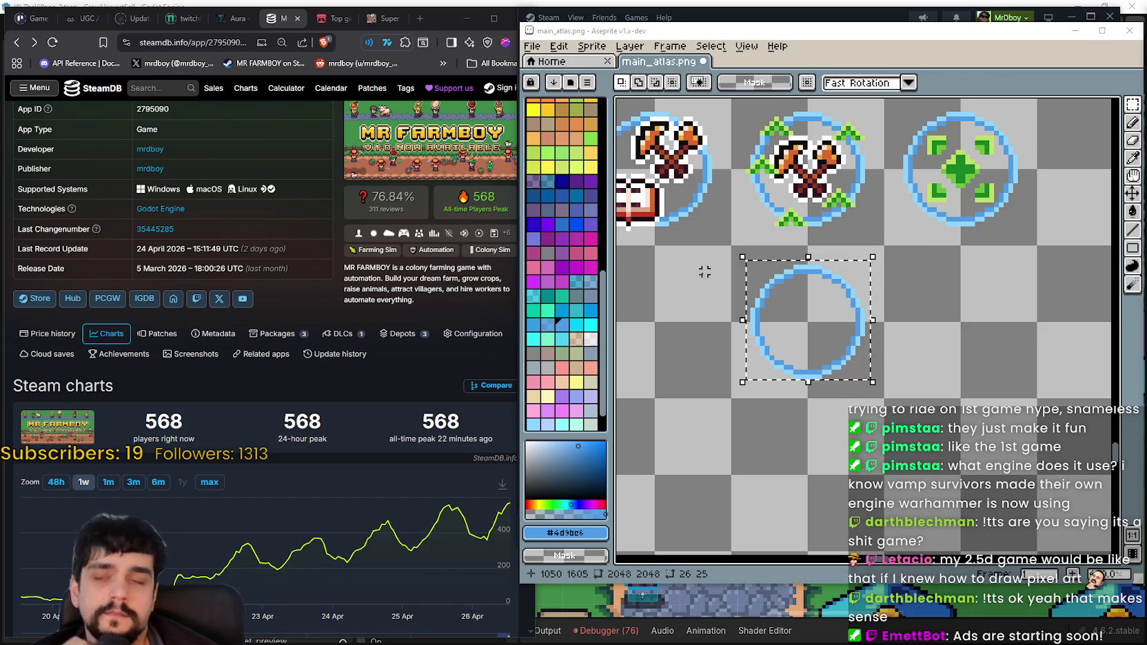
Reselect the large ring and nudge it into place below the tool icons
drag(900, 304, 889, 323)
click(888, 322)
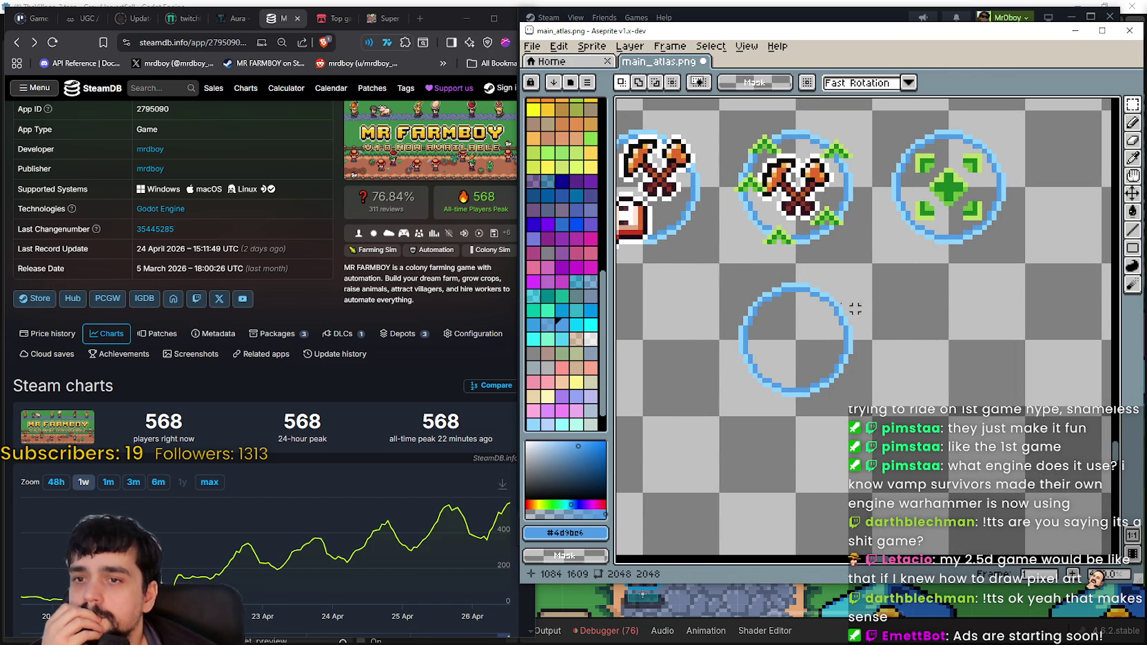
scroll(887, 316, up, 1)
scroll(742, 266, up, 1)
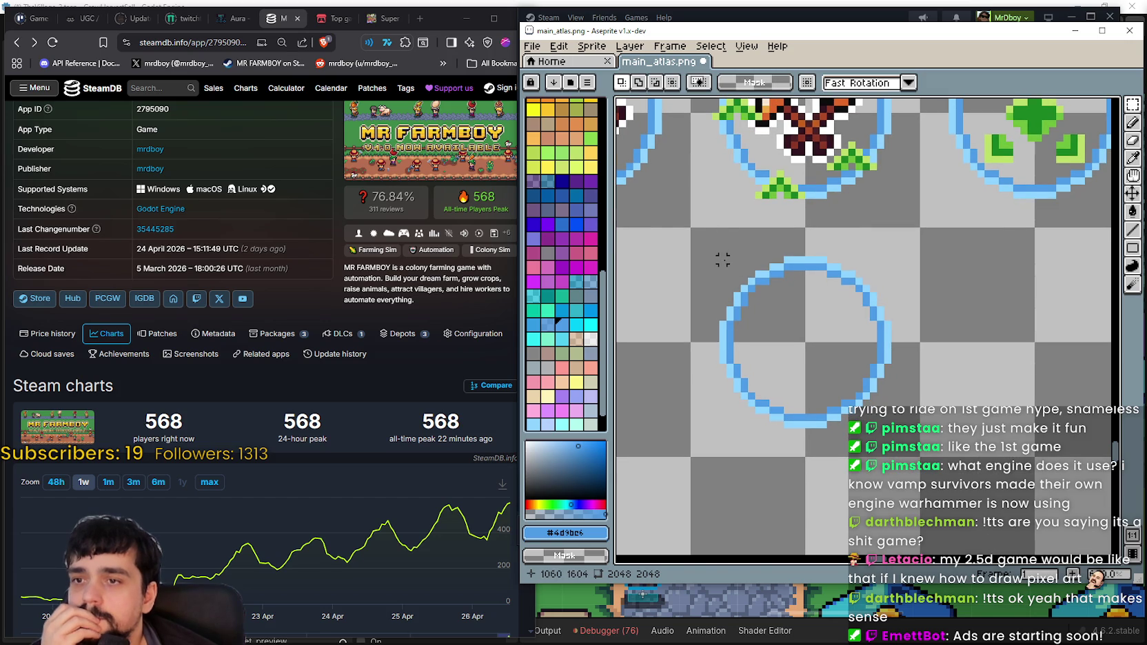
drag(722, 260, 887, 425)
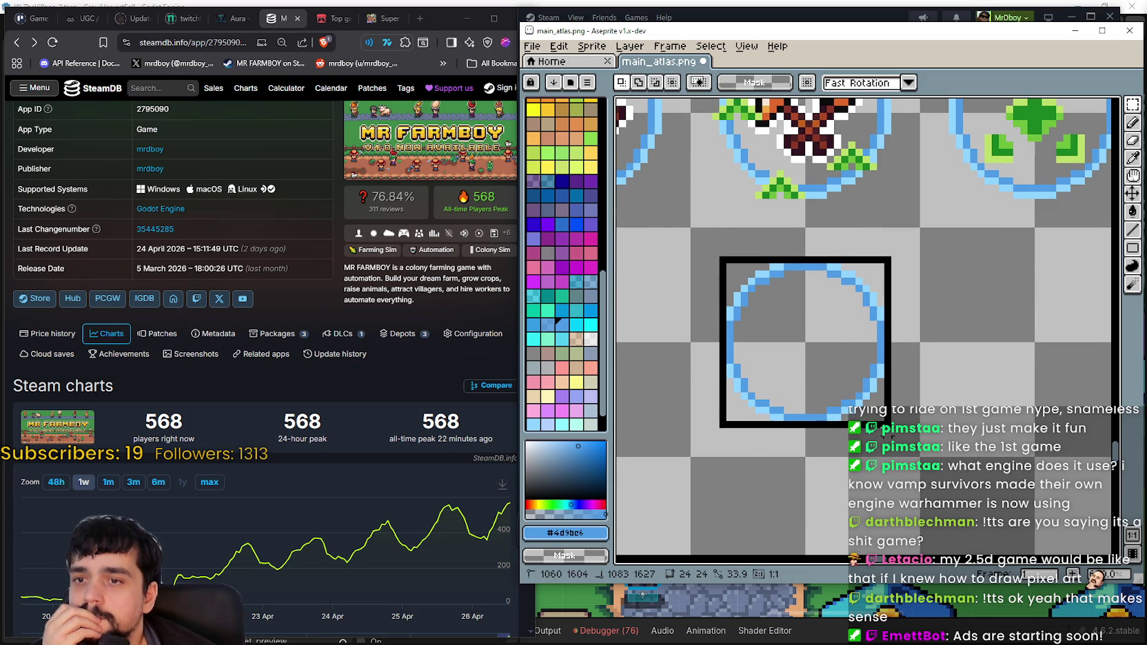
scroll(834, 326, down, 1)
scroll(834, 325, down, 1)
scroll(836, 323, up, 1)
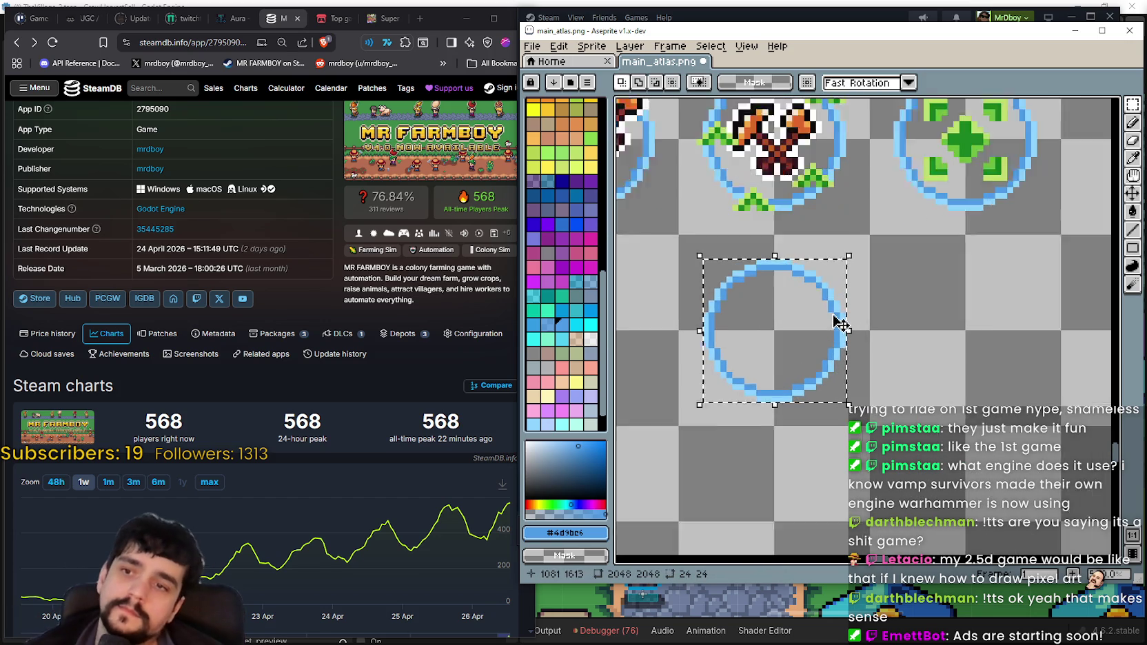
scroll(808, 330, up, 1)
mouse_move(750, 299)
mouse_down()
mouse_move(968, 326)
mouse_move(758, 300)
mouse_up()
key(Return)
Paste a copy of the ring to the right, then undo the paste
scroll(784, 302, down, 1)
scroll(958, 329, up, 1)
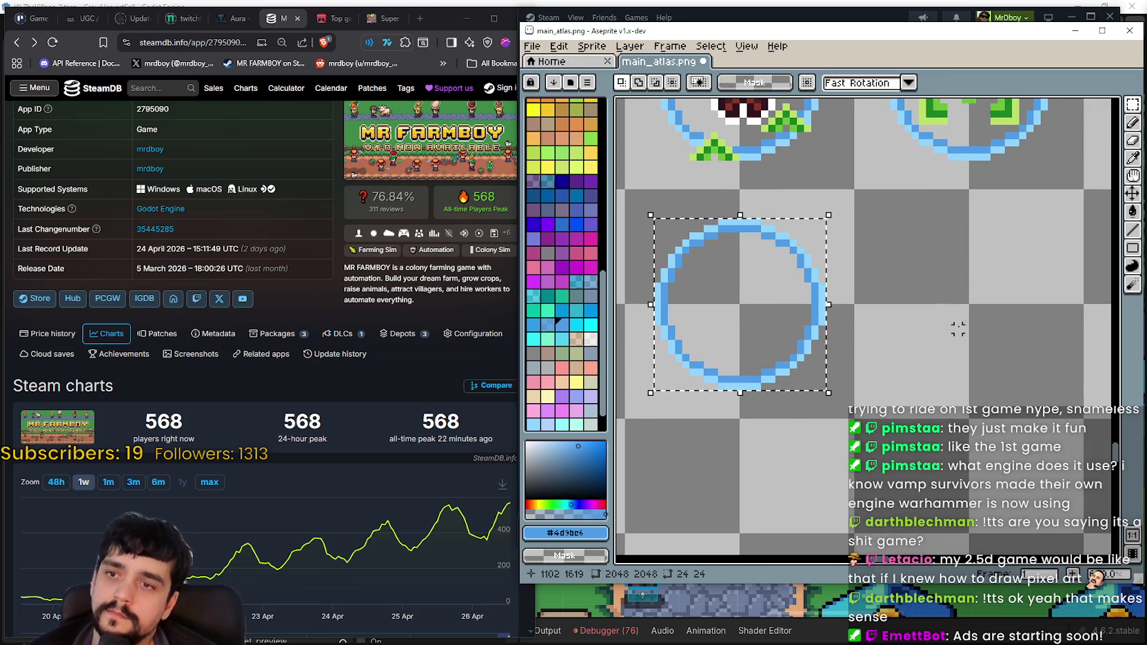
scroll(958, 330, down, 1)
scroll(924, 323, up, 1)
key(ctrl+v)
mouse_move(741, 303)
mouse_down()
mouse_move(901, 340)
mouse_move(950, 286)
mouse_move(936, 284)
mouse_up()
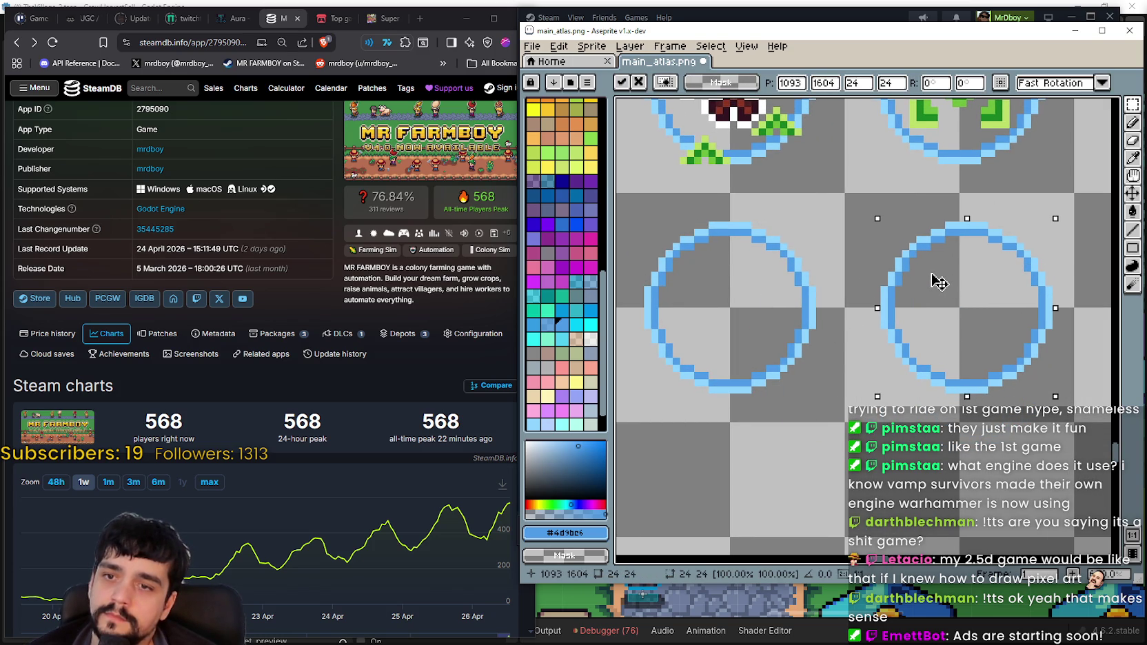
key(ctrl+z)
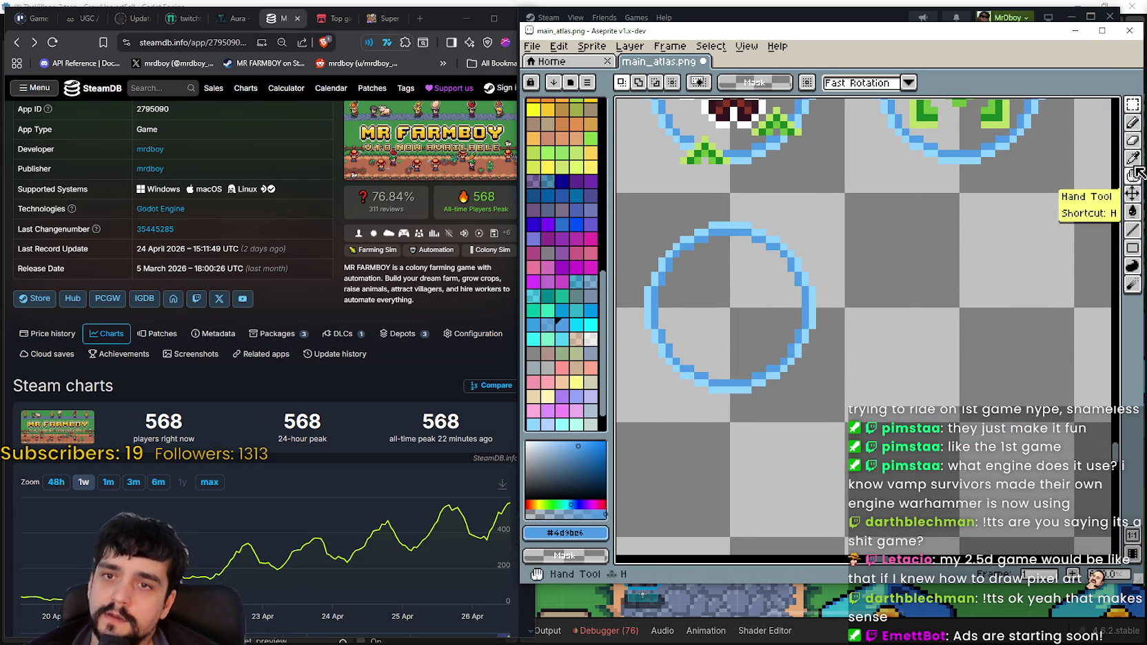
Draw a first small ellipse beside the large ring and discard a trial pencil stroke
click(1133, 158)
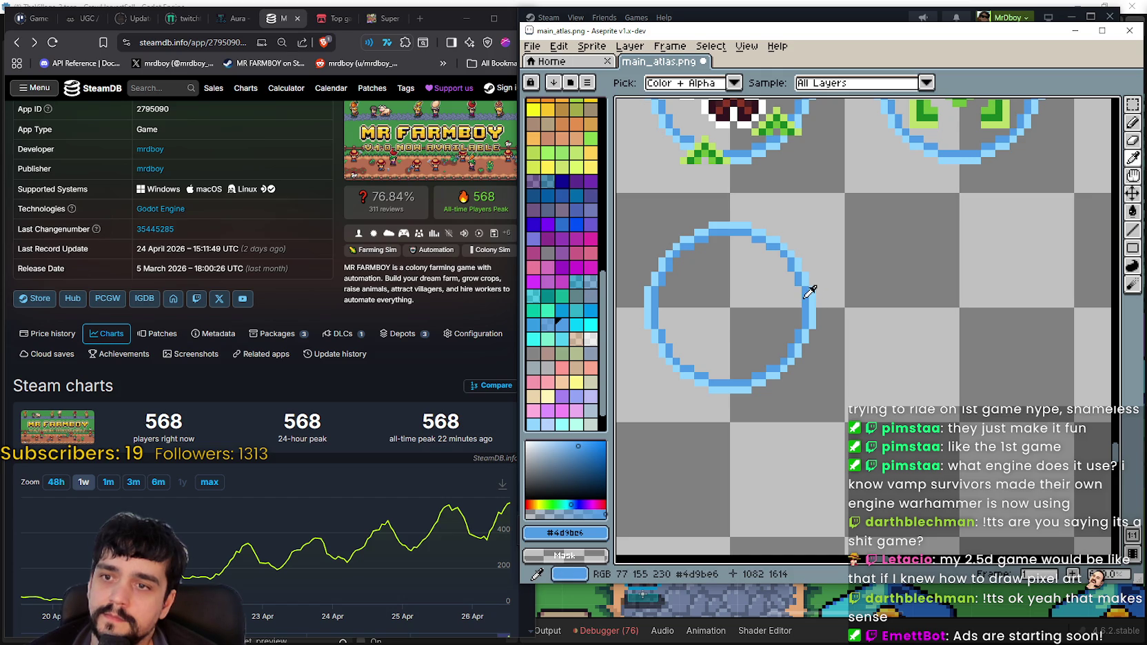
click(1132, 248)
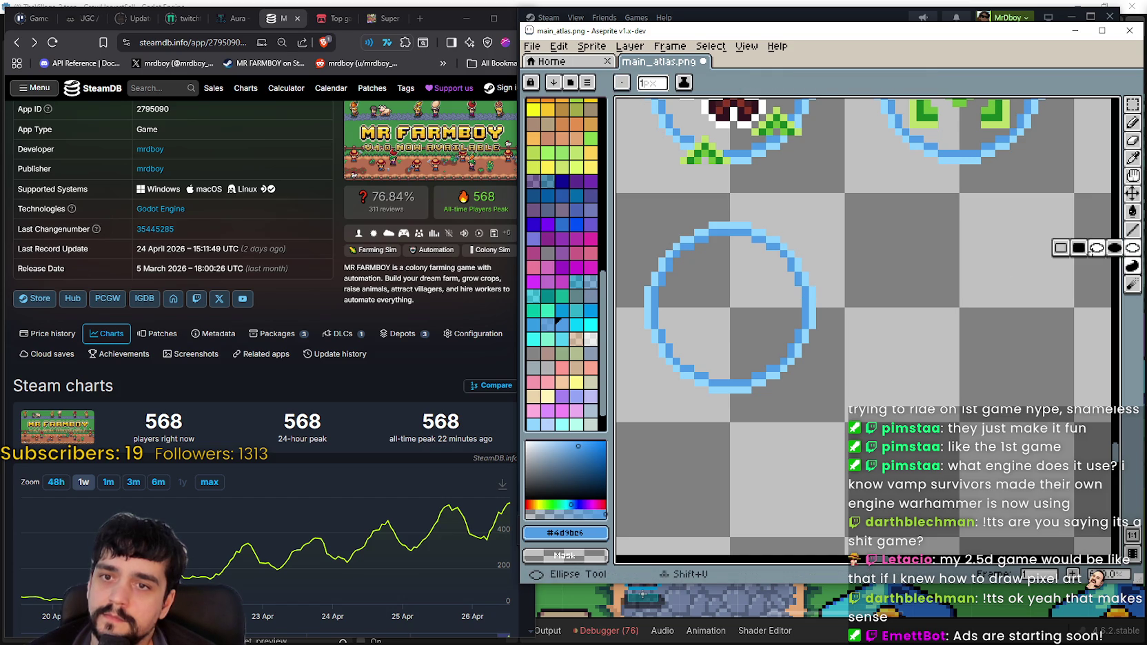
drag(1020, 269, 965, 331)
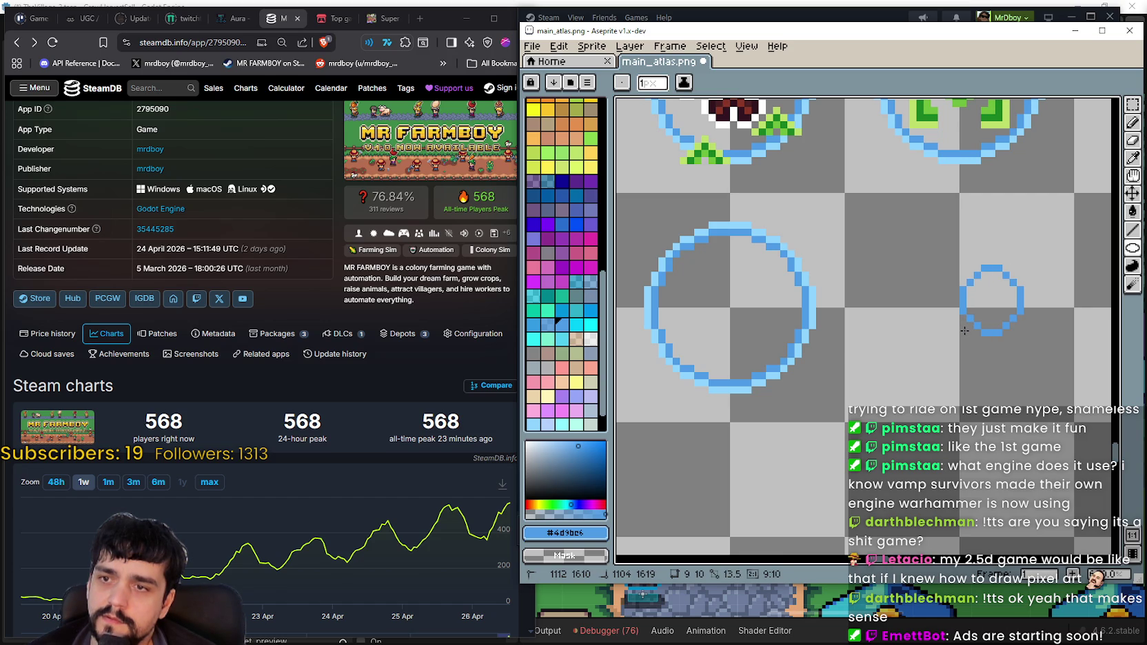
drag(963, 328, 962, 329)
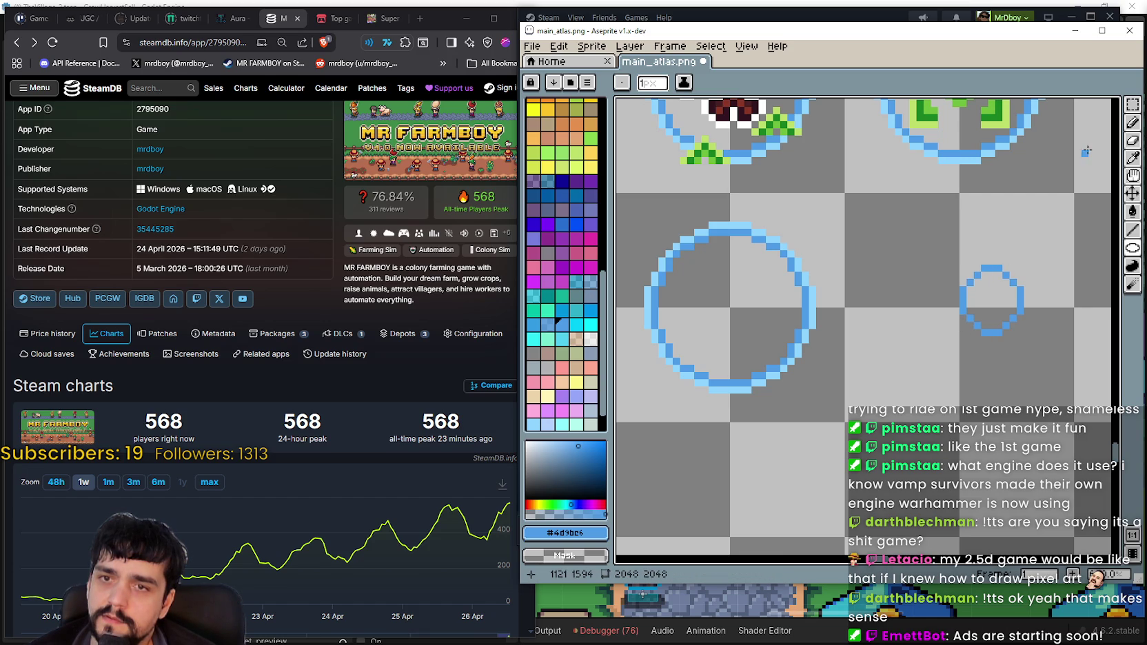
scroll(1026, 284, right, 2)
scroll(896, 304, up, 2)
scroll(896, 303, down, 1)
scroll(883, 303, down, 1)
key(b)
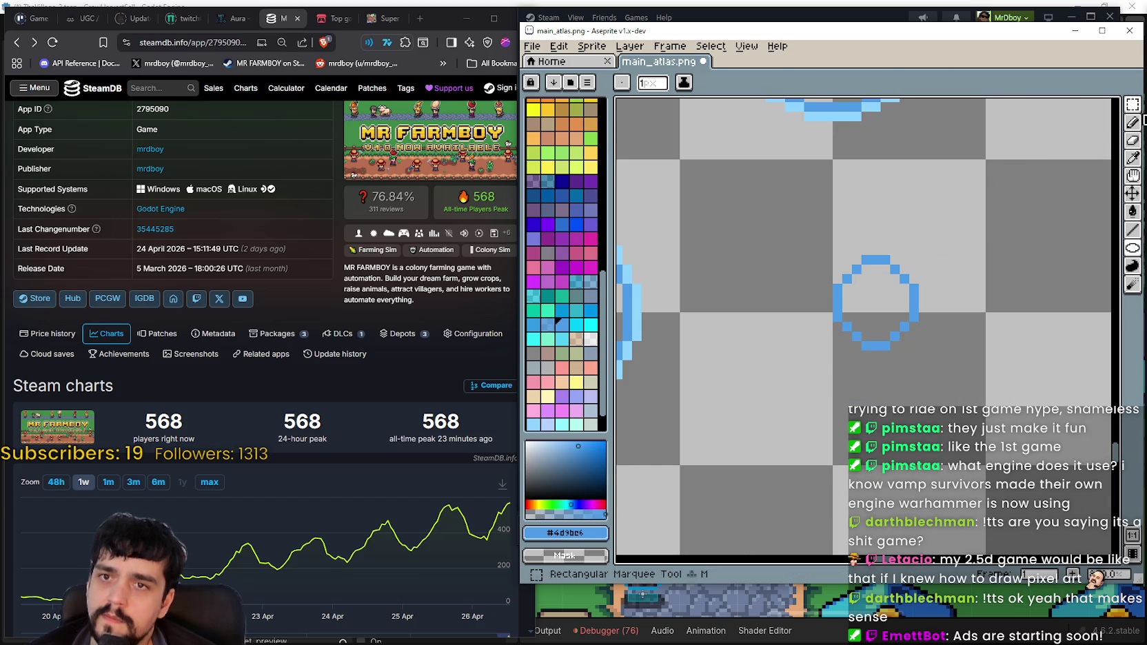
drag(900, 336, 953, 337)
key(ctrl+z)
key(ctrl+z)
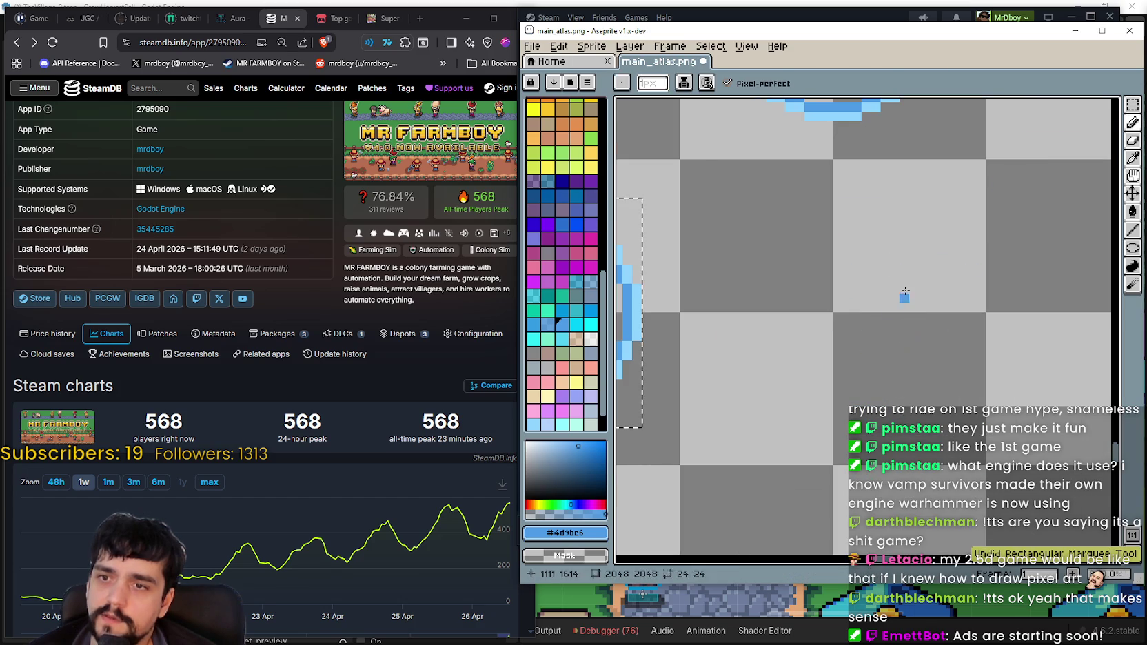
scroll(903, 283, down, 1)
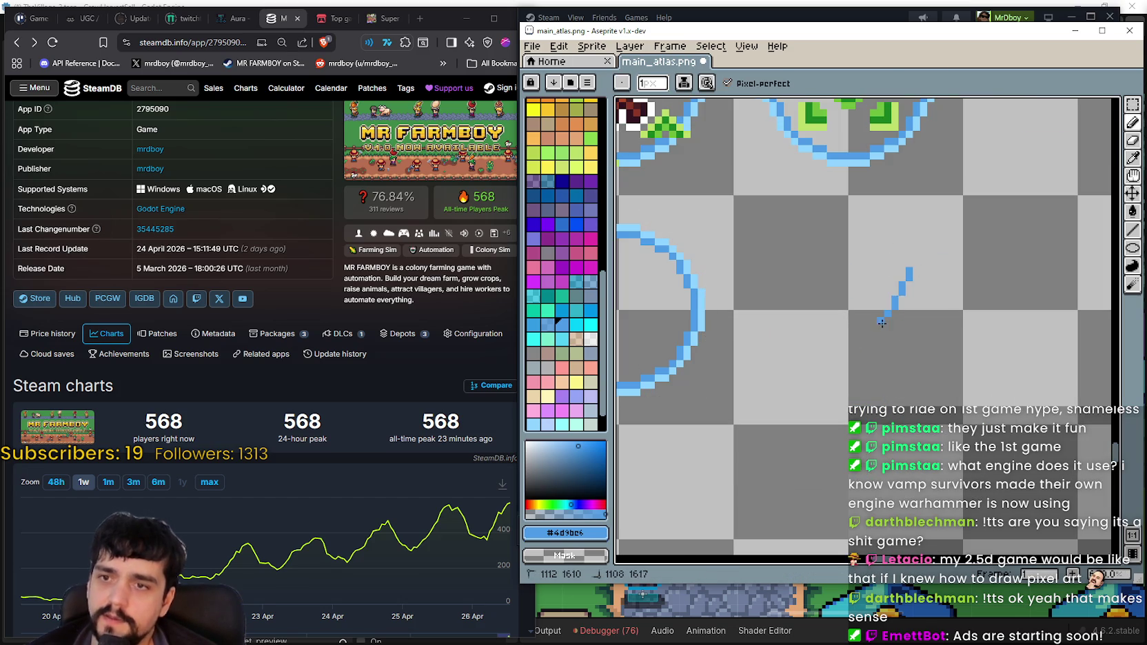
Draw a small outline ellipse ring to the right of the large ring
key(u)
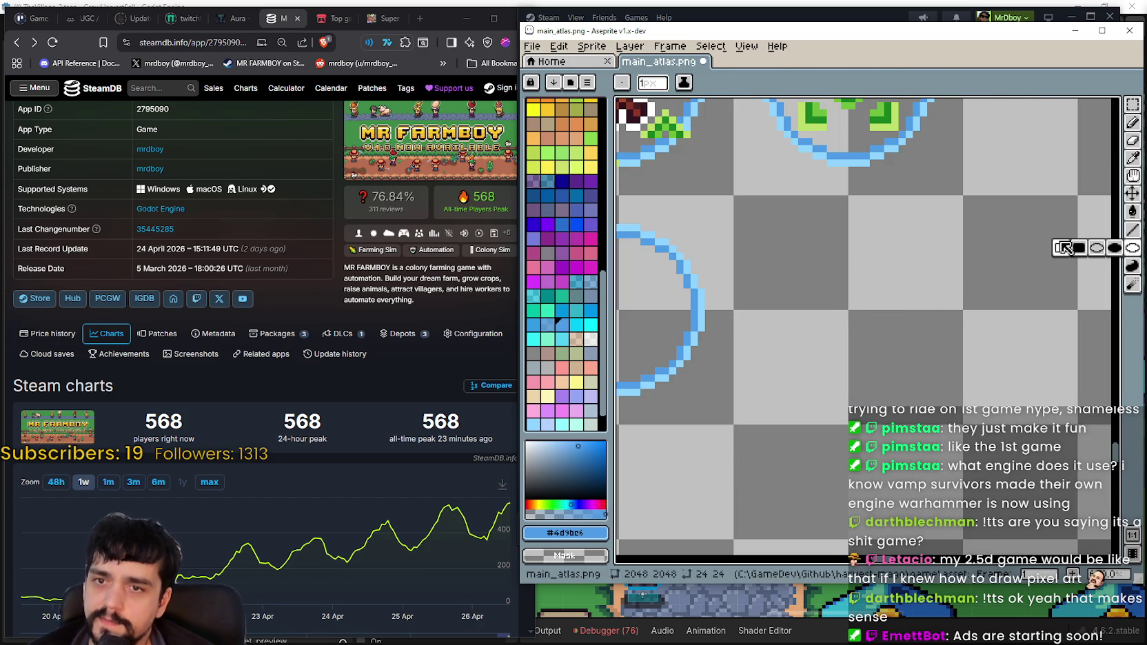
click(1097, 247)
mouse_move(940, 255)
mouse_down()
mouse_move(881, 323)
mouse_move(856, 334)
mouse_up()
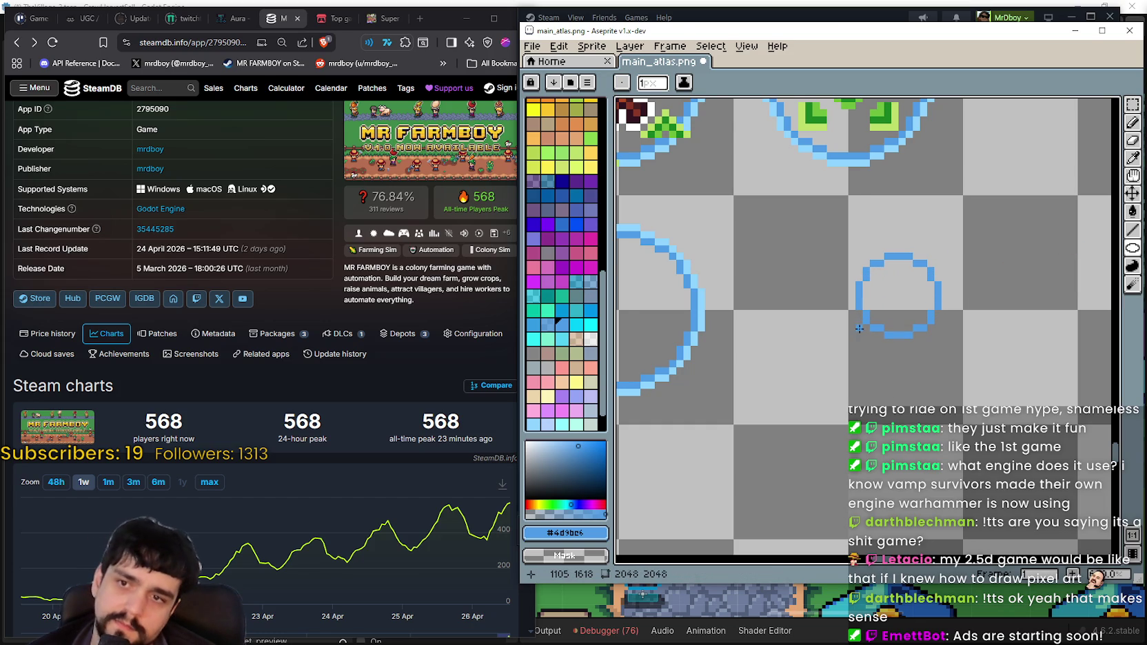
scroll(858, 332, down, 2)
Sample light blue #8fd3ff from the artwork as the drawing colour
click(1133, 157)
scroll(685, 255, up, 1)
scroll(759, 369, up, 2)
click(798, 358)
scroll(798, 359, down, 3)
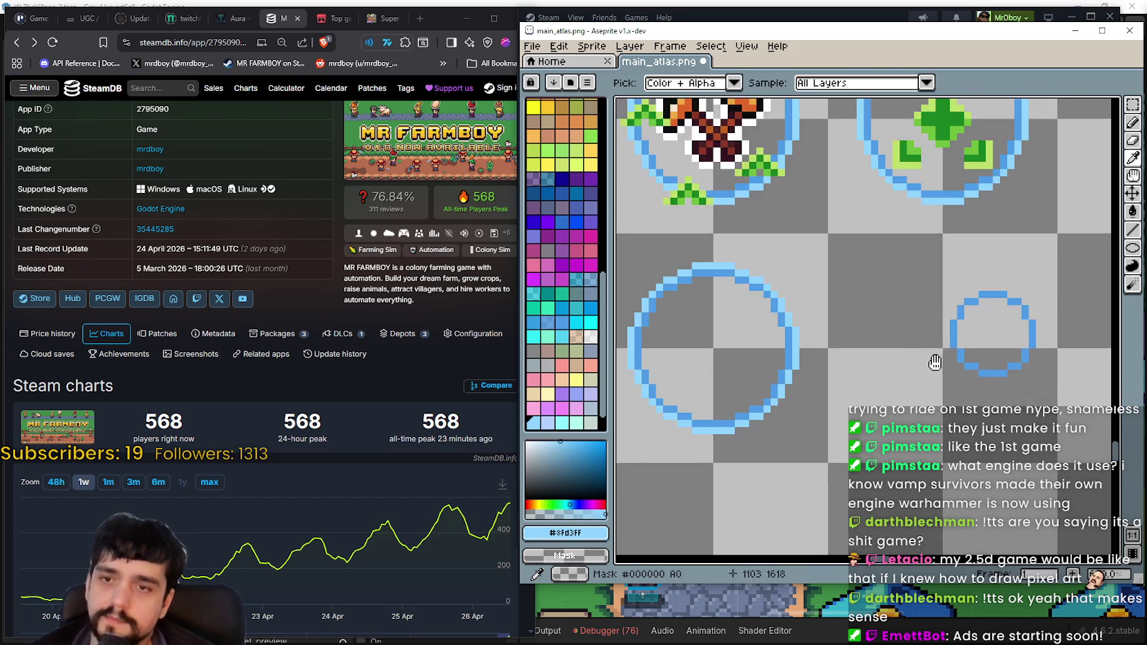
Draw #8fd3ff highlight lines along the small ring's top and right edges
scroll(968, 357, up, 1)
scroll(1093, 270, up, 1)
click(1133, 230)
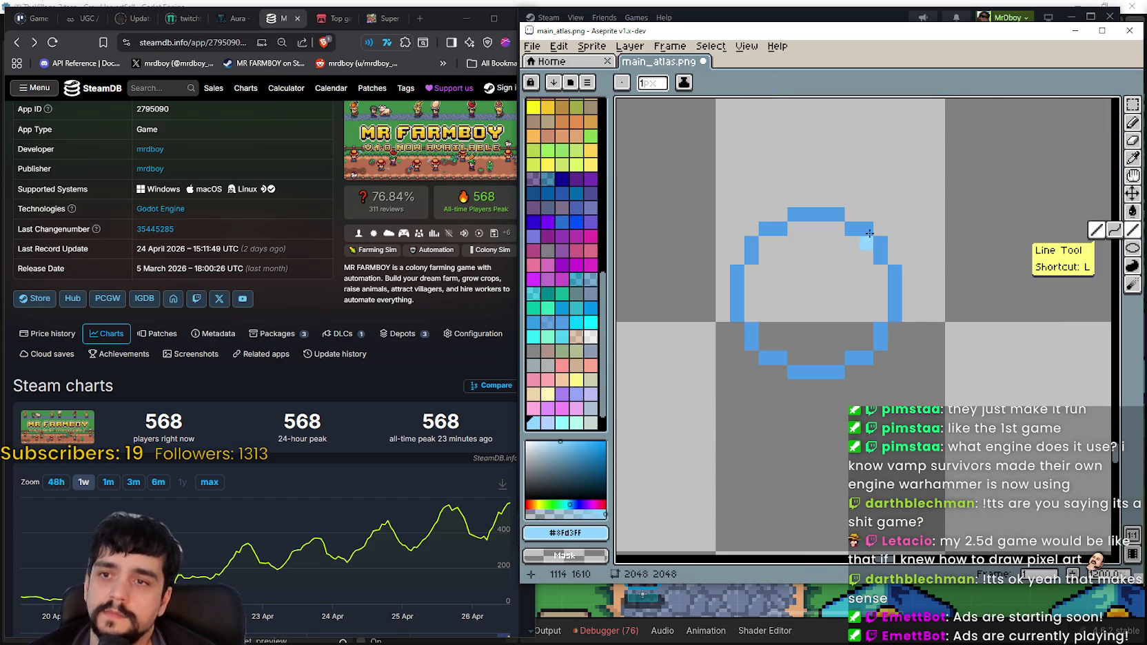
mouse_move(832, 197)
mouse_down()
mouse_move(759, 221)
mouse_move(723, 282)
mouse_move(738, 340)
mouse_move(842, 383)
mouse_move(872, 370)
mouse_move(907, 321)
mouse_up()
mouse_move(910, 275)
mouse_down()
mouse_move(879, 370)
mouse_move(855, 325)
mouse_up()
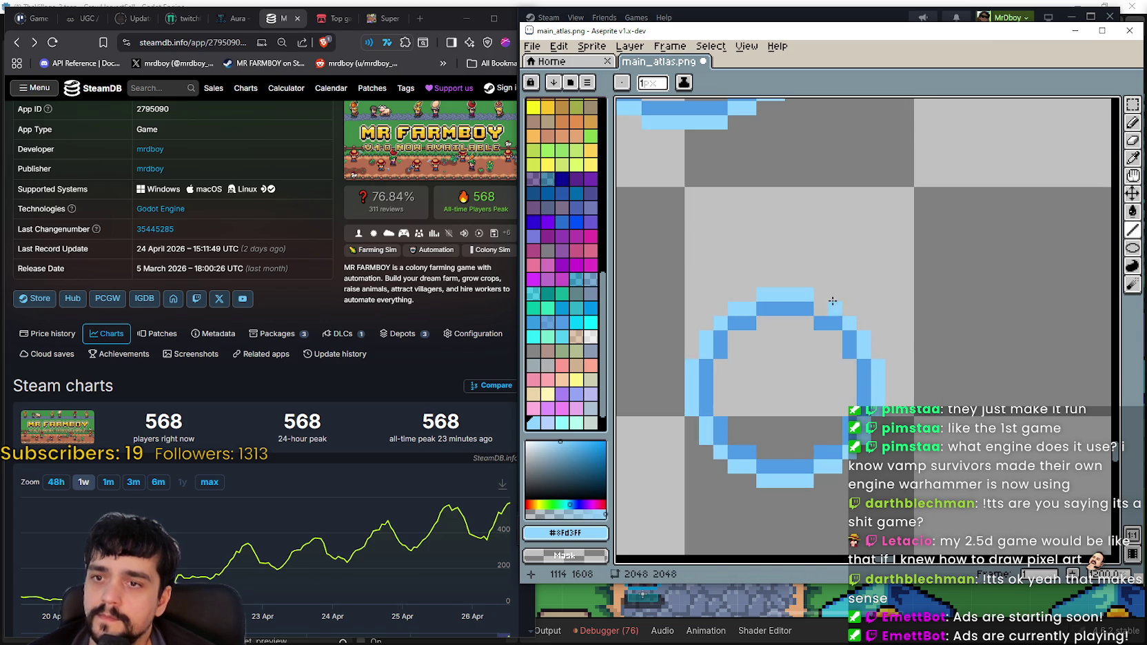
scroll(813, 344, down, 1)
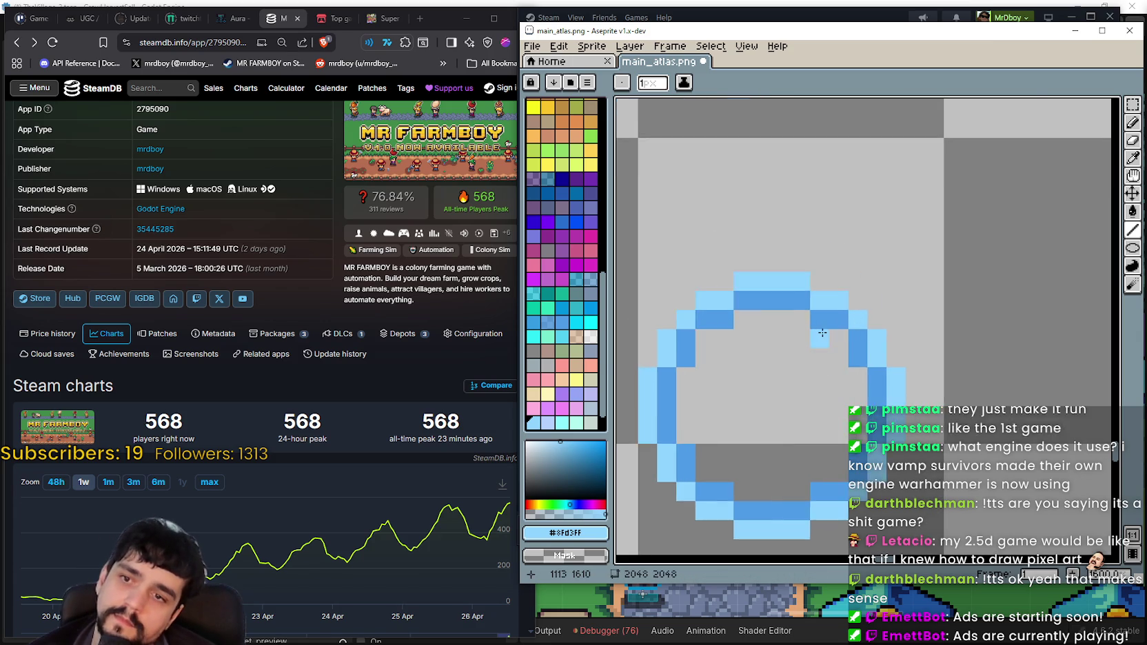
scroll(808, 355, down, 1)
scroll(808, 355, down, 1)
Select the small ring with the rectangular marquee
key(m)
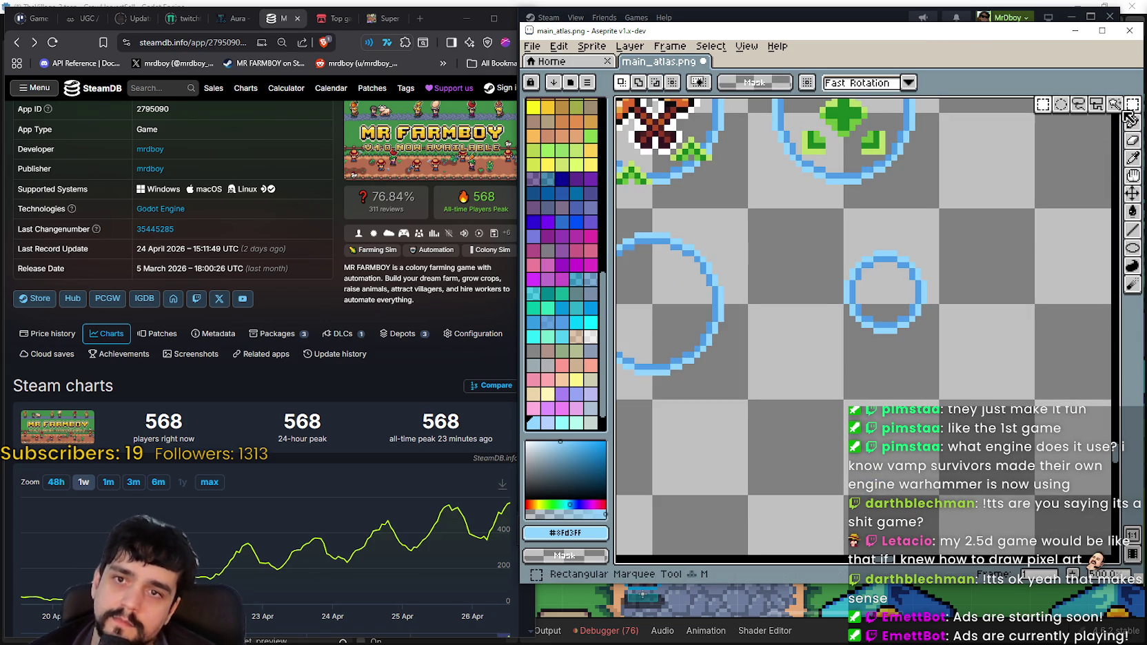
drag(794, 239, 909, 360)
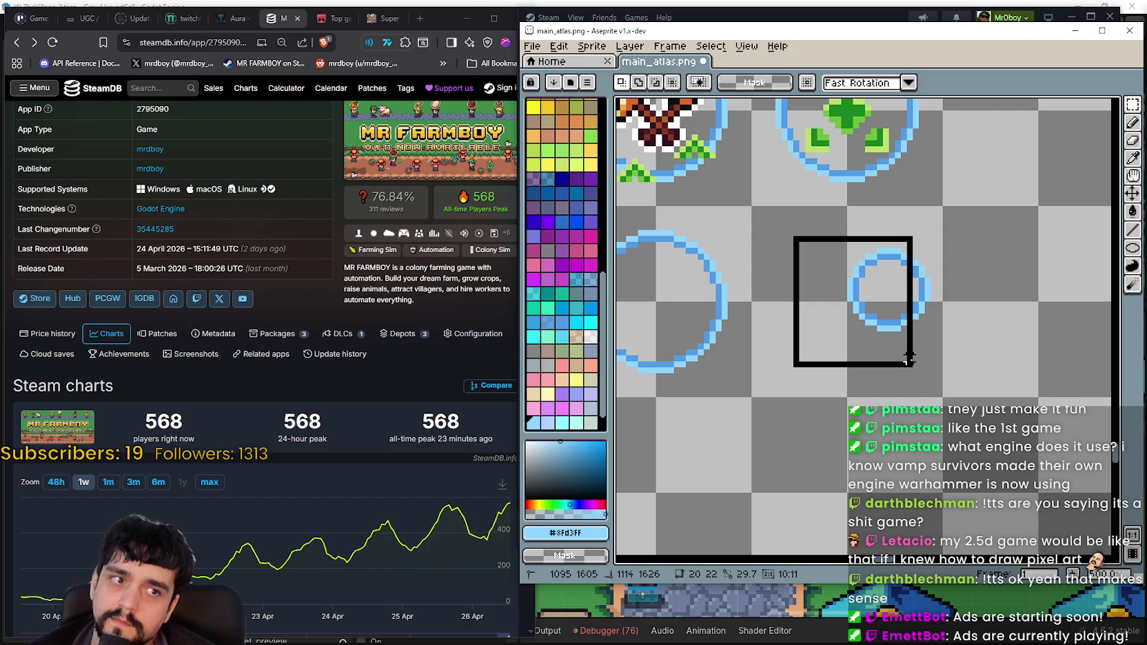
drag(909, 360, 879, 391)
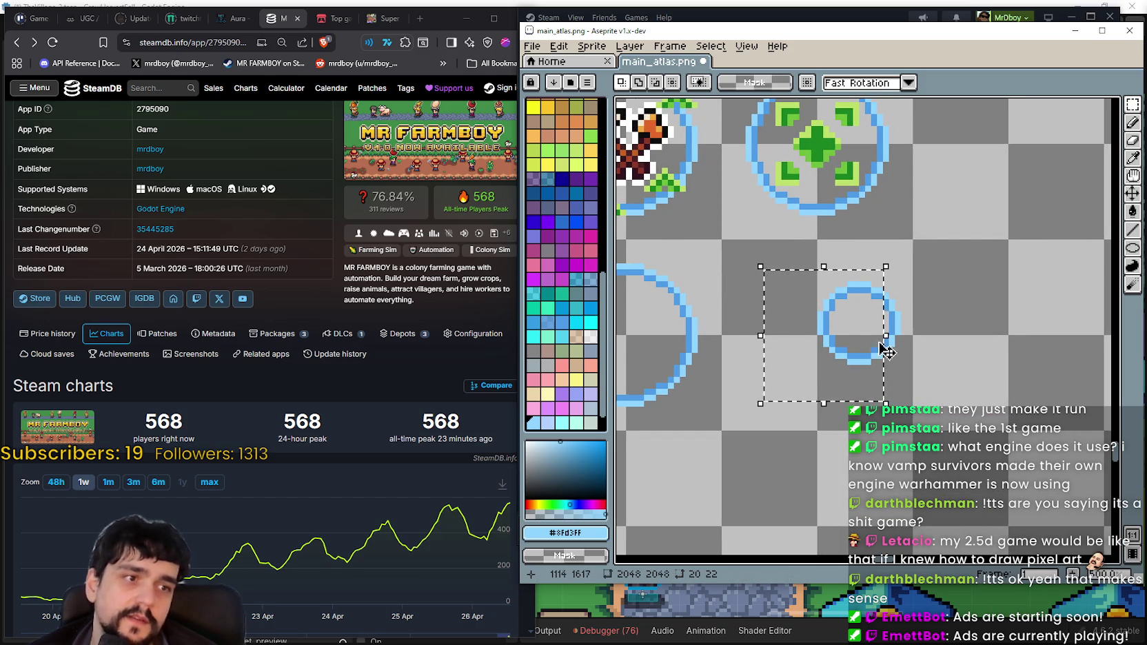
click(922, 272)
scroll(921, 272, down, 2)
scroll(838, 325, up, 1)
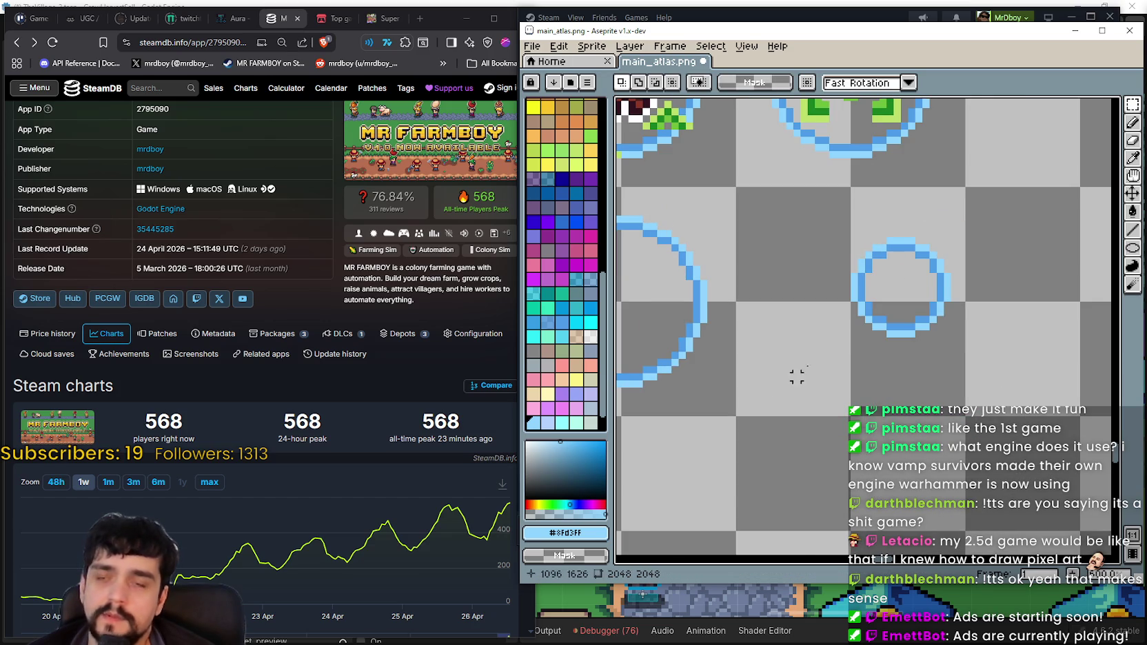
drag(775, 242, 929, 404)
scroll(905, 391, down, 1)
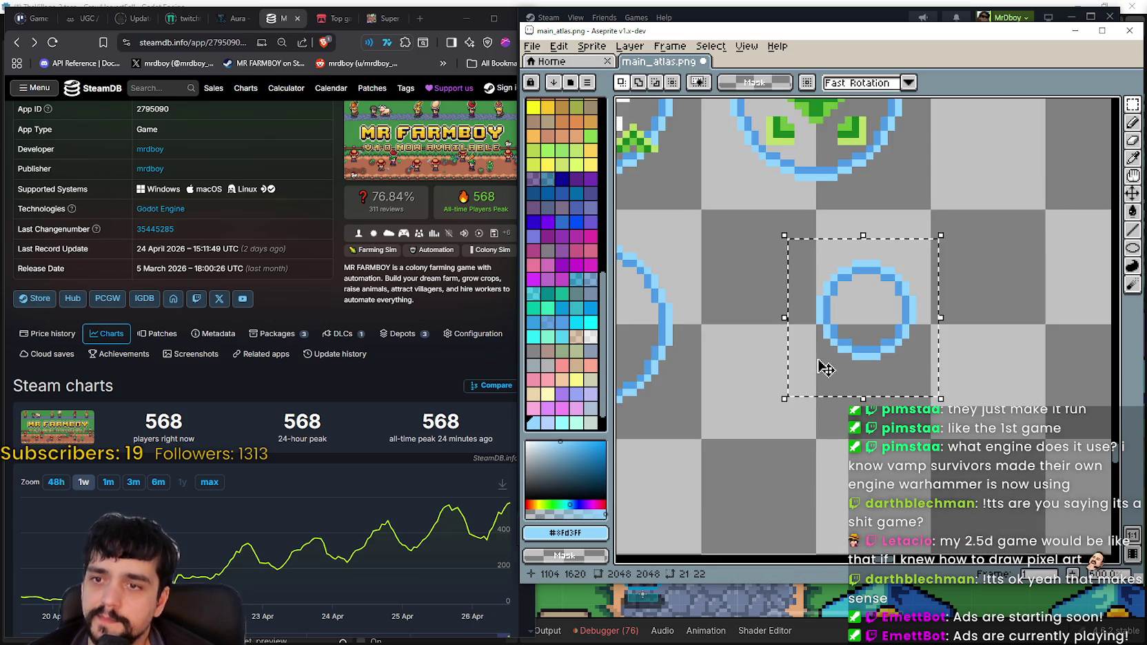
scroll(857, 303, down, 1)
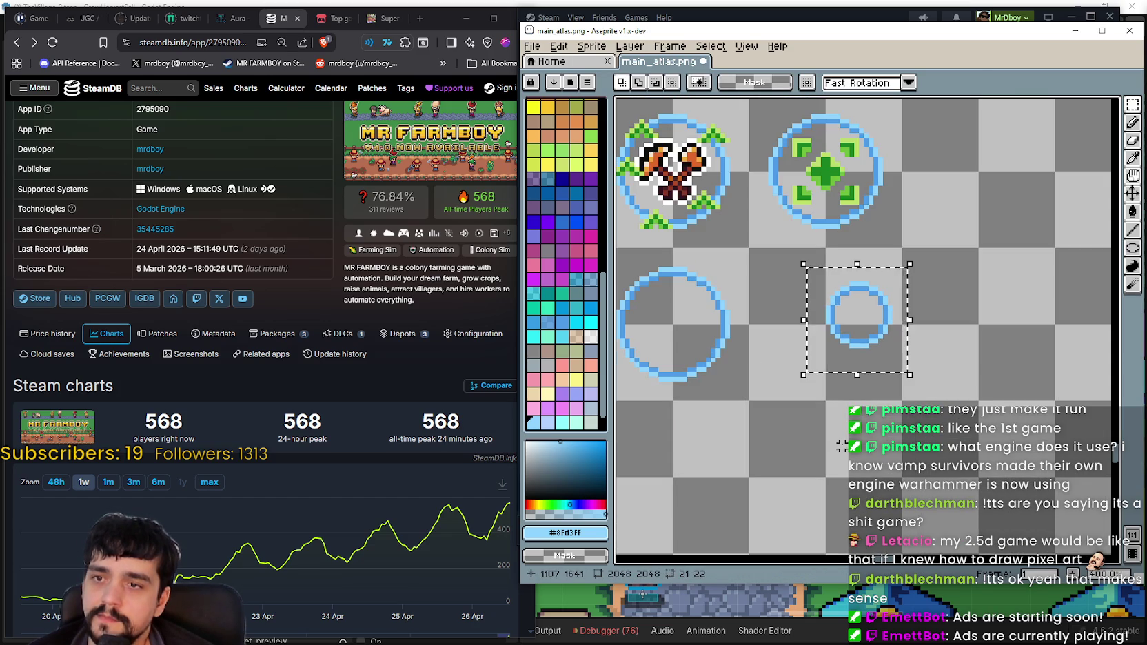
Move the small ring down-left into an overlapping twin-ring pair and deselect
click(879, 321)
mouse_move(878, 320)
mouse_down()
mouse_move(827, 381)
mouse_move(805, 376)
mouse_up()
scroll(803, 375, down, 2)
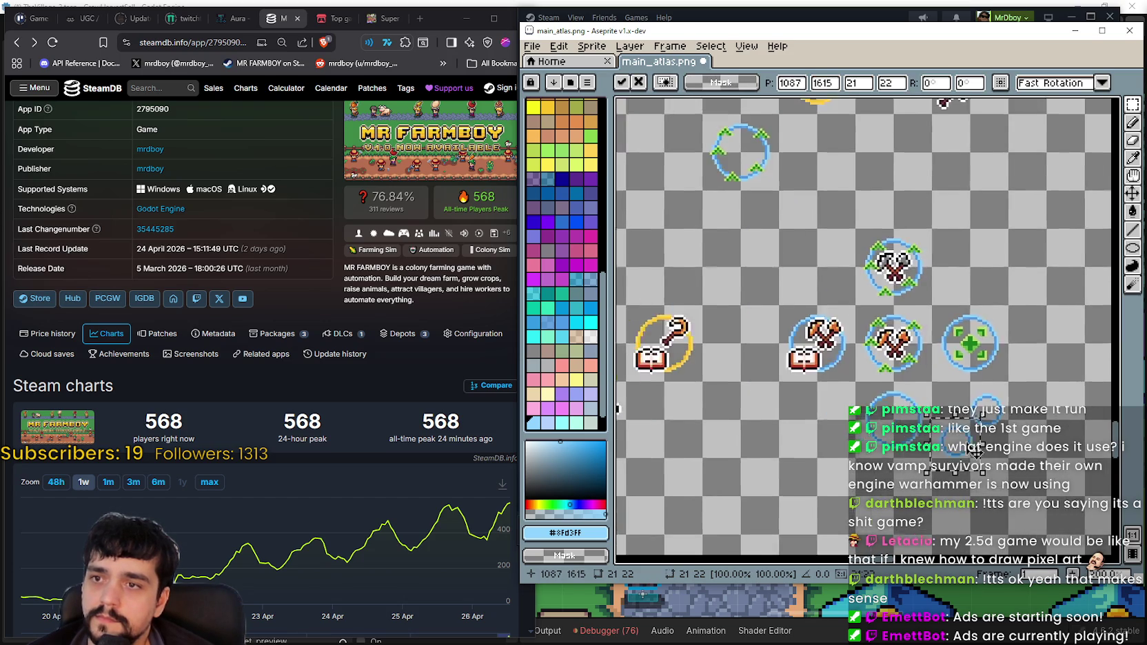
scroll(963, 437, down, 2)
scroll(962, 455, up, 1)
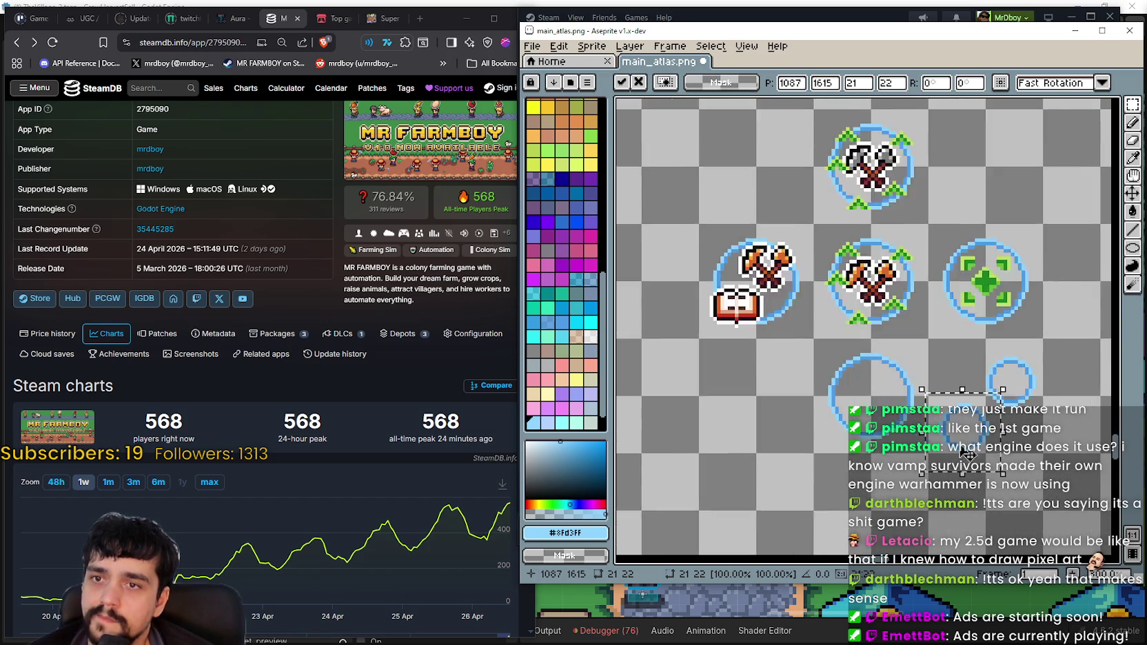
scroll(889, 407, up, 1)
scroll(816, 353, up, 1)
drag(833, 372, 823, 339)
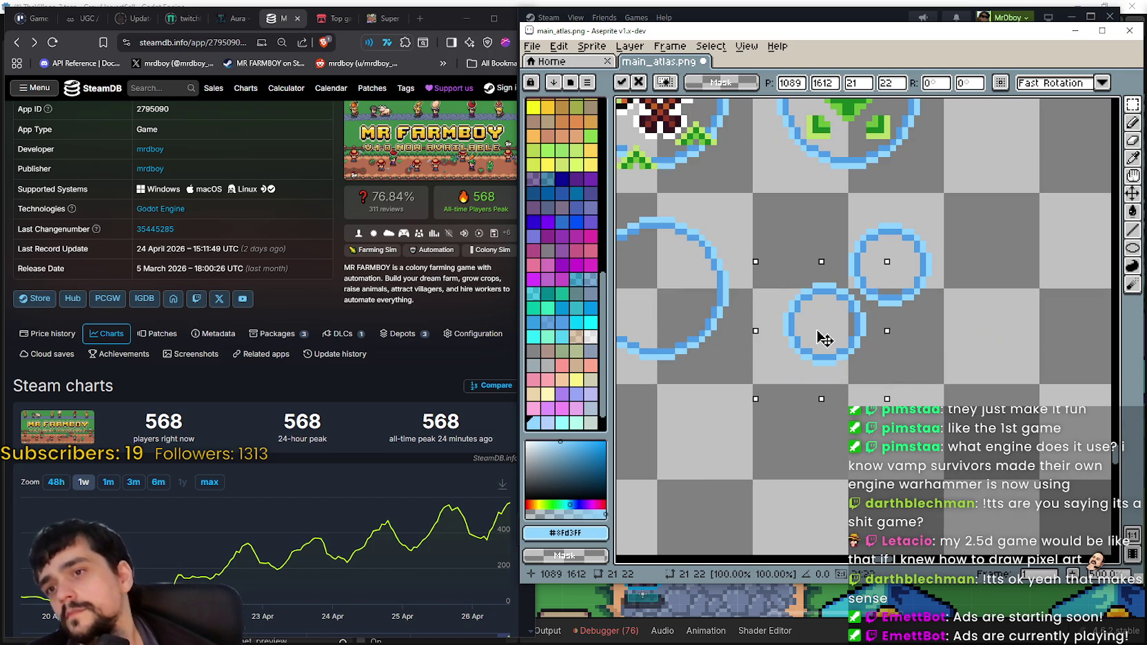
scroll(982, 370, right, 2)
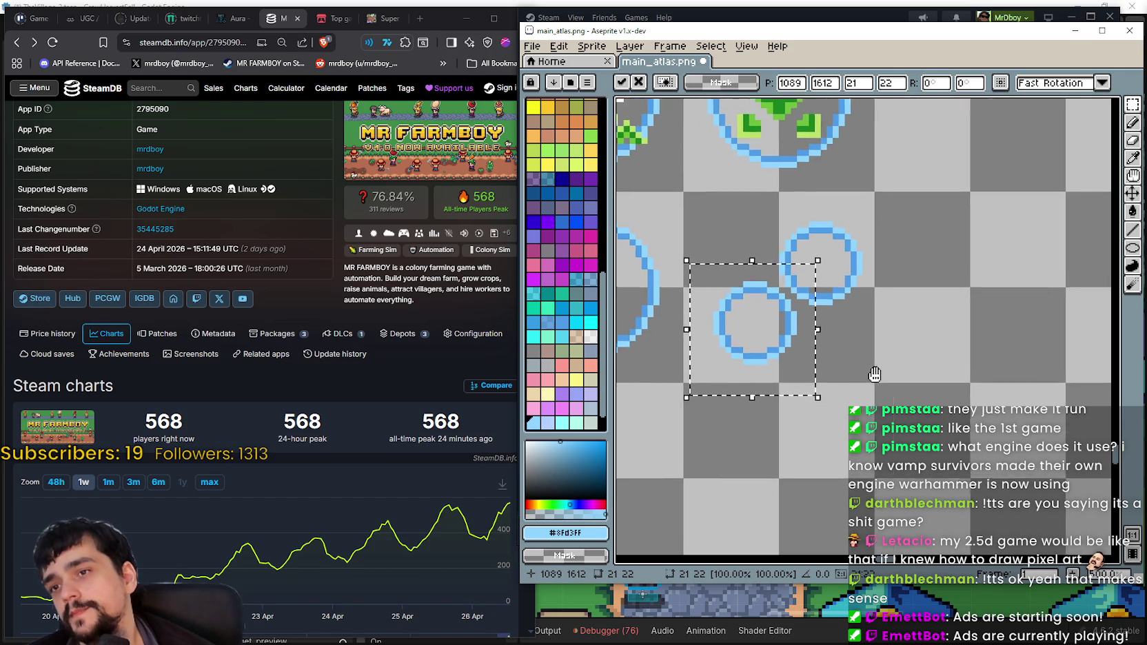
key(ctrl+d)
Sample dark green #1a8321 from the plus icon as the drawing colour
scroll(787, 318, right, 1)
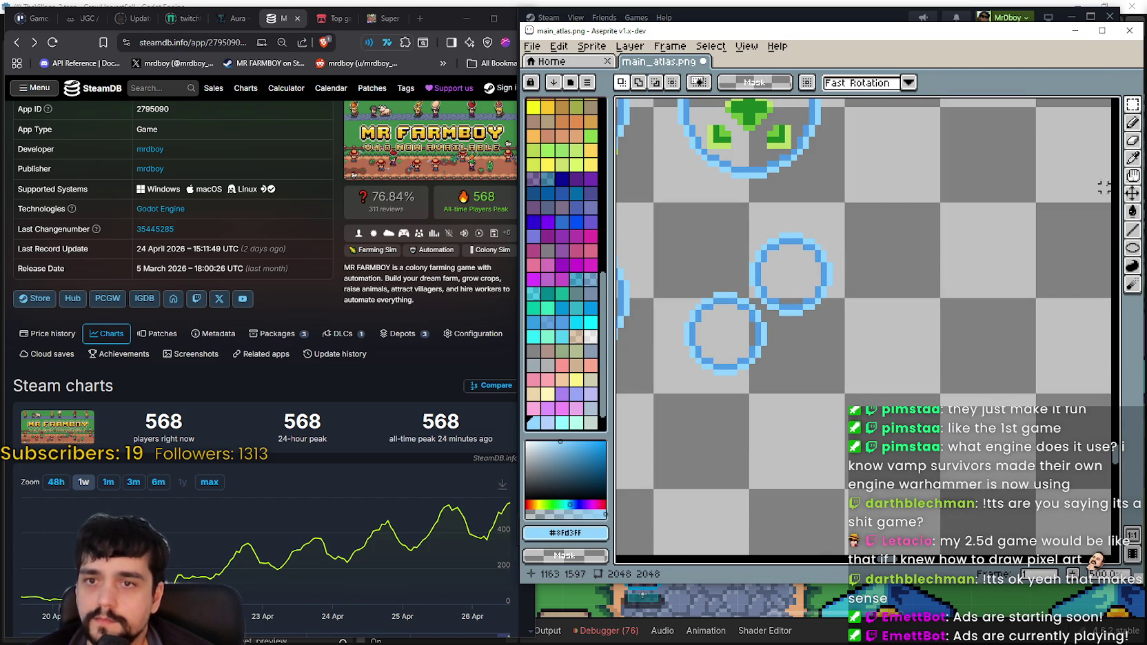
click(1133, 157)
scroll(780, 259, up, 2)
scroll(779, 258, left, 1)
scroll(780, 259, down, 1)
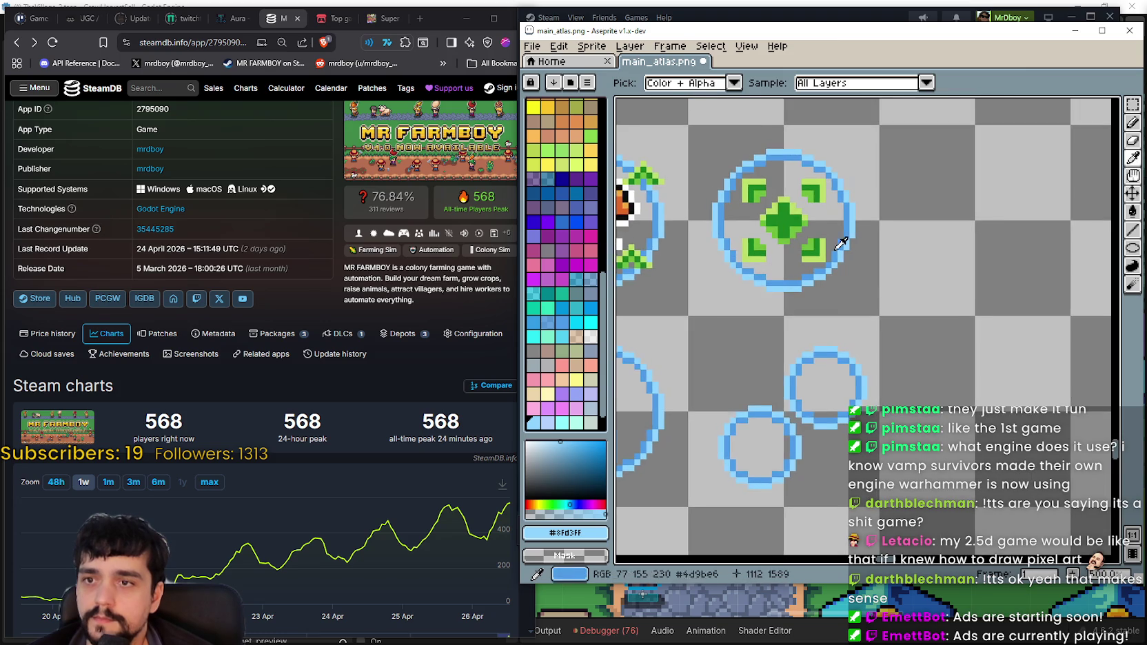
scroll(786, 262, down, 1)
scroll(800, 266, left, 1)
scroll(799, 265, down, 1)
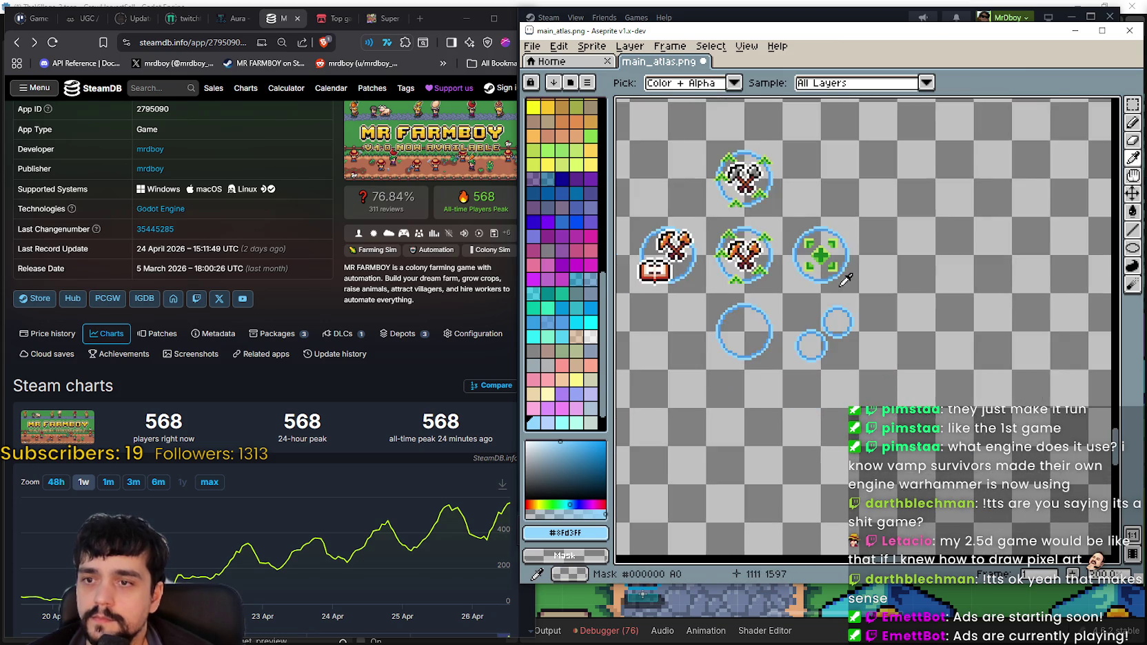
scroll(827, 283, up, 3)
scroll(813, 207, up, 1)
click(817, 203)
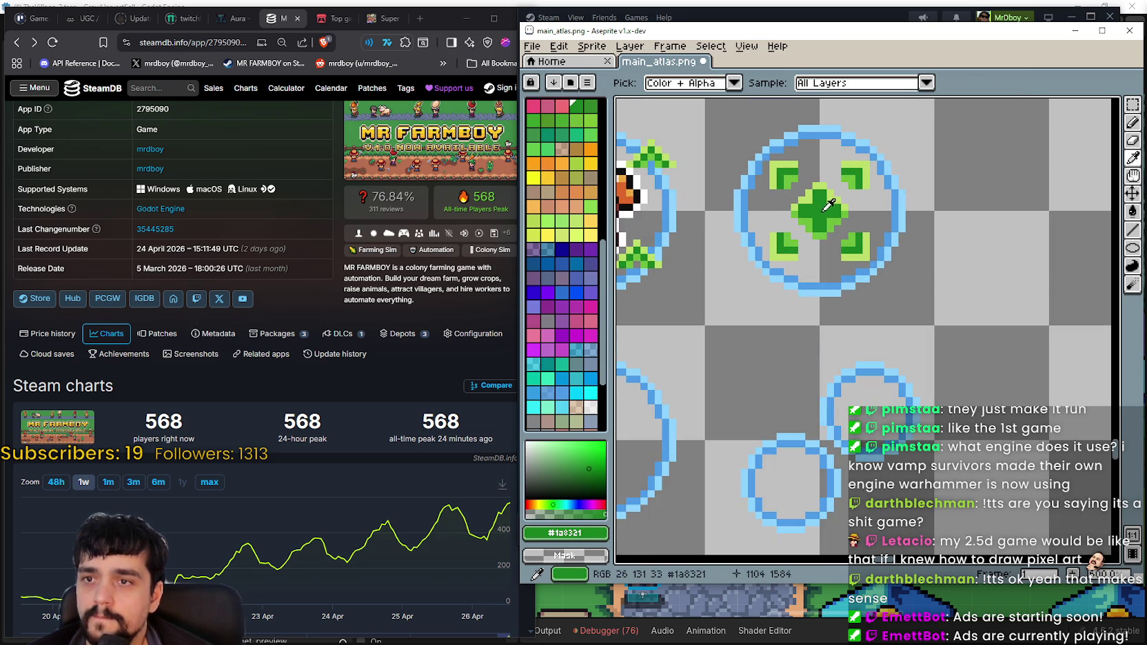
scroll(816, 206, down, 1)
click(1133, 230)
scroll(814, 344, up, 1)
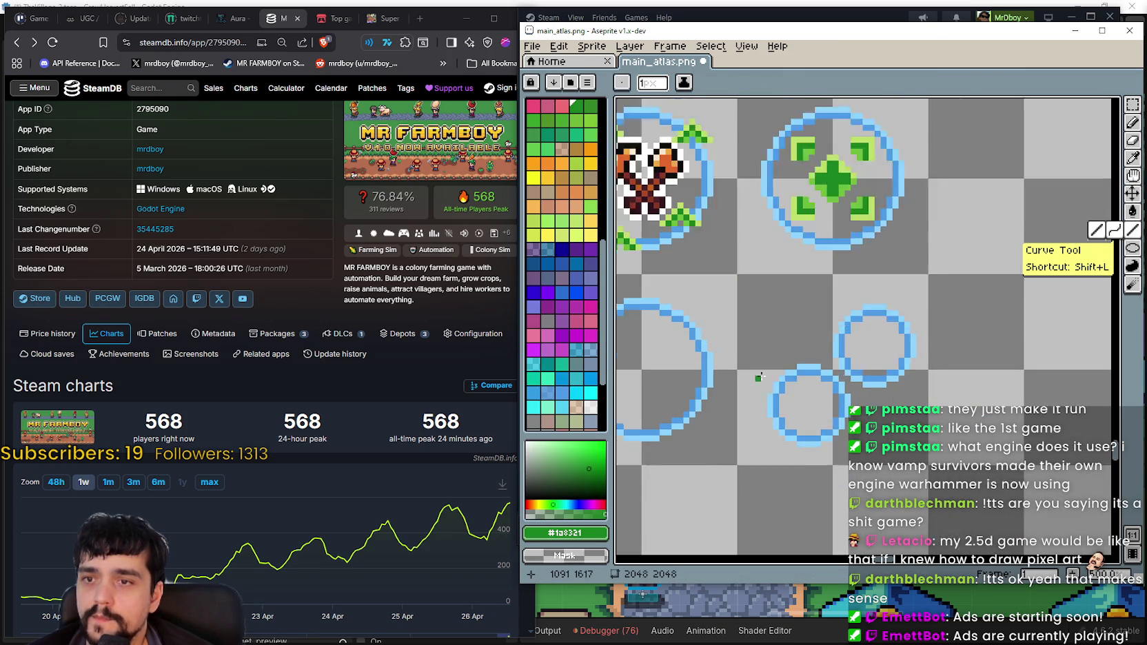
Draw a dark green curved stem across the twin rings with the Curve tool
scroll(814, 344, up, 1)
key(shift+l)
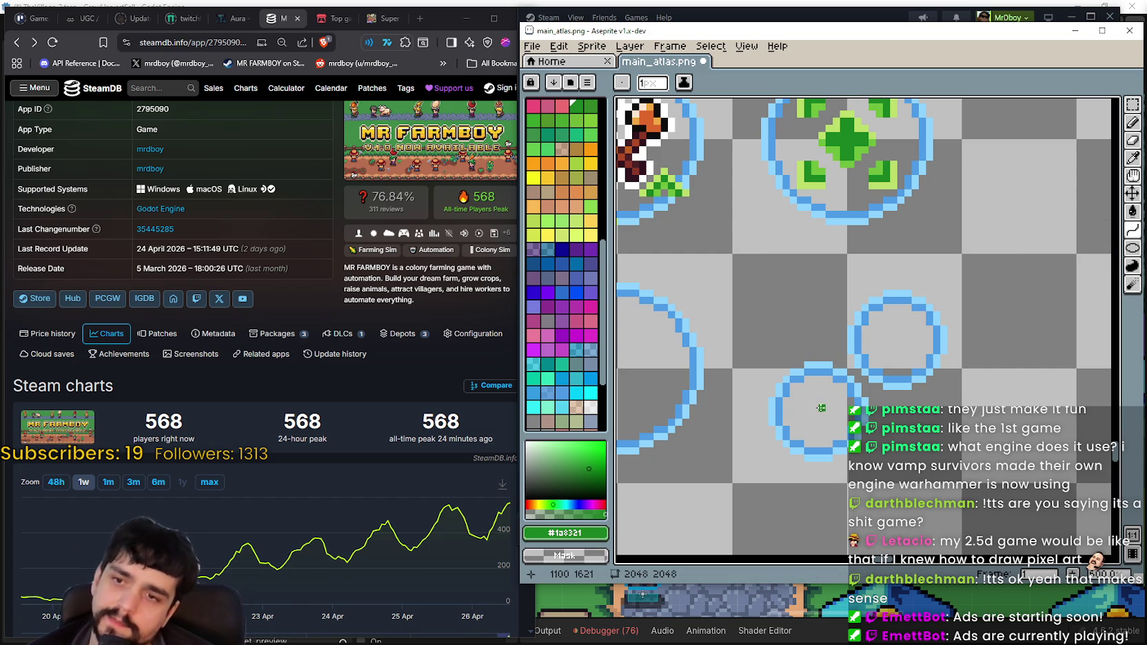
mouse_move(821, 407)
mouse_down()
mouse_move(900, 336)
mouse_move(816, 250)
mouse_up()
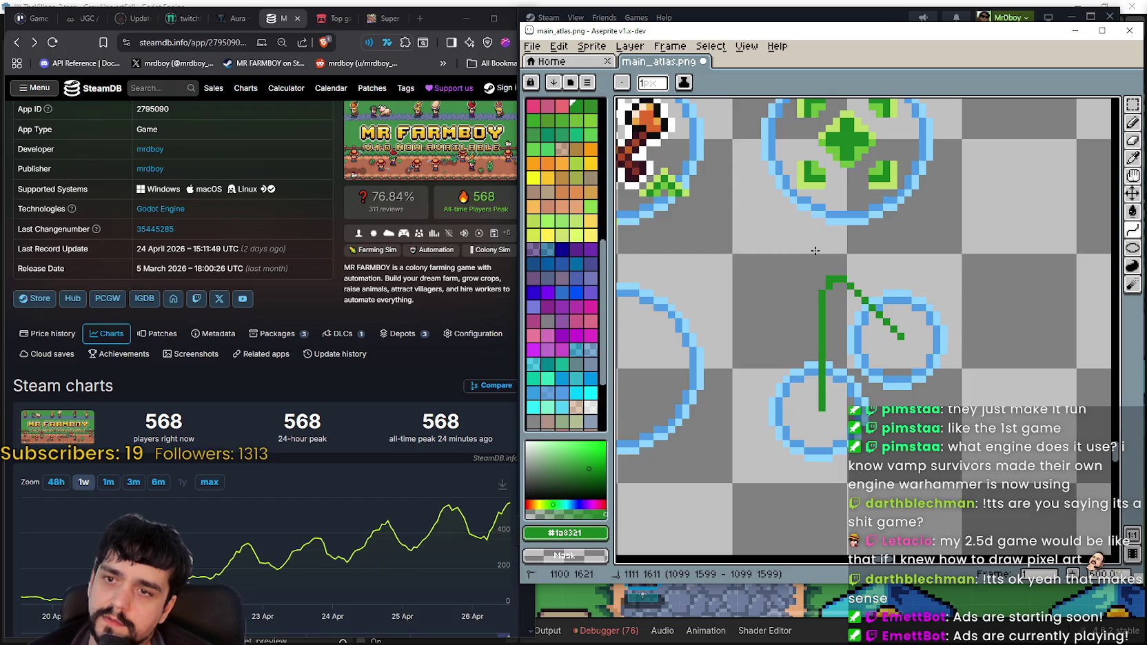
mouse_move(816, 250)
mouse_down()
mouse_move(799, 315)
mouse_move(799, 298)
mouse_move(773, 295)
mouse_move(920, 455)
mouse_move(780, 274)
mouse_move(781, 287)
mouse_up()
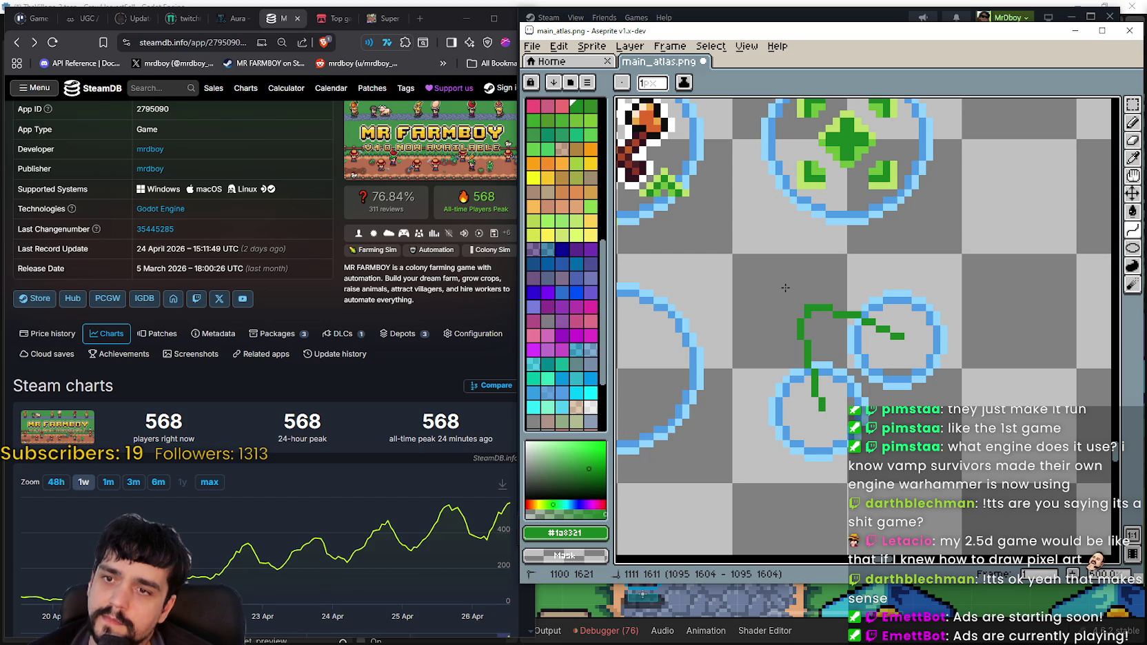
drag(786, 287, 793, 297)
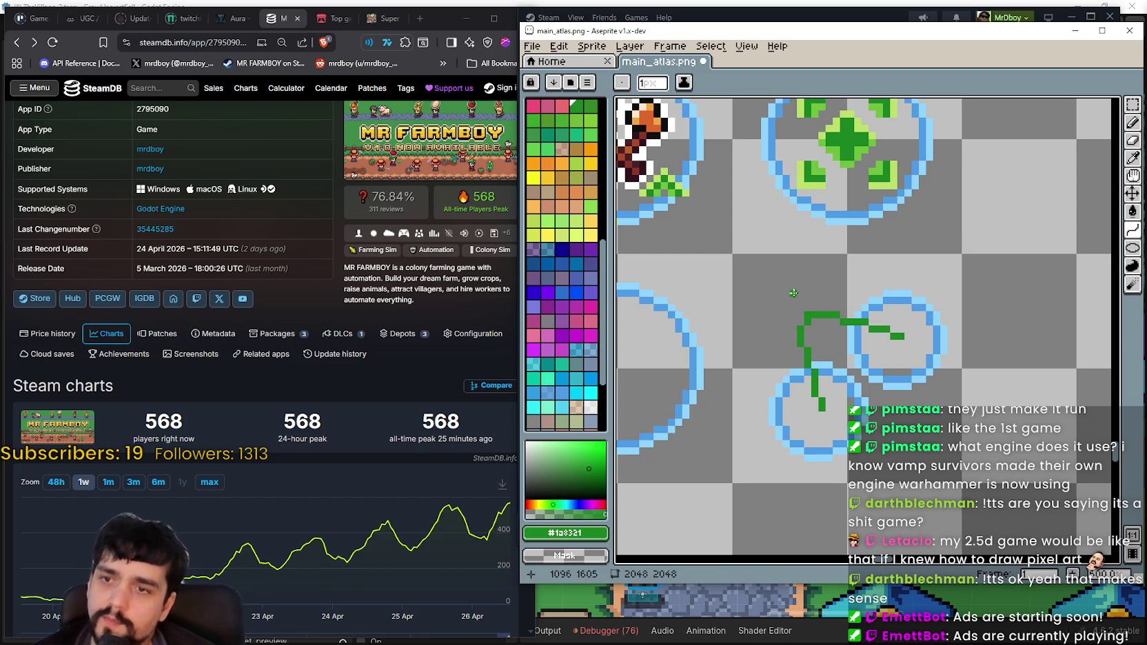
scroll(911, 333, down, 2)
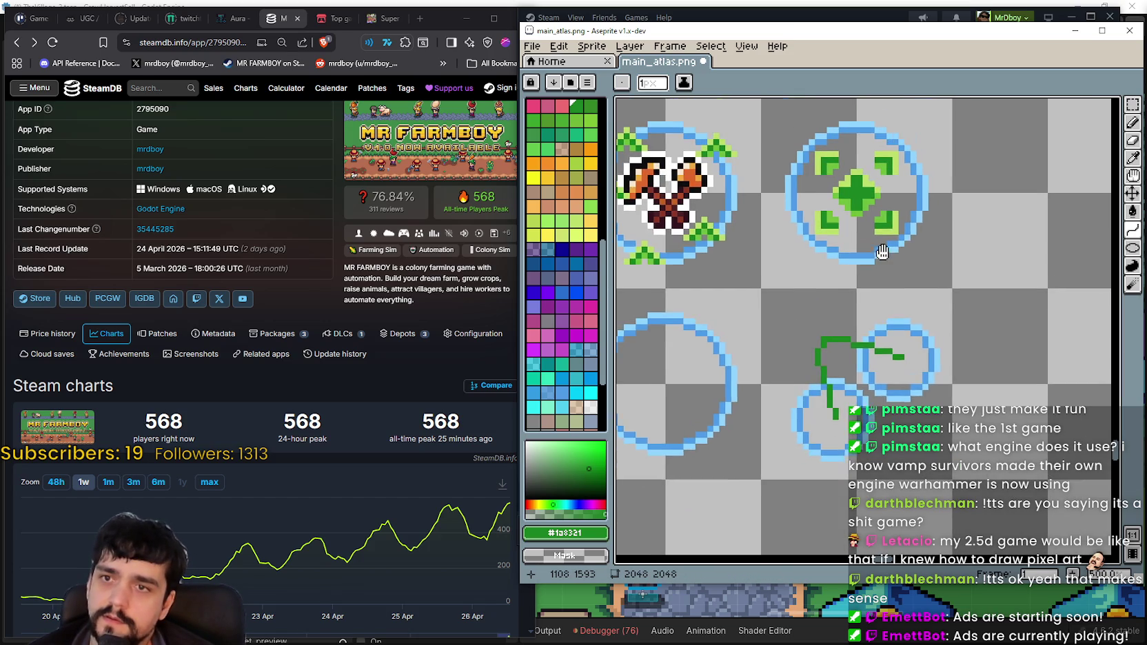
Sample the light green from the plus icon as the drawing colour
click(1132, 153)
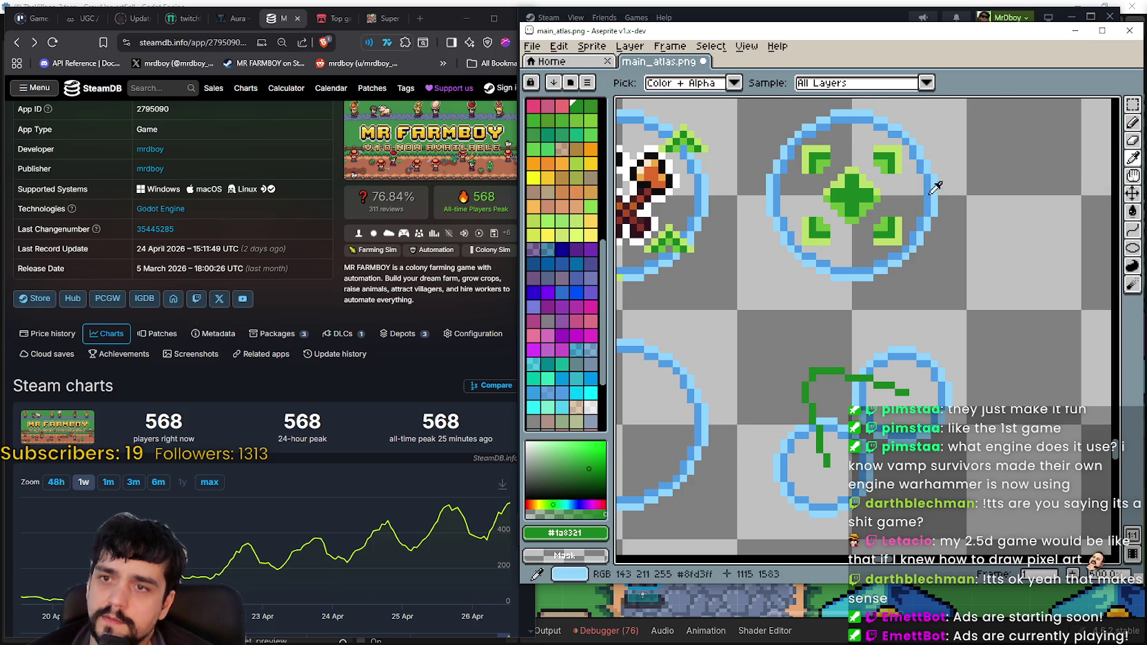
scroll(870, 269, up, 2)
click(868, 274)
scroll(867, 280, down, 2)
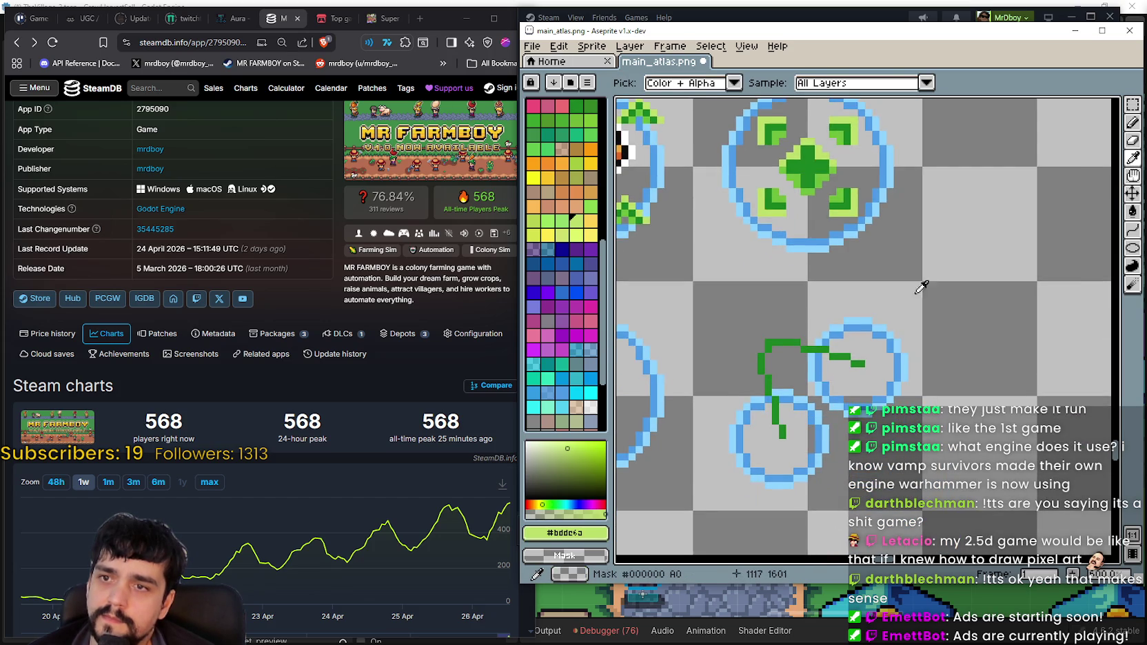
scroll(840, 287, down, 2)
scroll(907, 341, up, 1)
Draw light green highlight lines along the stem, its bend and down its side
click(1132, 231)
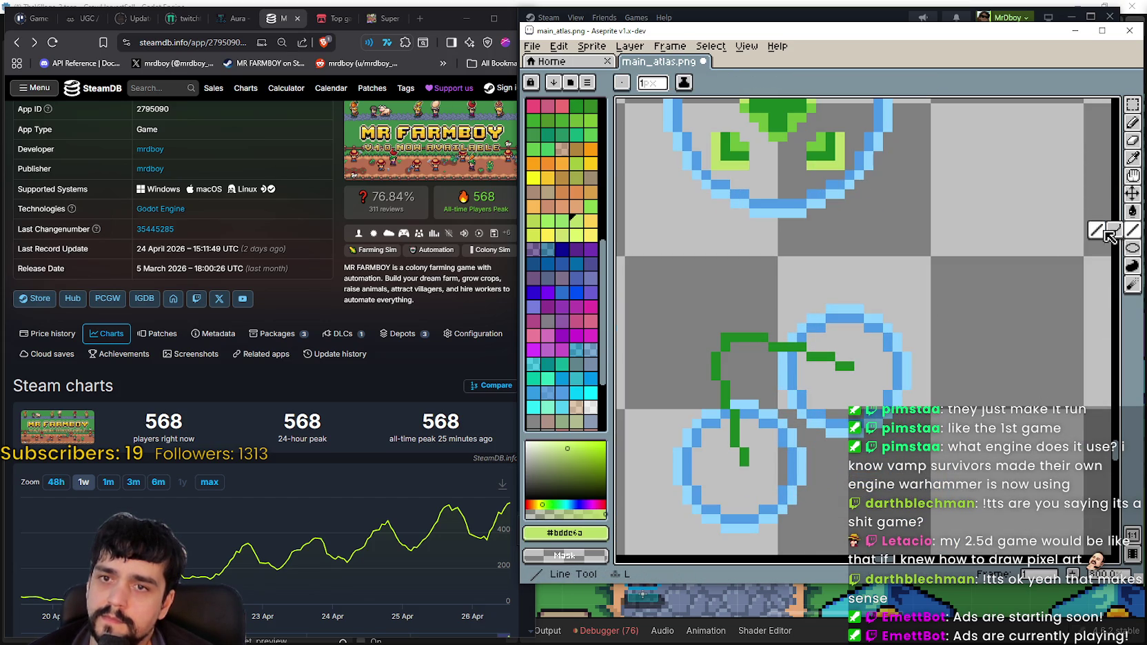
drag(839, 365, 809, 346)
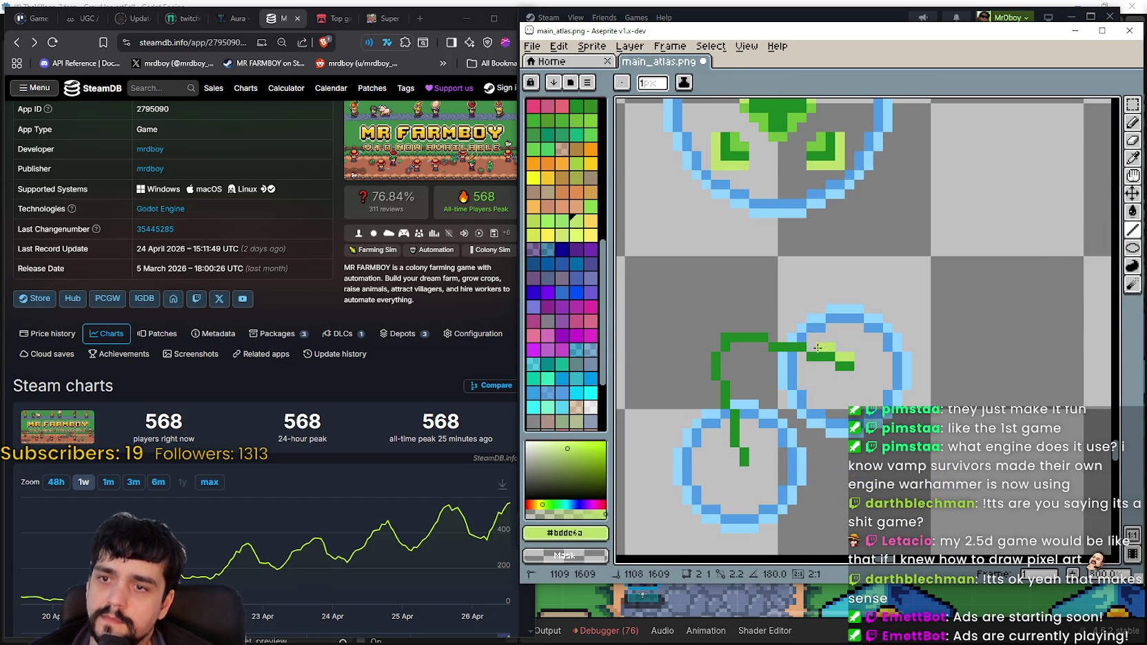
drag(775, 337, 715, 329)
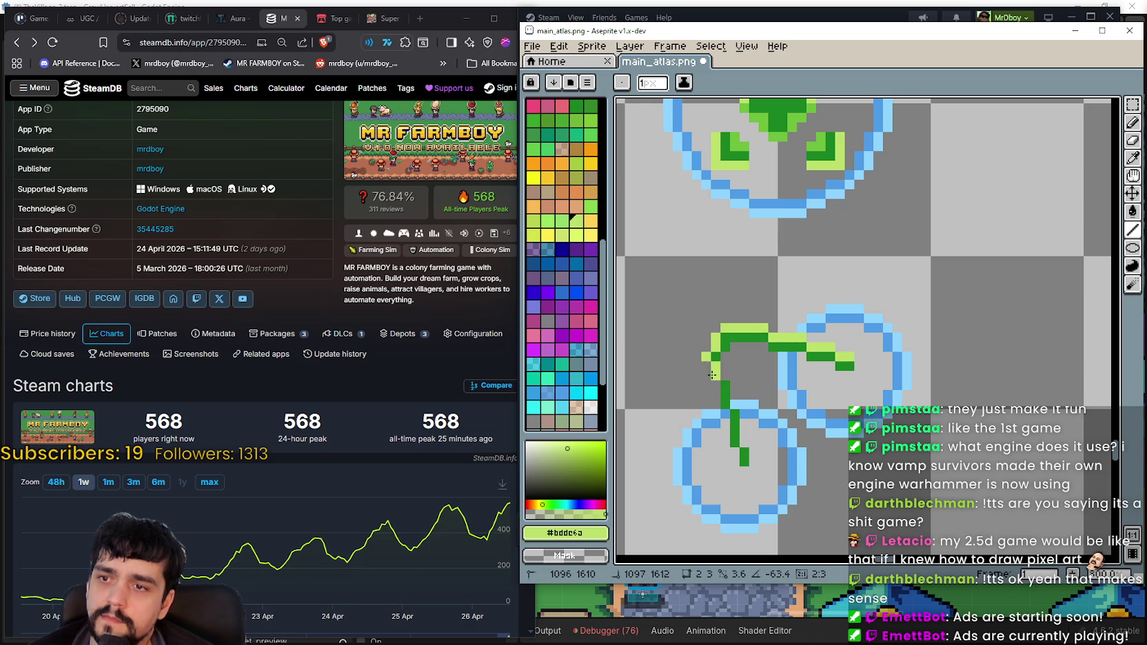
drag(706, 375, 736, 459)
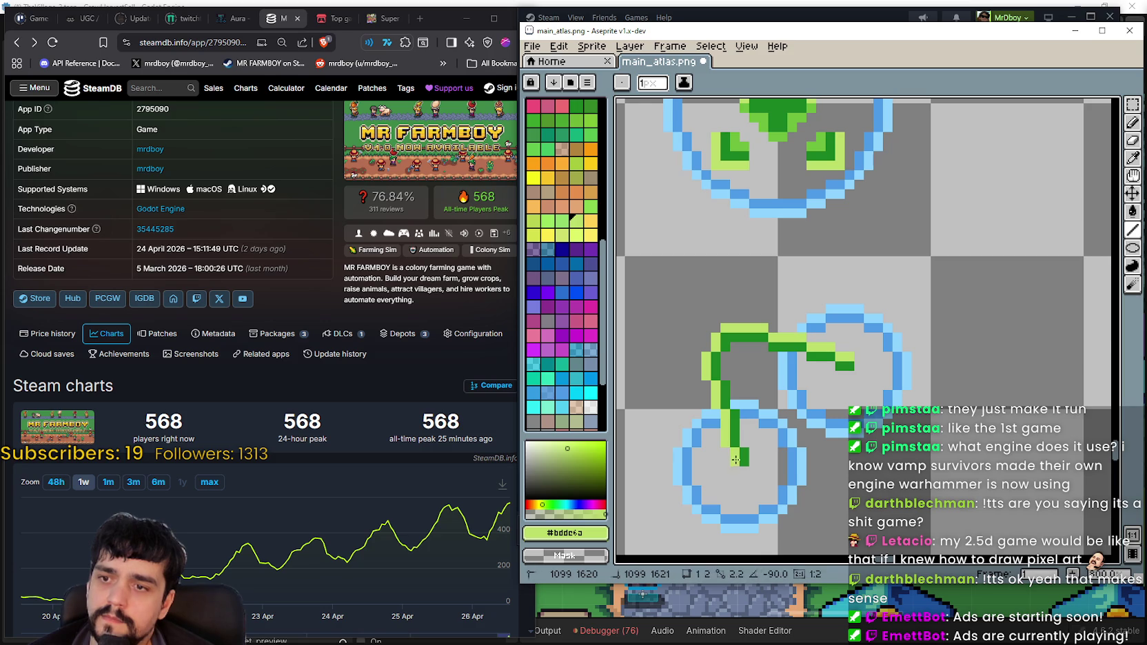
scroll(758, 441, down, 1)
scroll(786, 372, down, 1)
scroll(805, 292, down, 2)
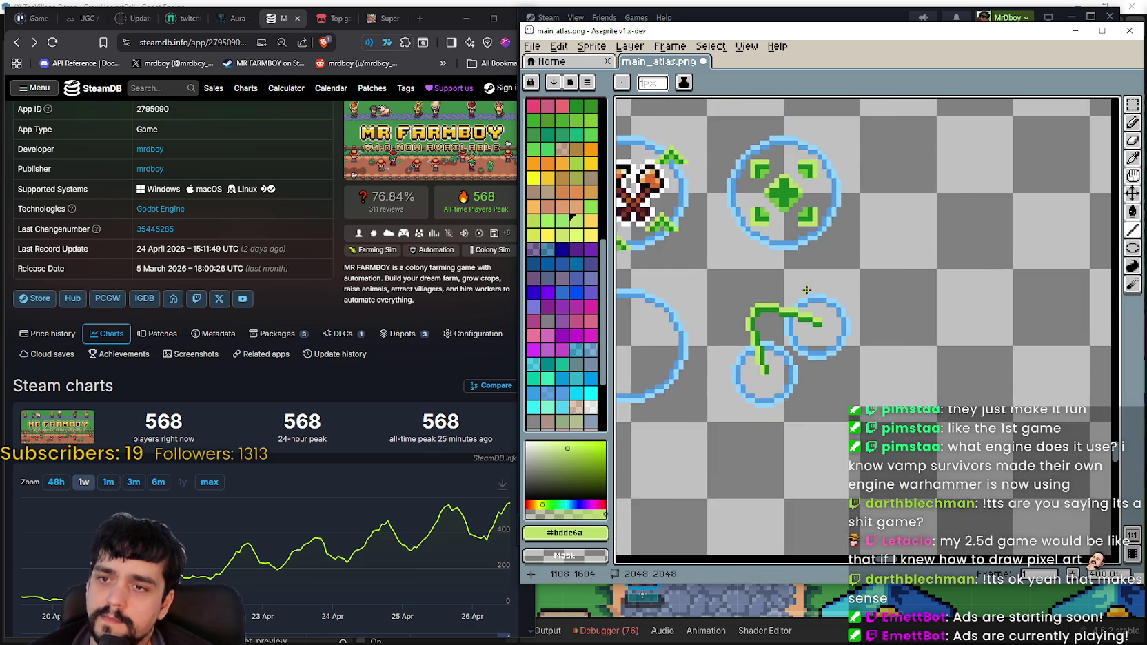
Eyedrop the medium green #6cbd3c from the plus icon
scroll(805, 292, down, 1)
scroll(762, 300, up, 2)
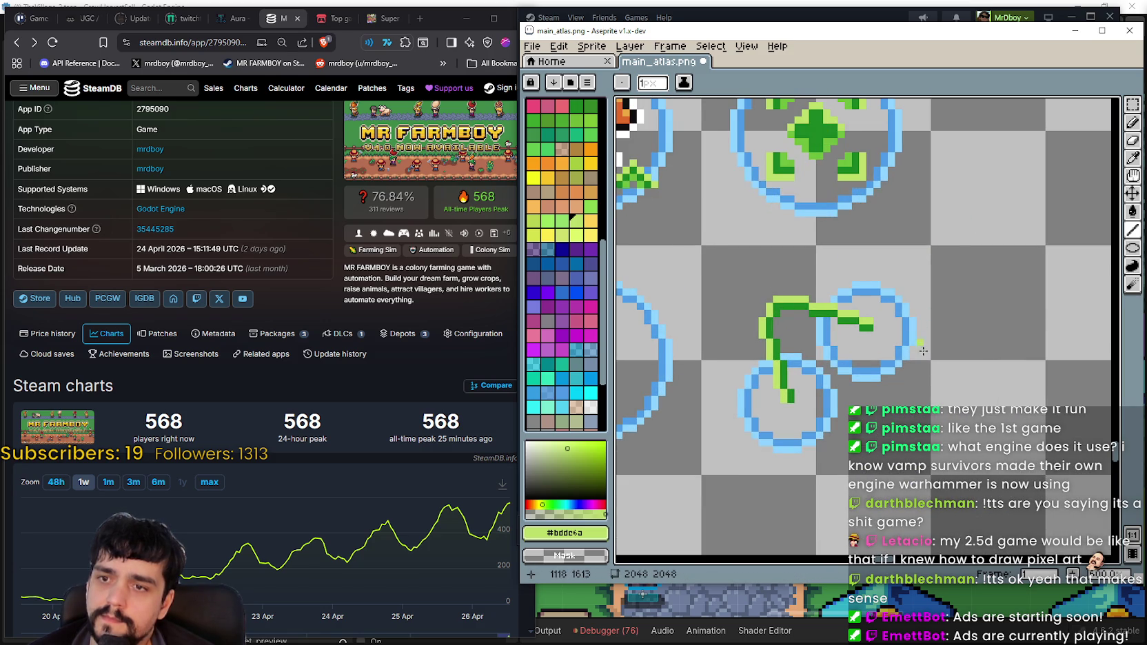
scroll(922, 324, down, 1)
scroll(865, 276, down, 1)
scroll(784, 321, up, 1)
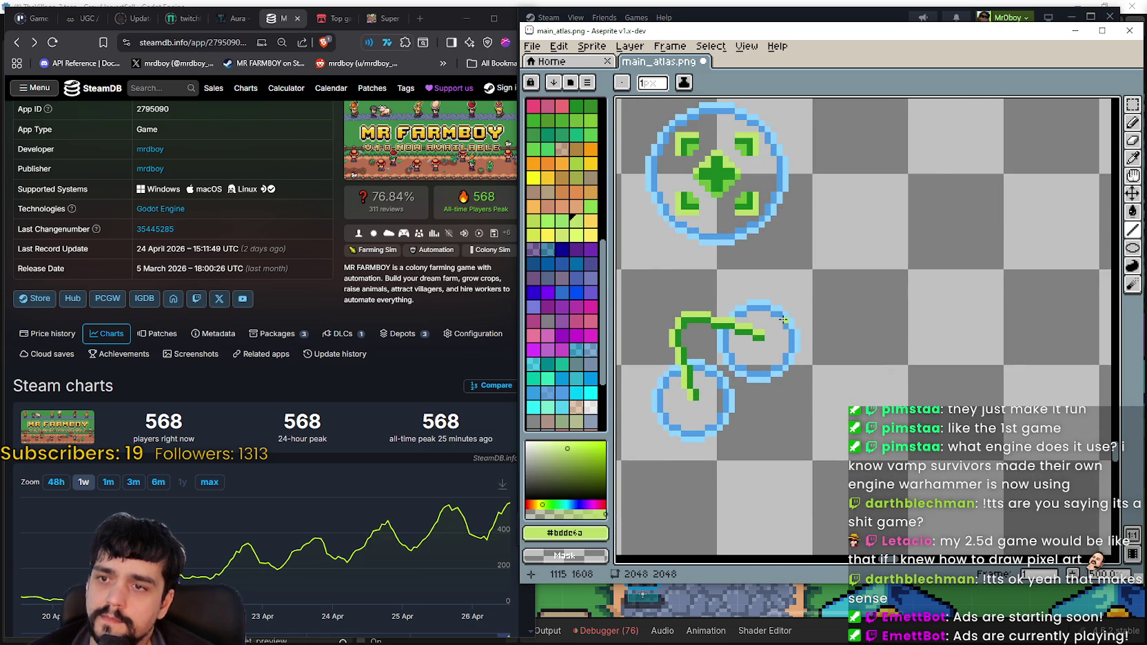
scroll(783, 321, down, 1)
scroll(793, 338, down, 1)
scroll(827, 372, down, 1)
scroll(840, 400, down, 1)
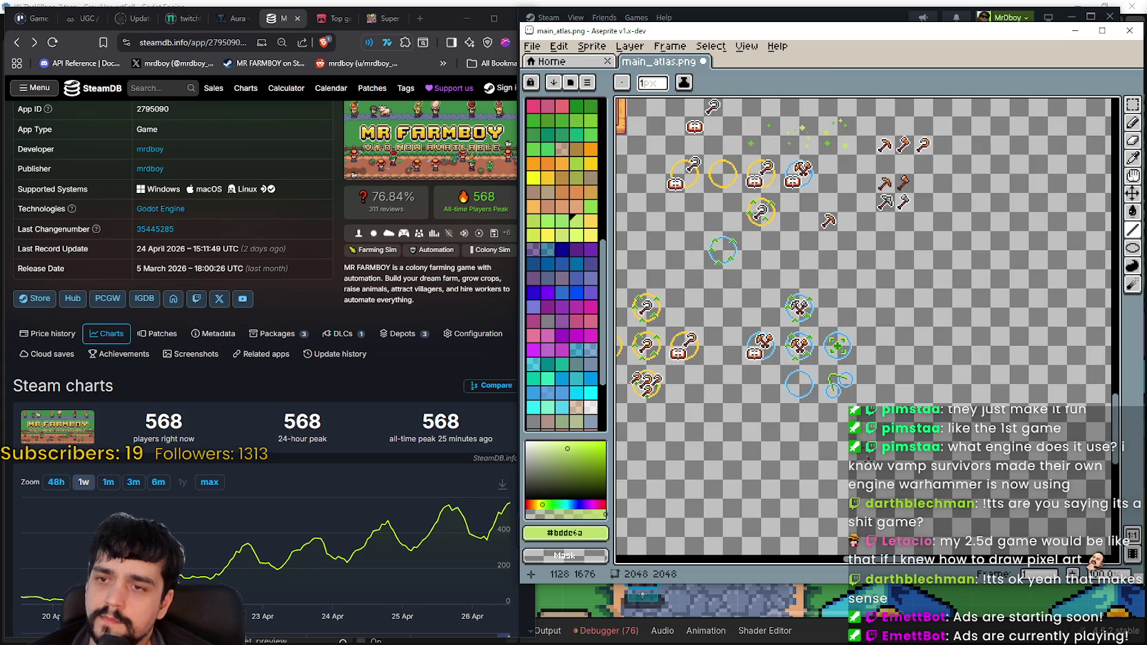
scroll(839, 415, up, 1)
scroll(854, 419, up, 1)
scroll(882, 426, up, 2)
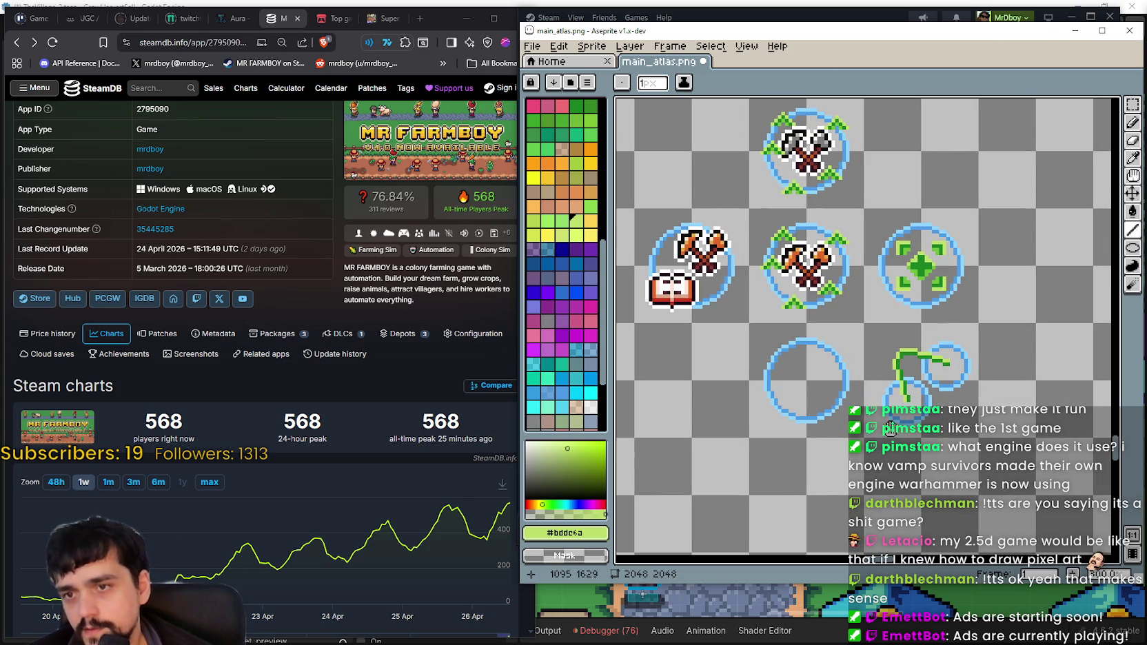
drag(891, 427, 717, 399)
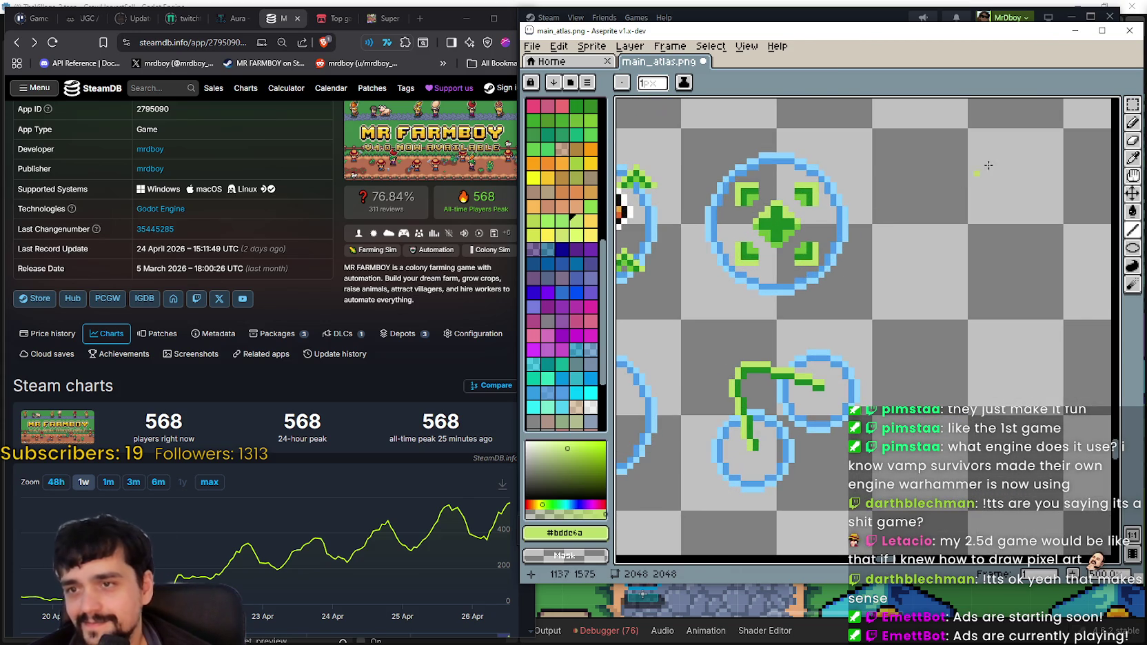
key(i)
scroll(703, 222, up, 3)
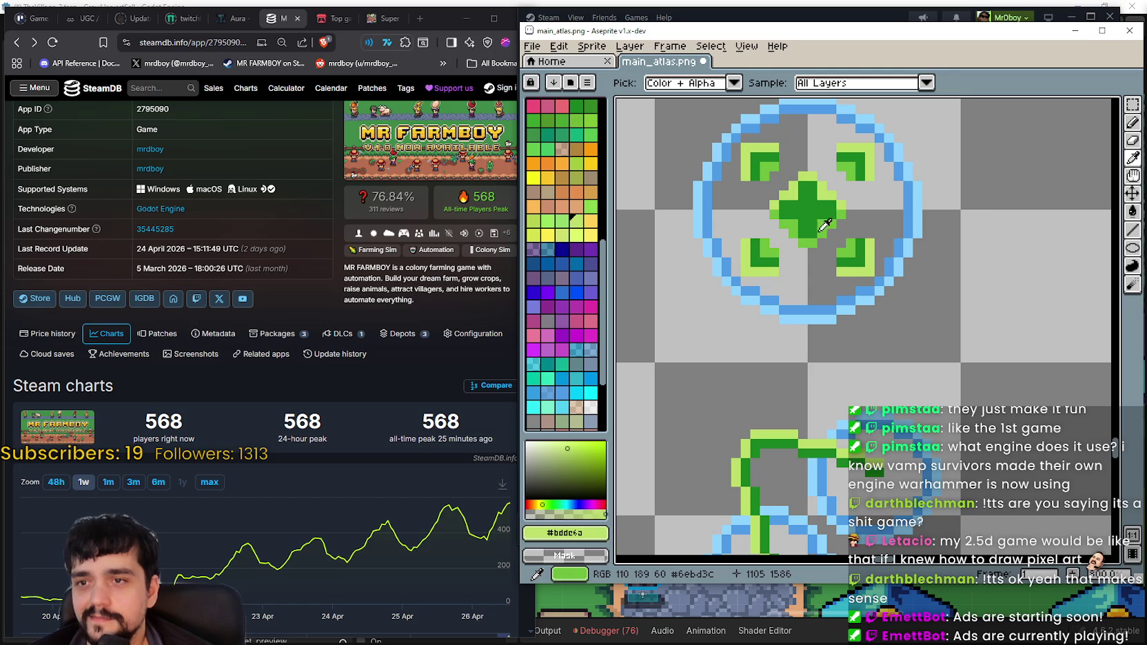
click(831, 230)
Place single medium-green pixels along the stem with the Line tool
click(1132, 229)
mouse_move(859, 474)
mouse_down()
mouse_move(759, 458)
mouse_move(758, 477)
mouse_up()
scroll(764, 430, down, 2)
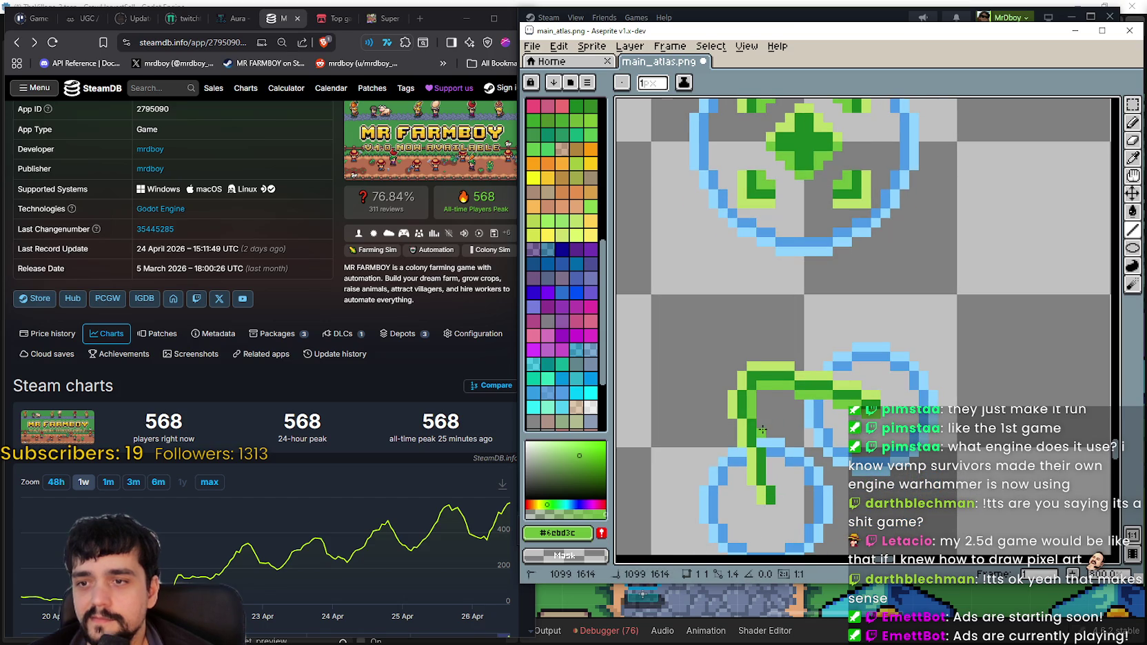
scroll(762, 430, up, 1)
drag(762, 423, 776, 495)
click(778, 472)
click(789, 521)
scroll(790, 532, down, 2)
scroll(813, 482, down, 2)
scroll(841, 427, down, 2)
scroll(878, 351, down, 2)
scroll(868, 348, up, 3)
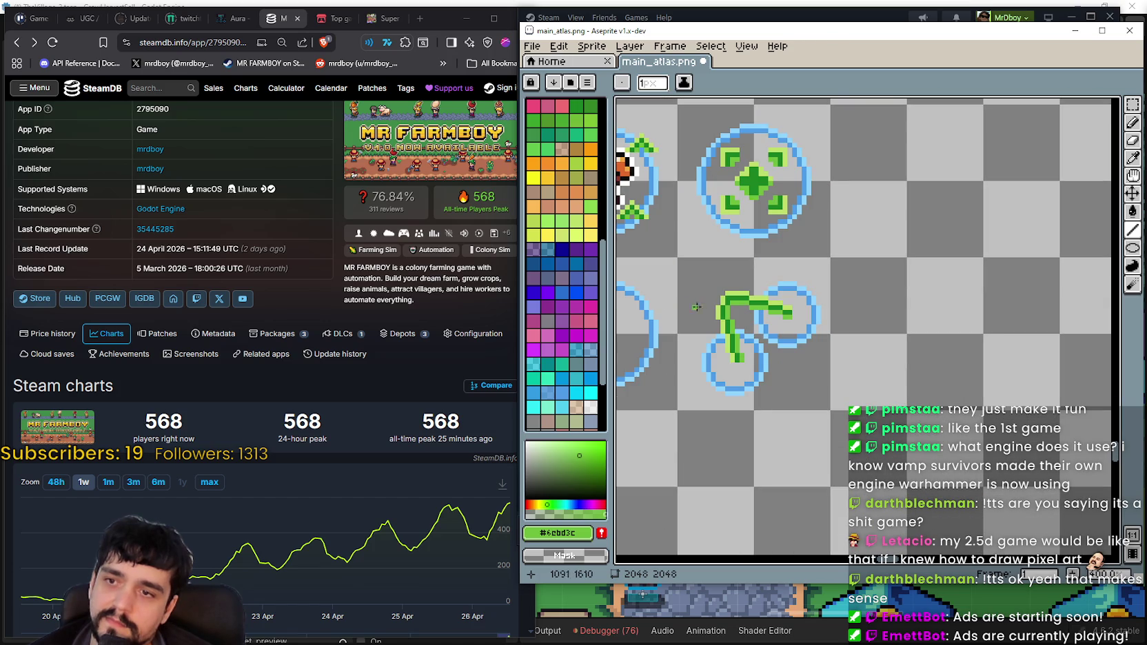
scroll(709, 307, down, 1)
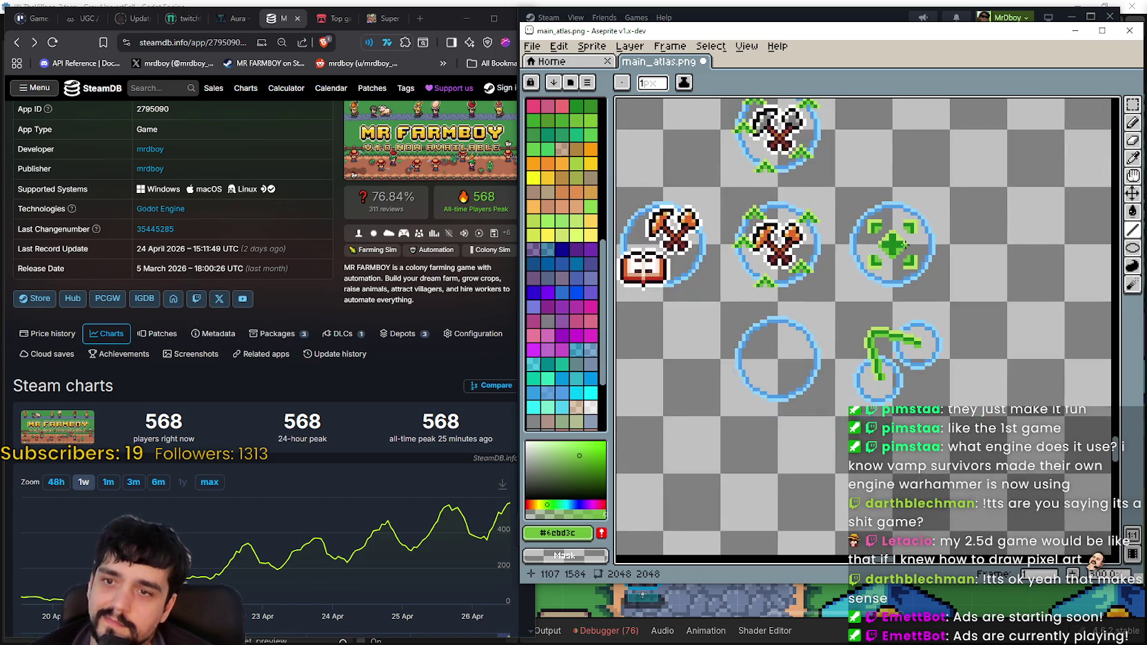
drag(859, 243, 883, 268)
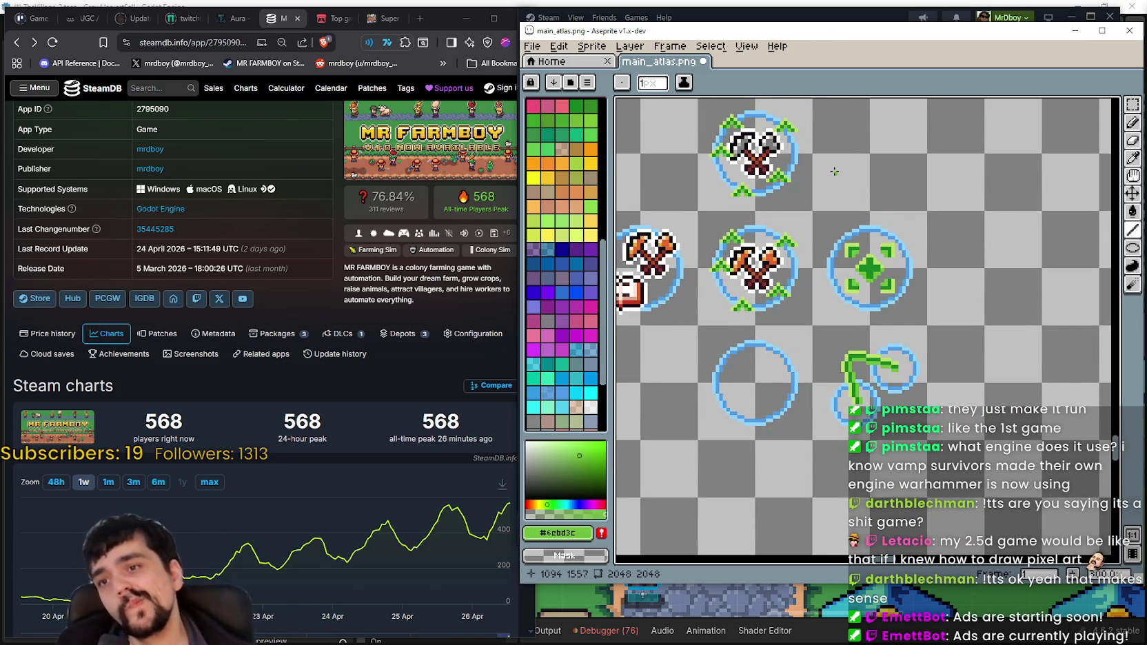
scroll(813, 181, down, 1)
scroll(813, 180, up, 1)
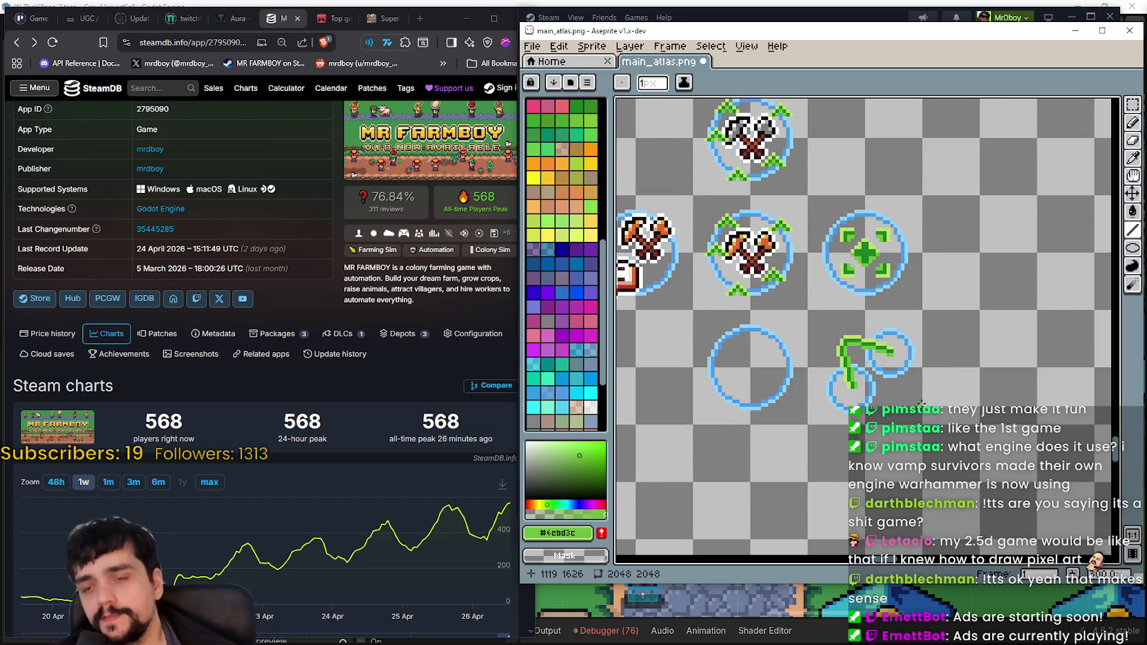
scroll(921, 404, down, 1)
drag(921, 400, 905, 359)
Save main_atlas.png and erase the empty blue ring sprite
key(ctrl+s)
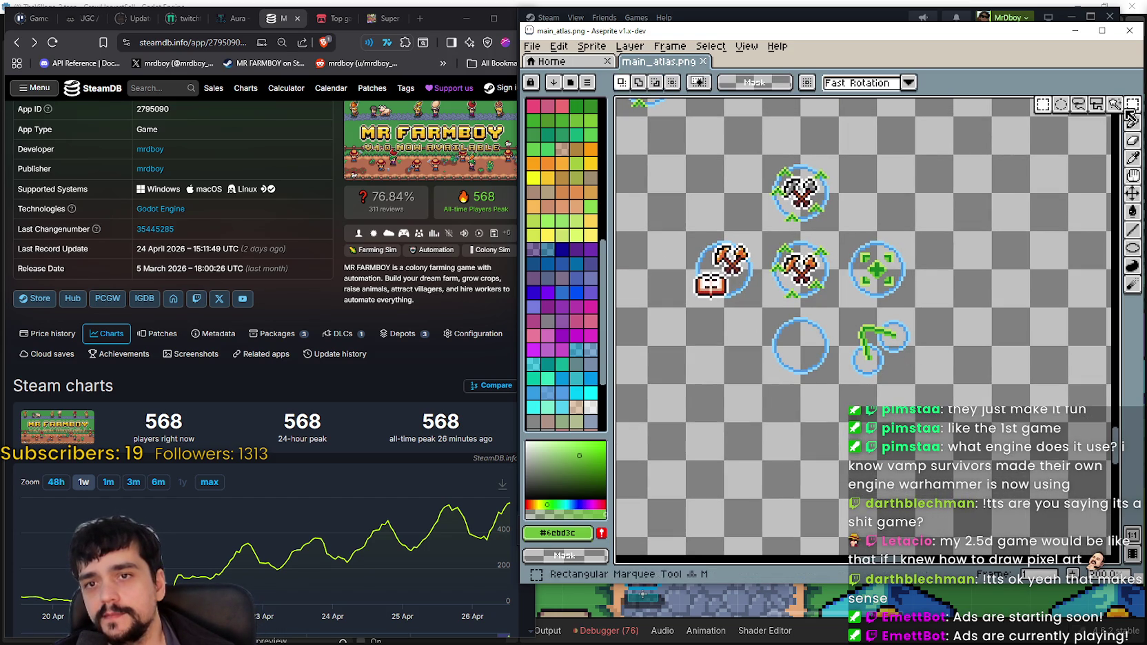
click(1132, 104)
drag(801, 334, 809, 365)
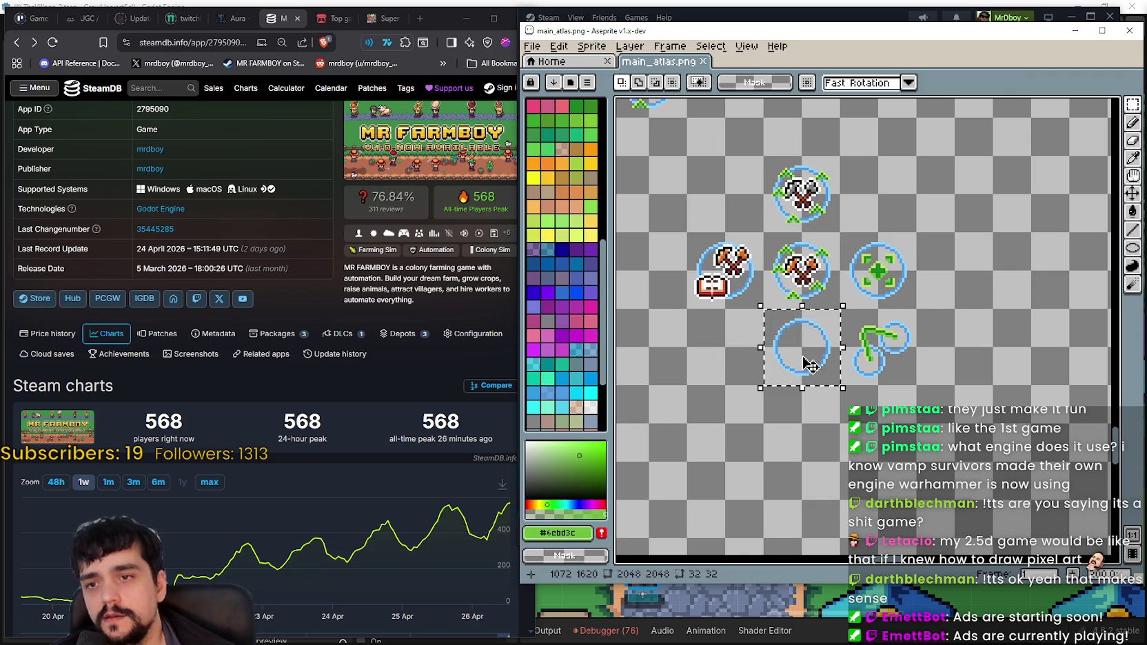
scroll(921, 404, up, 1)
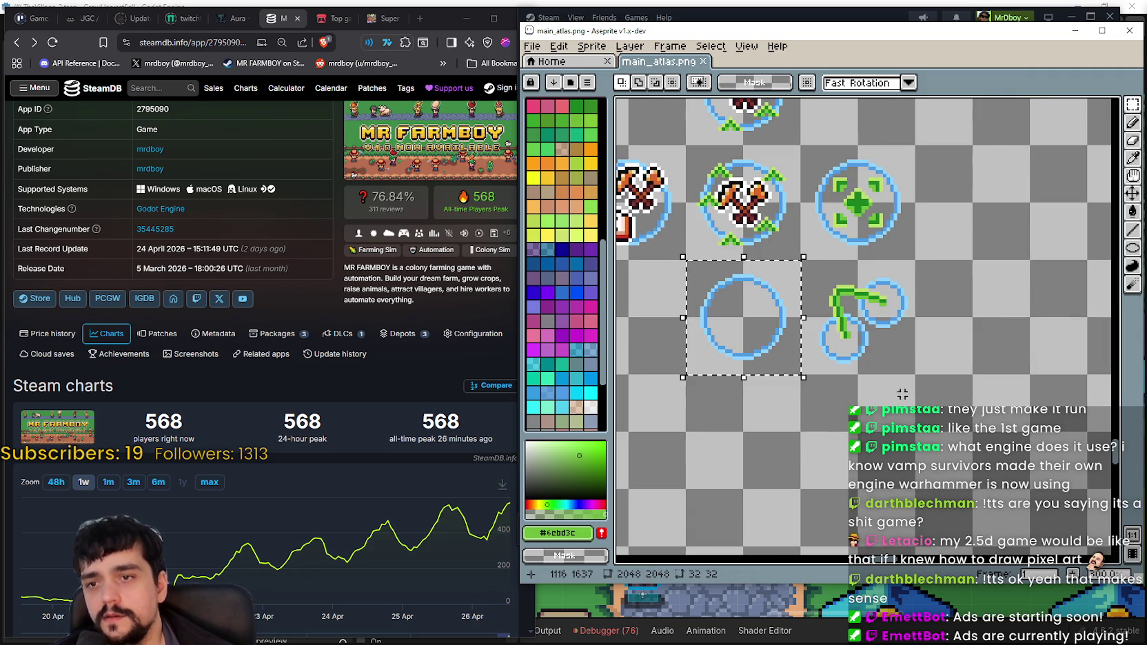
key(Delete)
Move the twin-ring vine sprite one cell left, drop it, and deselect
drag(830, 372, 862, 269)
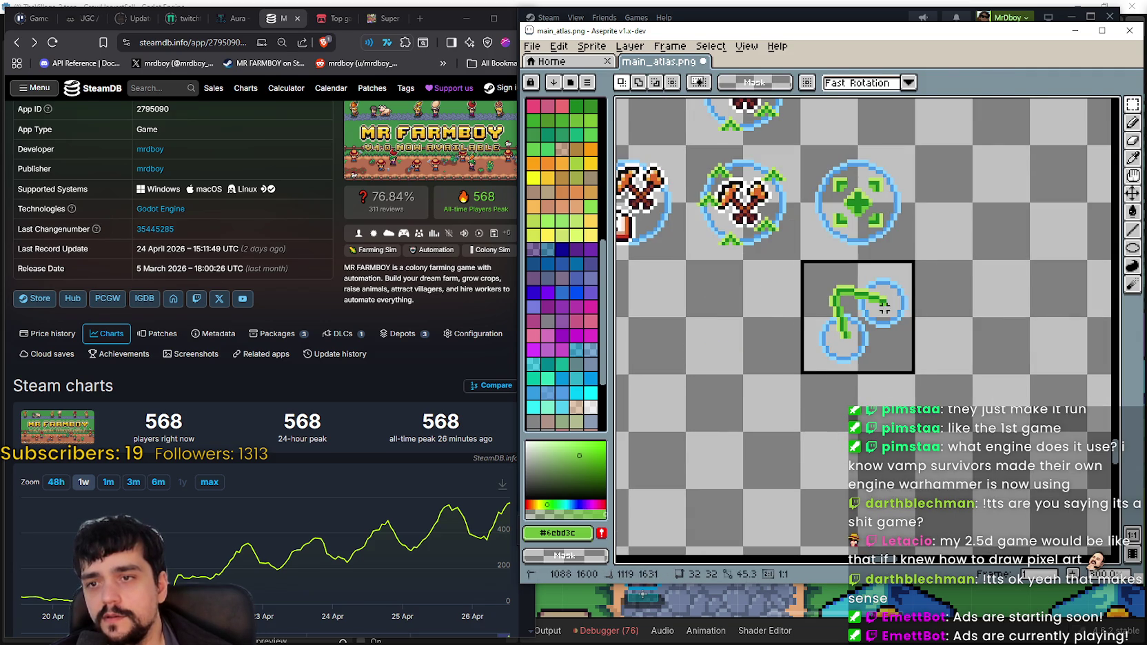
drag(858, 317, 744, 317)
click(830, 352)
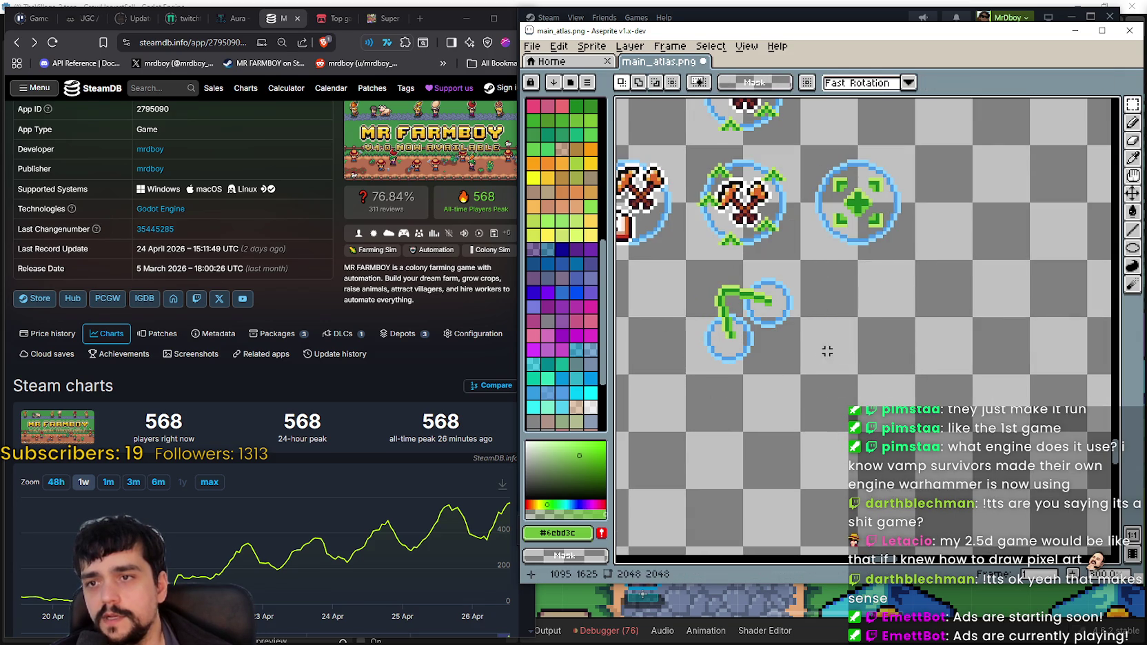
drag(803, 264, 672, 388)
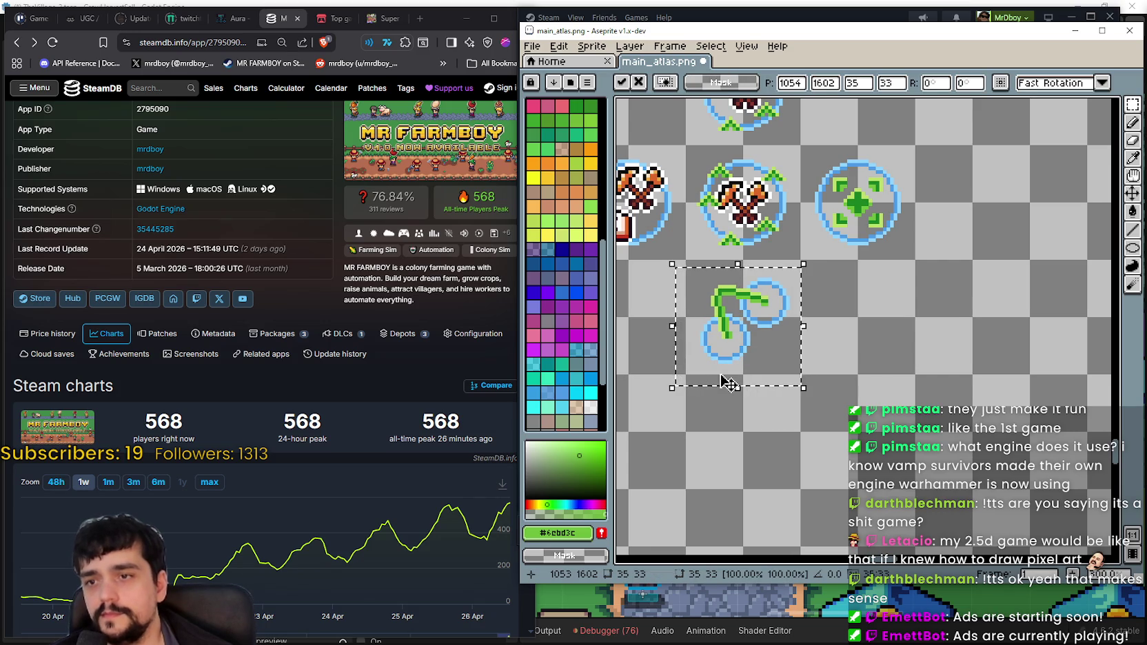
key(ctrl+d)
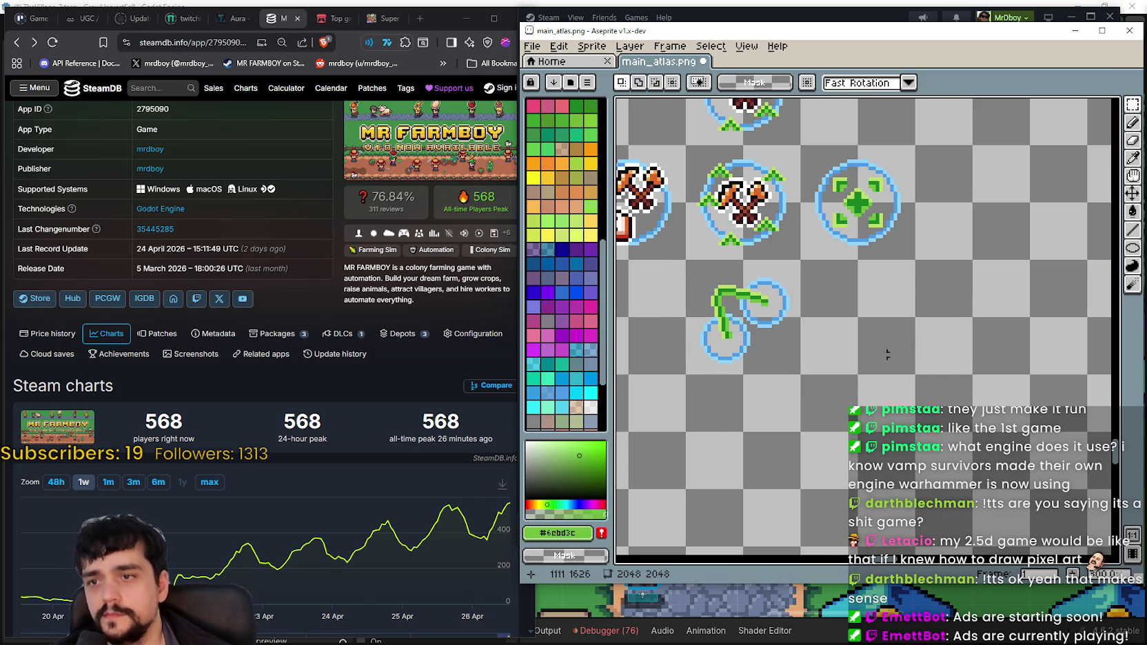
Marquee small patches around the vine and delete a strip of its top stroke
scroll(688, 336, up, 2)
drag(688, 346, 692, 359)
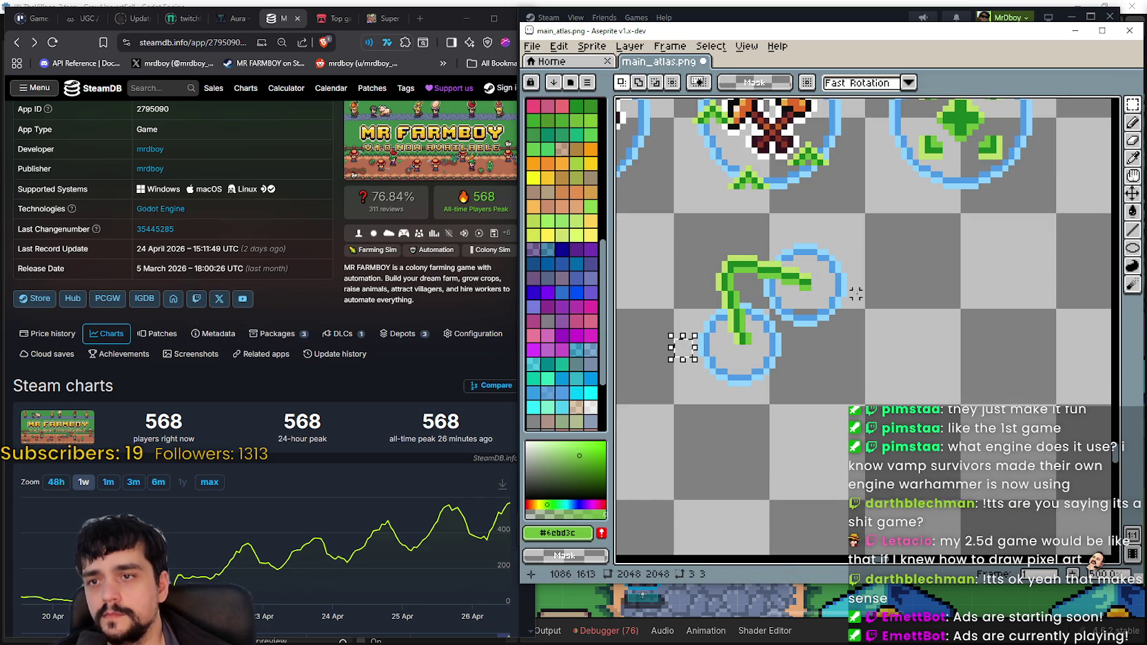
drag(844, 277, 868, 299)
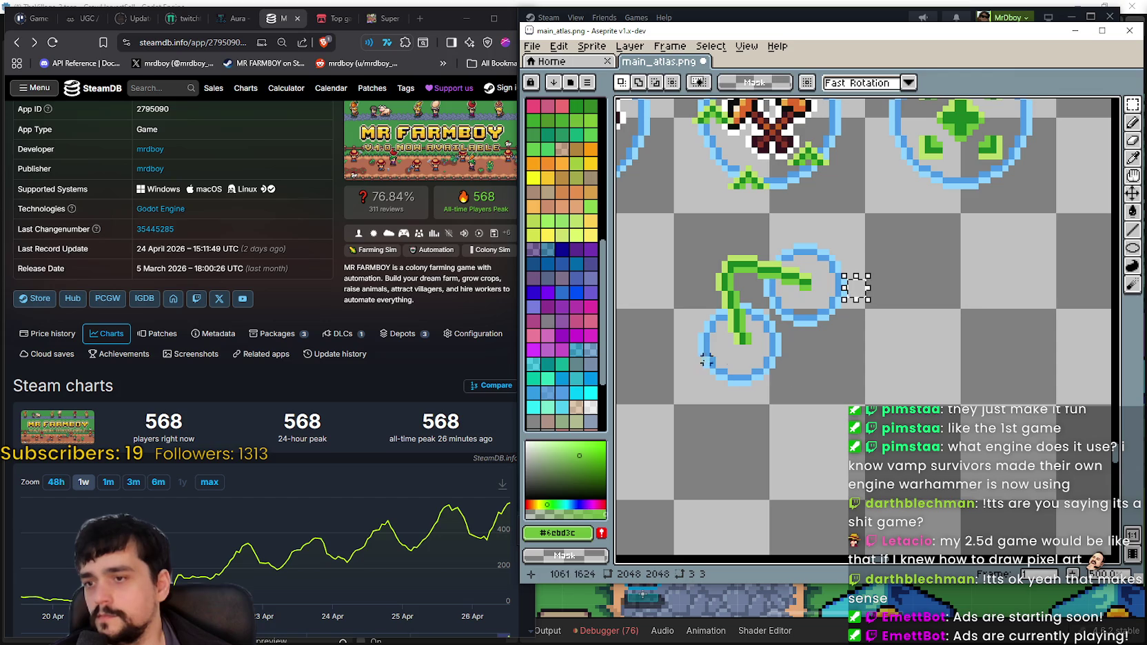
drag(694, 328, 683, 353)
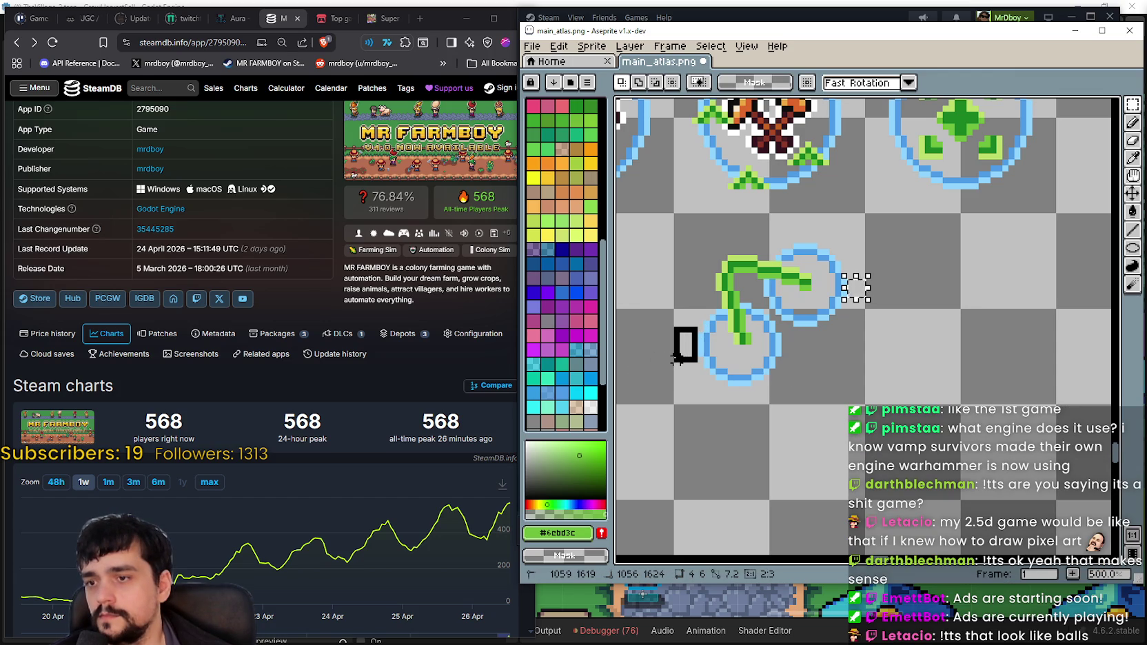
drag(677, 358, 678, 363)
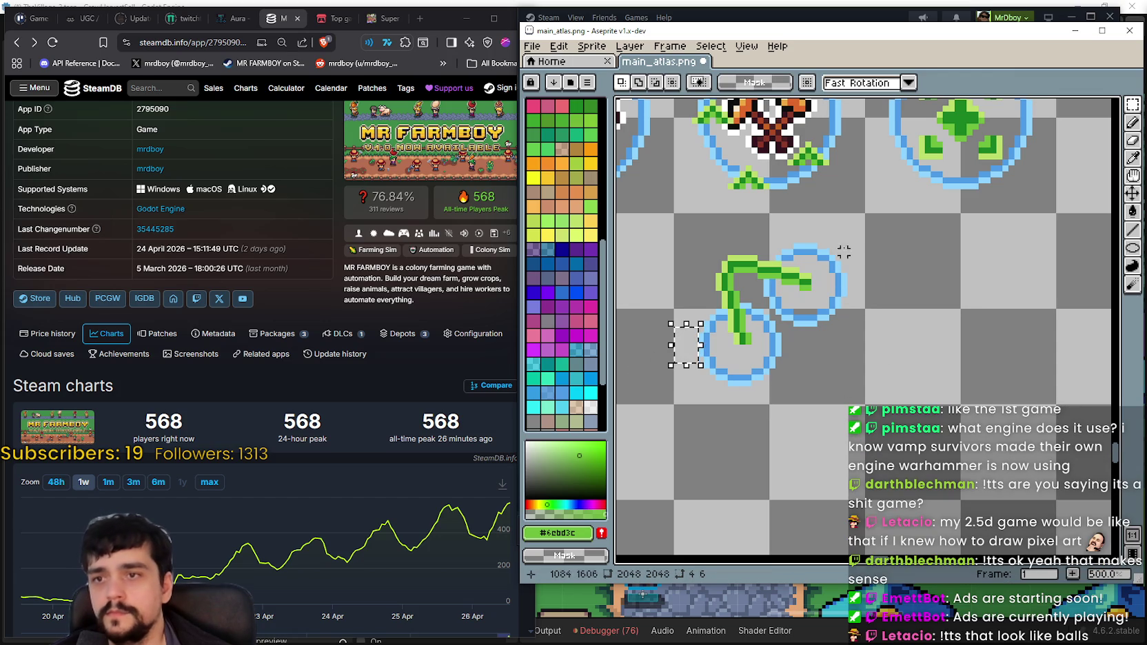
drag(825, 216, 801, 238)
scroll(784, 390, down, 3)
scroll(784, 390, up, 1)
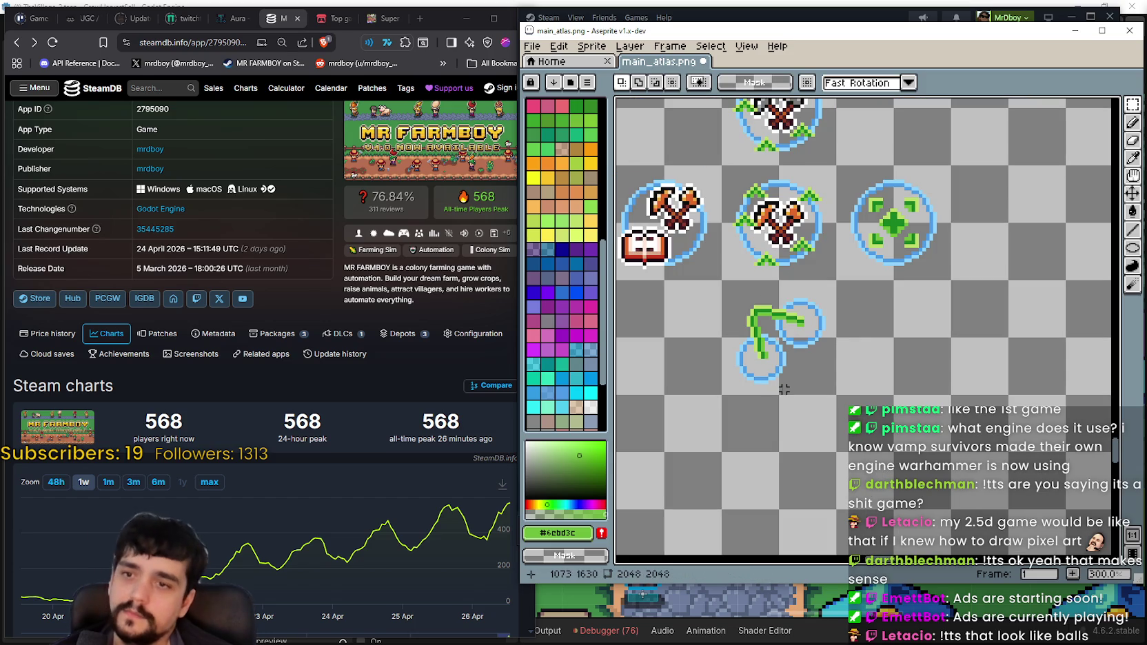
scroll(784, 390, up, 1)
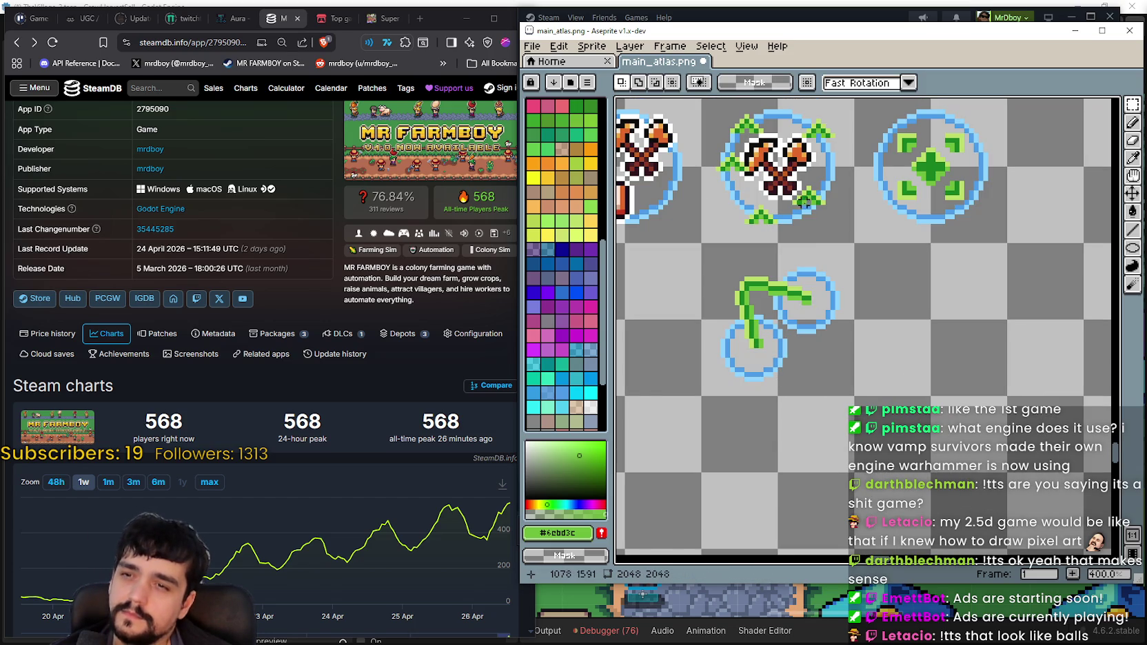
drag(817, 240, 784, 265)
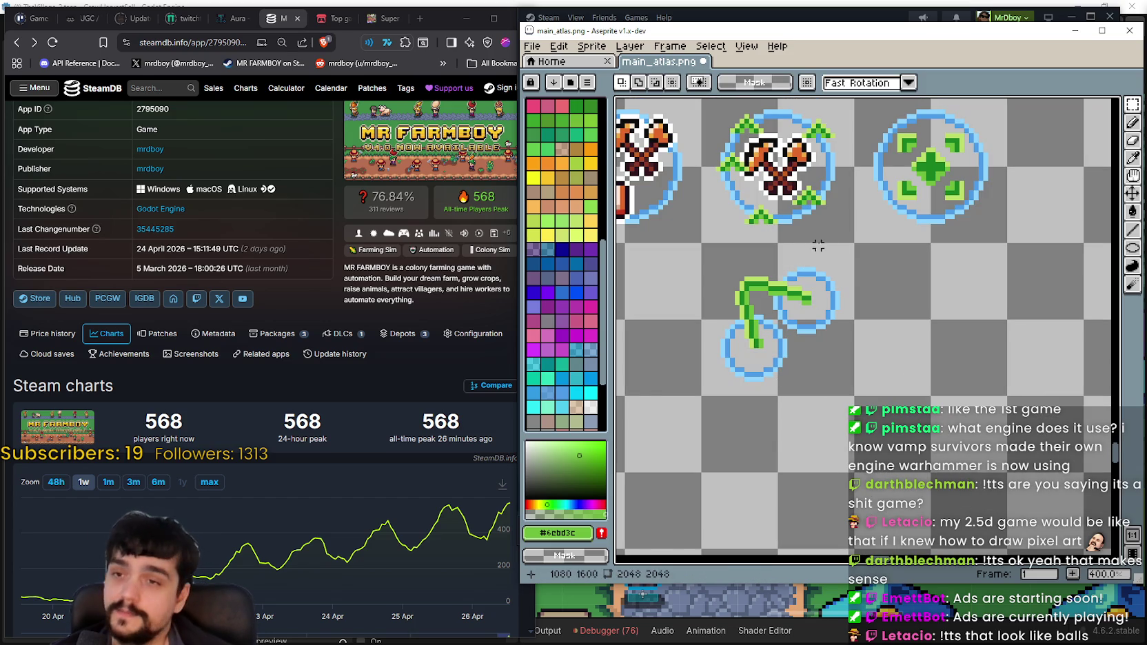
drag(818, 251, 812, 250)
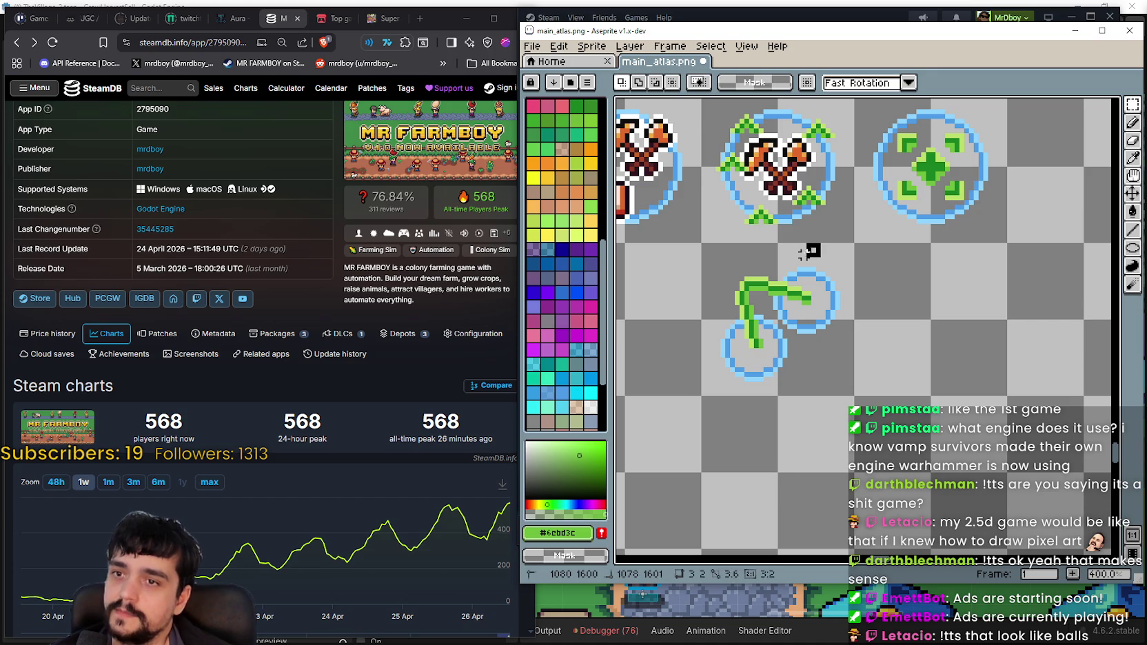
scroll(794, 269, down, 1)
scroll(783, 376, up, 1)
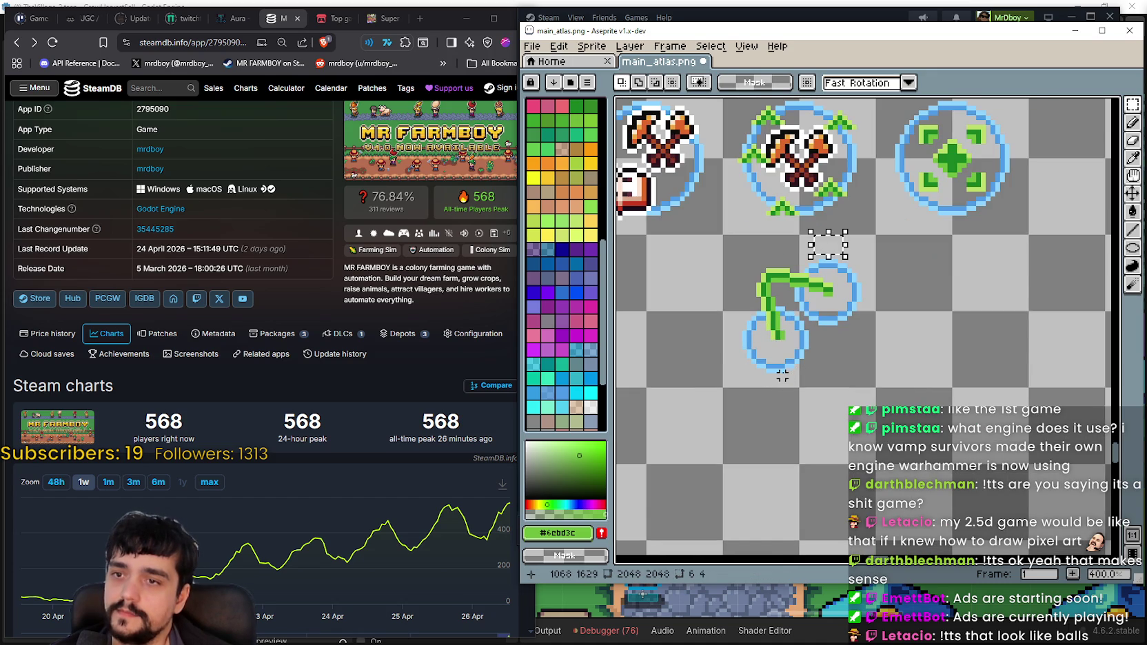
scroll(781, 361, up, 1)
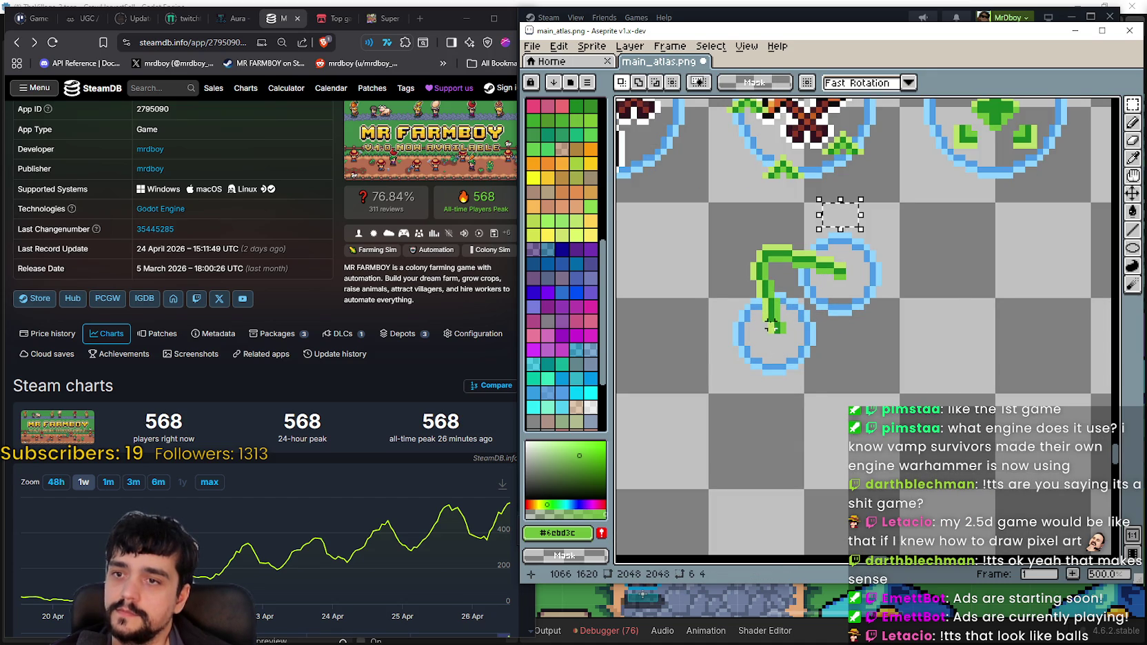
scroll(772, 327, up, 2)
scroll(800, 332, down, 1)
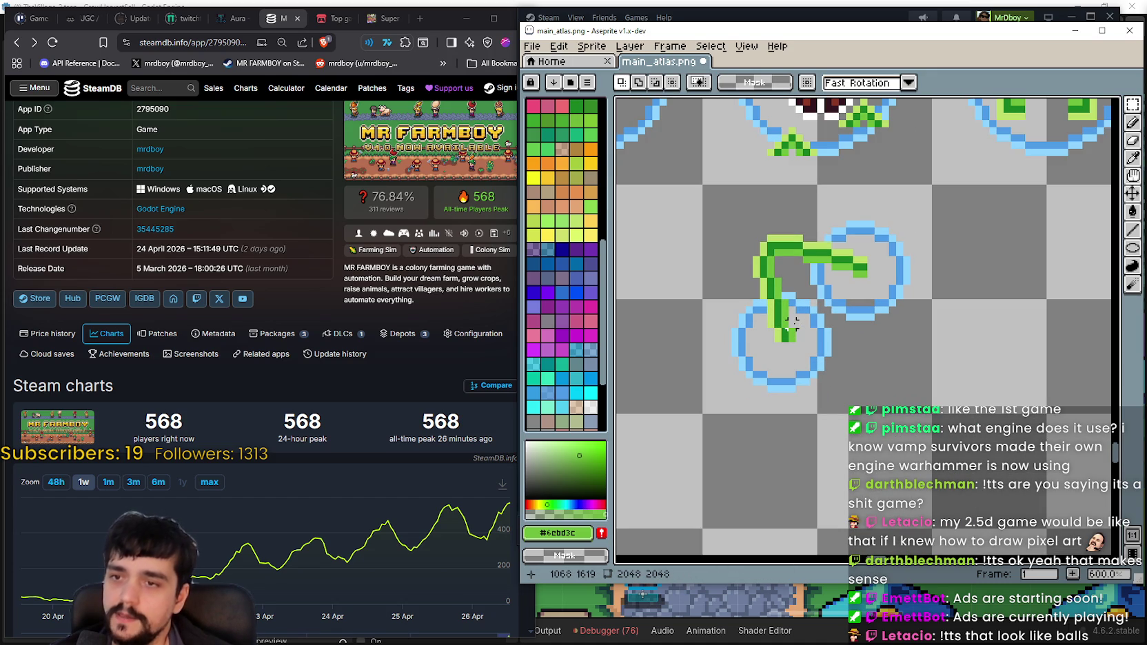
mouse_move(806, 318)
mouse_down()
mouse_move(756, 331)
mouse_move(761, 303)
mouse_move(738, 281)
mouse_move(761, 246)
mouse_up()
key(Delete)
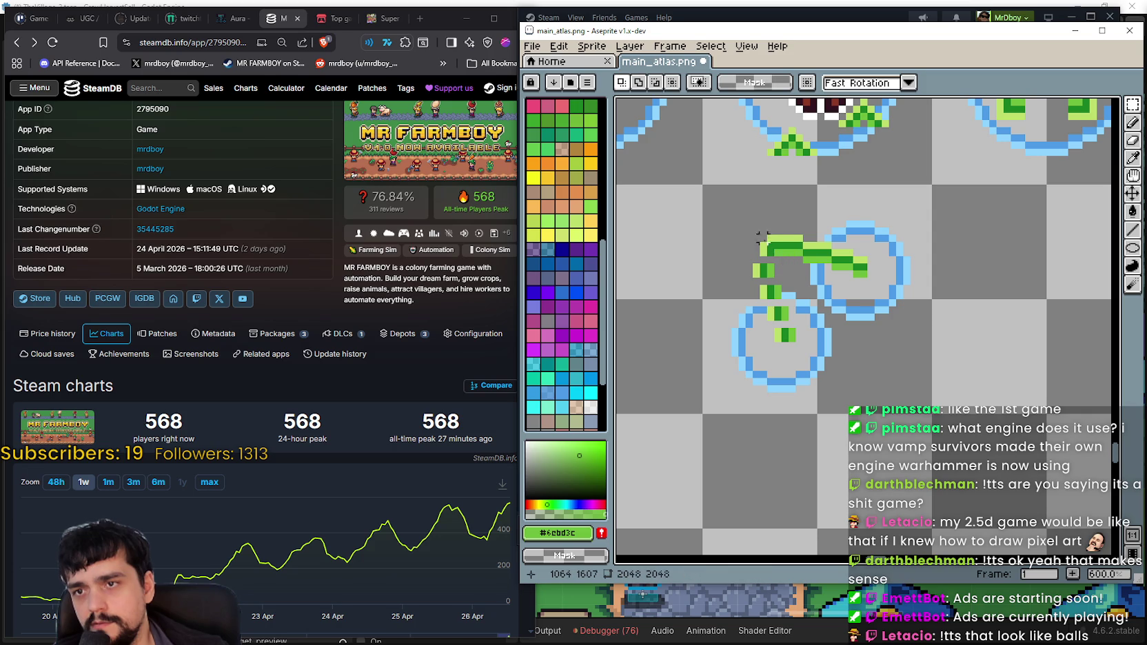
Erase green pixels along the stem and shift a 1x5 vine column to leave gaps
scroll(777, 231, up, 1)
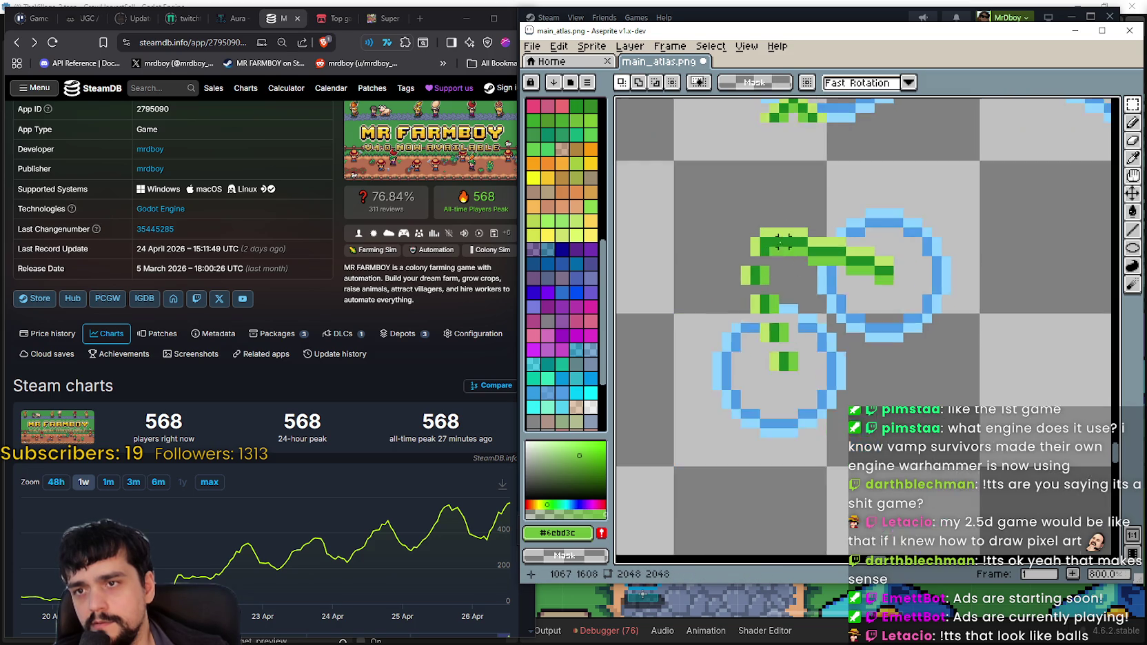
scroll(774, 228, up, 2)
mouse_move(771, 225)
mouse_down()
mouse_move(799, 226)
mouse_move(784, 228)
mouse_move(799, 212)
mouse_up()
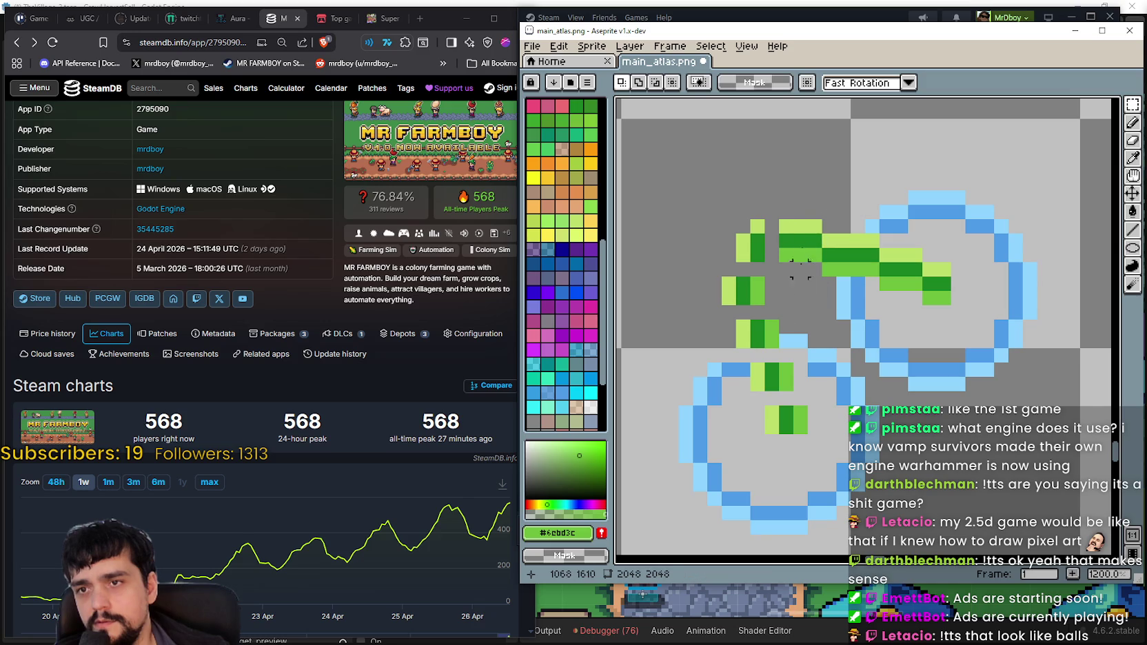
drag(799, 273, 800, 273)
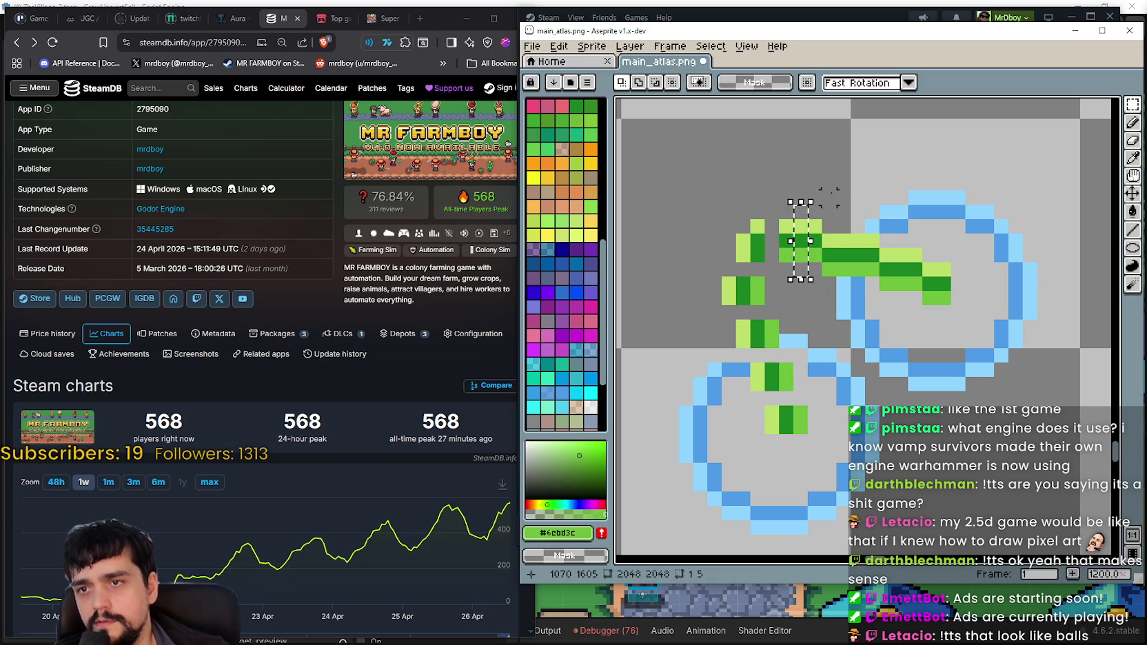
drag(815, 211, 828, 268)
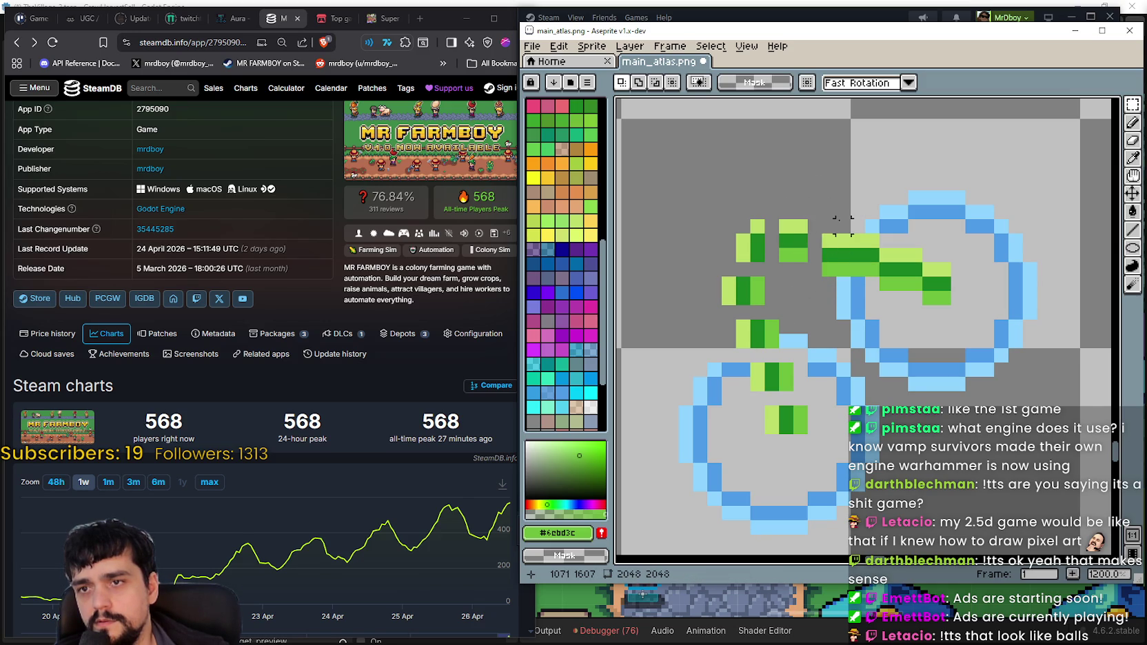
drag(858, 226, 923, 267)
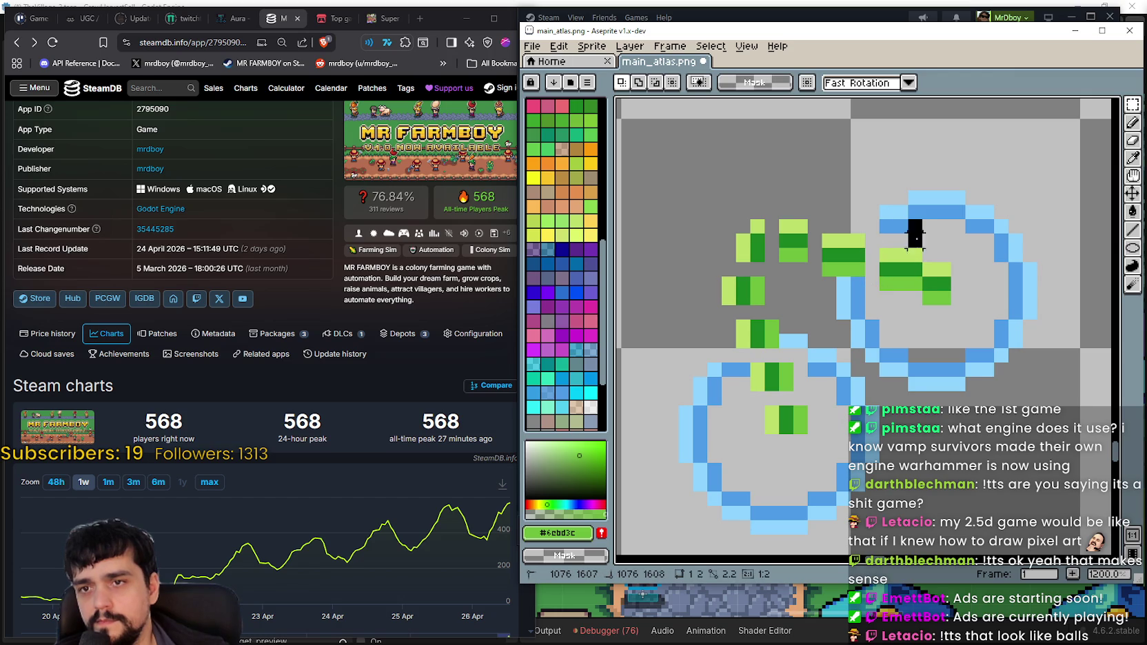
Bring the finished dashed-vine twin-ring icon into view and save the sprite sheet
scroll(905, 371, down, 4)
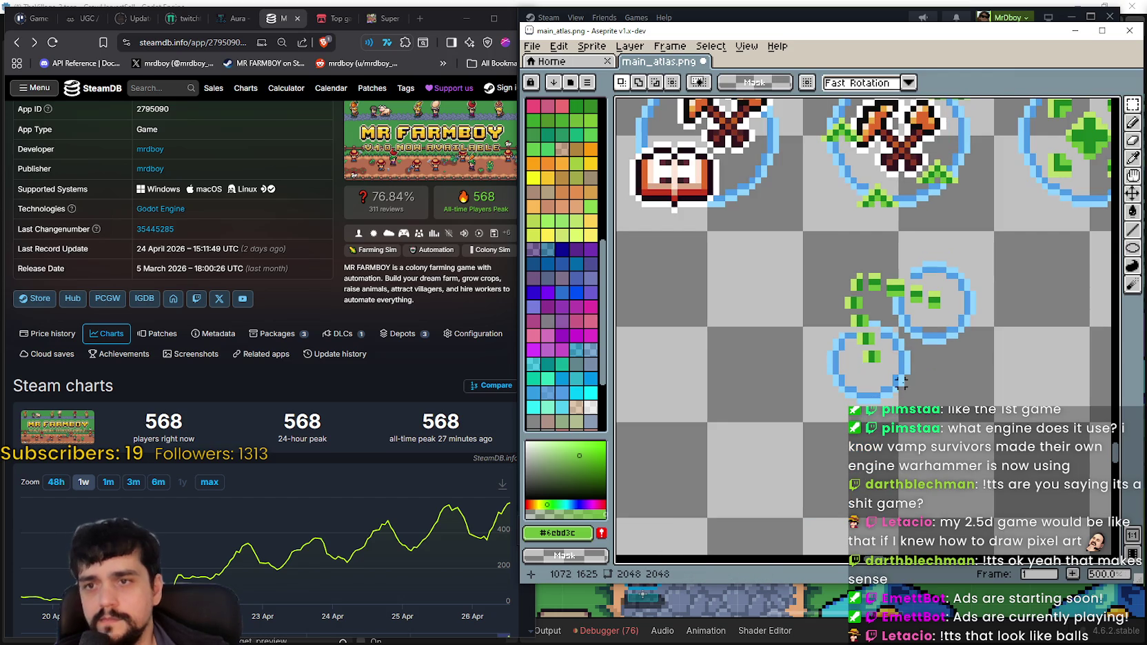
scroll(906, 372, up, 1)
scroll(864, 265, up, 1)
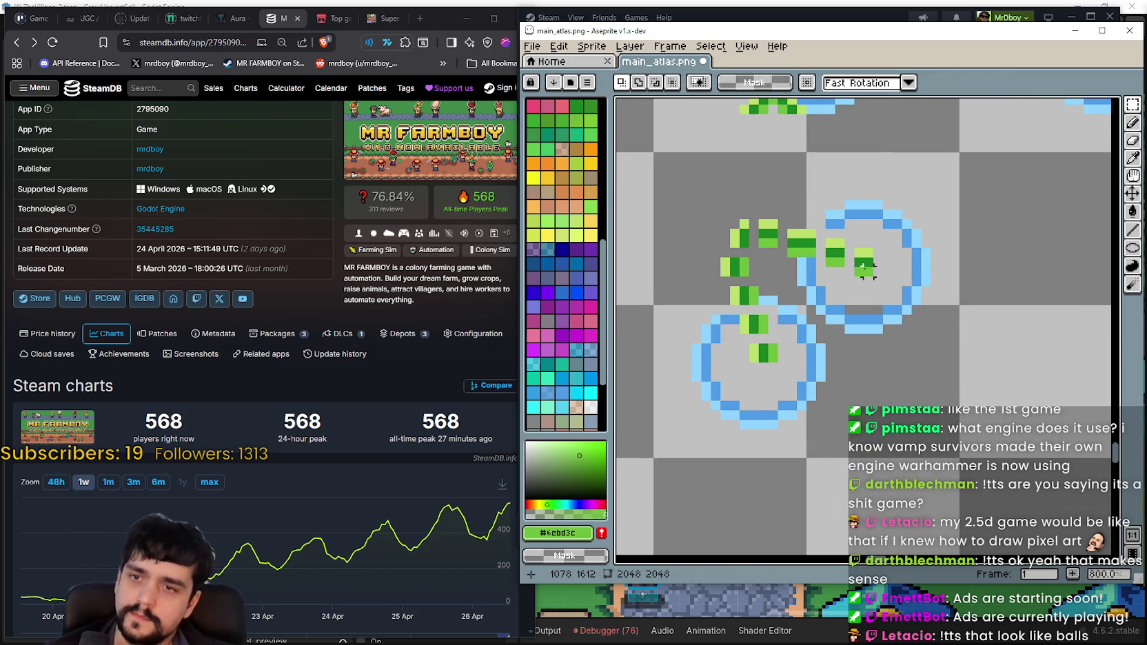
scroll(832, 352, down, 2)
scroll(801, 411, down, 1)
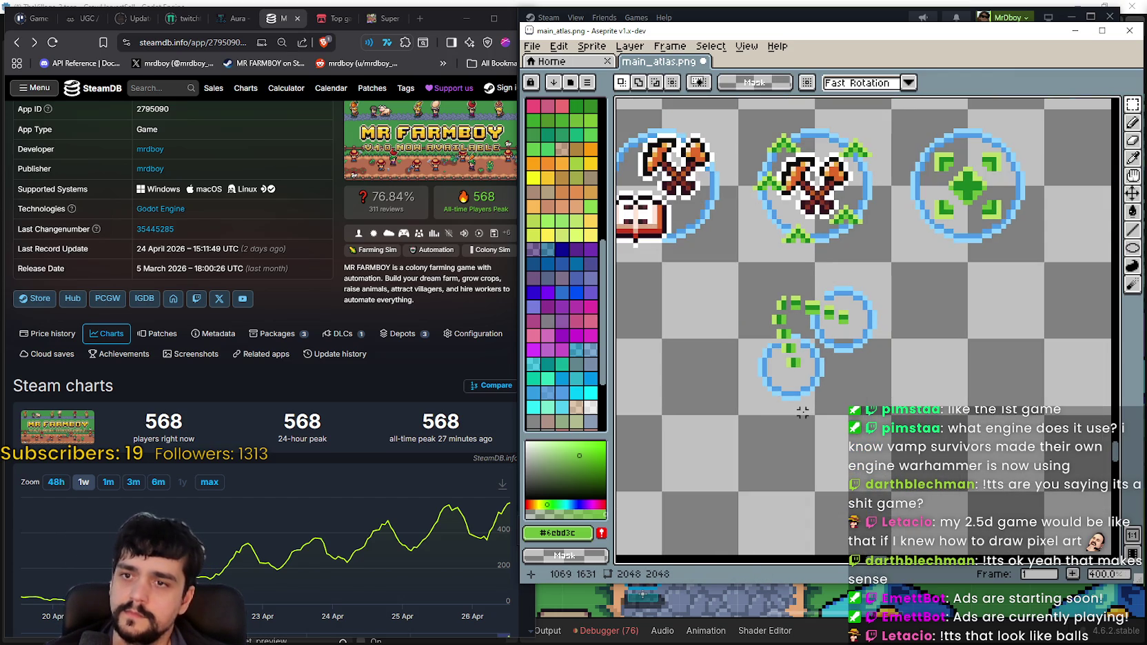
scroll(797, 408, down, 1)
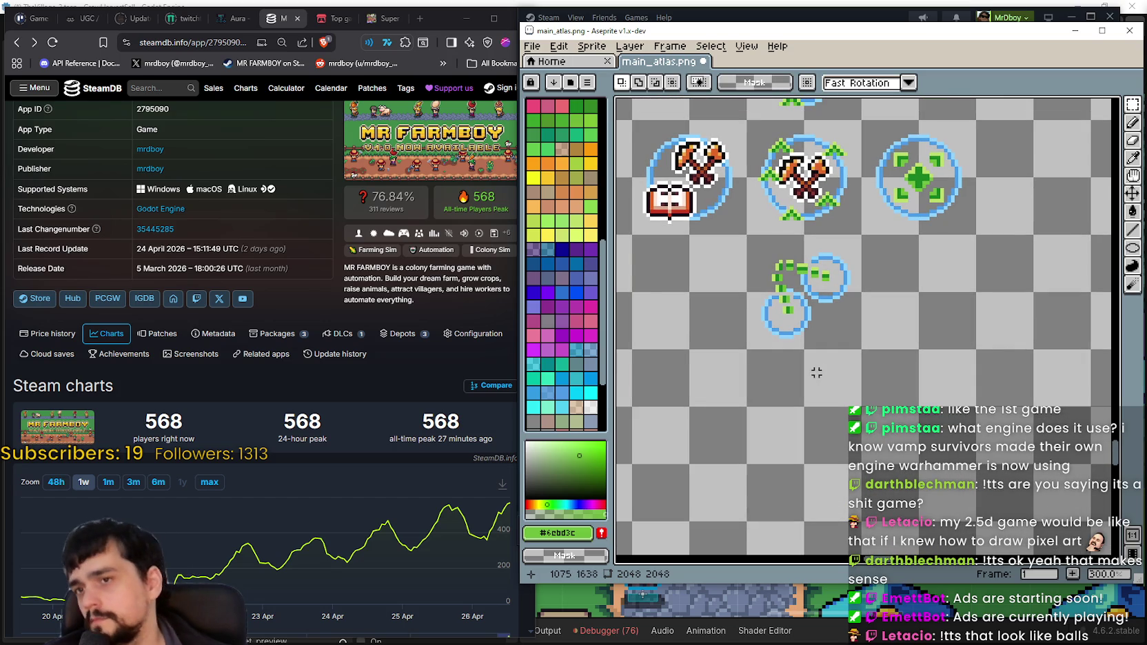
mouse_move(773, 344)
mouse_down()
mouse_move(847, 325)
mouse_move(827, 356)
mouse_move(743, 313)
mouse_up()
key(ctrl+s)
Scroll through the Mr Farmboy prestige skill tree, then return to Aseprite with Alt+Tab
scroll(827, 344, down, 1)
scroll(827, 356, down, 1)
scroll(744, 313, down, 2)
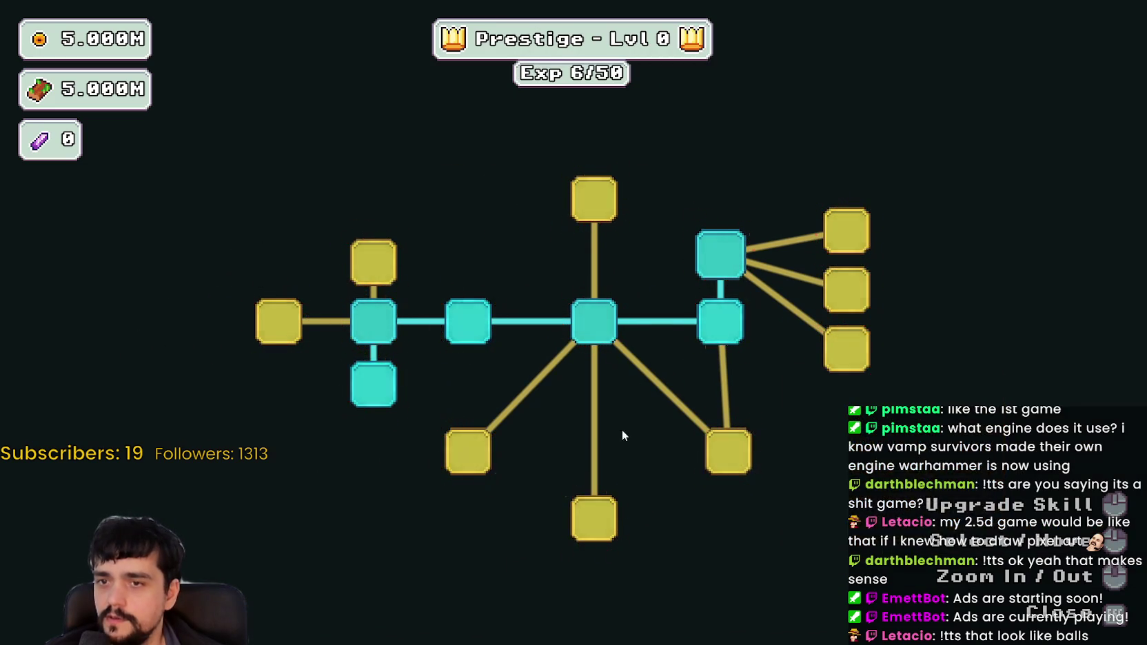
scroll(547, 194, down, 5)
scroll(567, 217, up, 4)
key(alt+Tab)
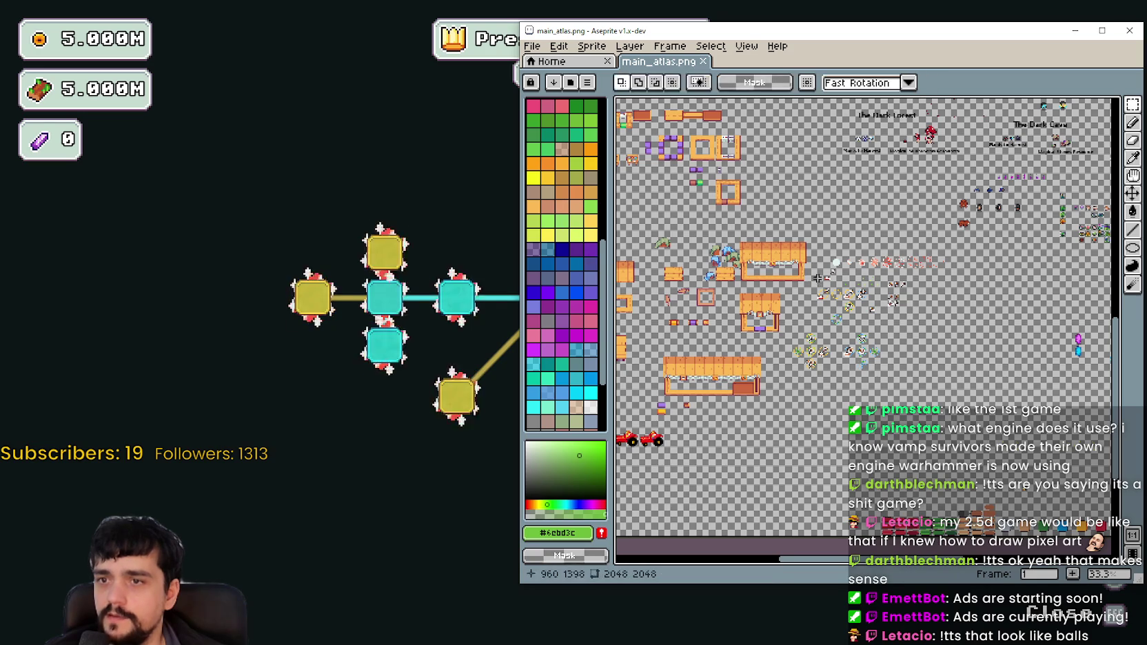
Pan to the purple crystals and marquee-select the small crystal
scroll(743, 340, down, 2)
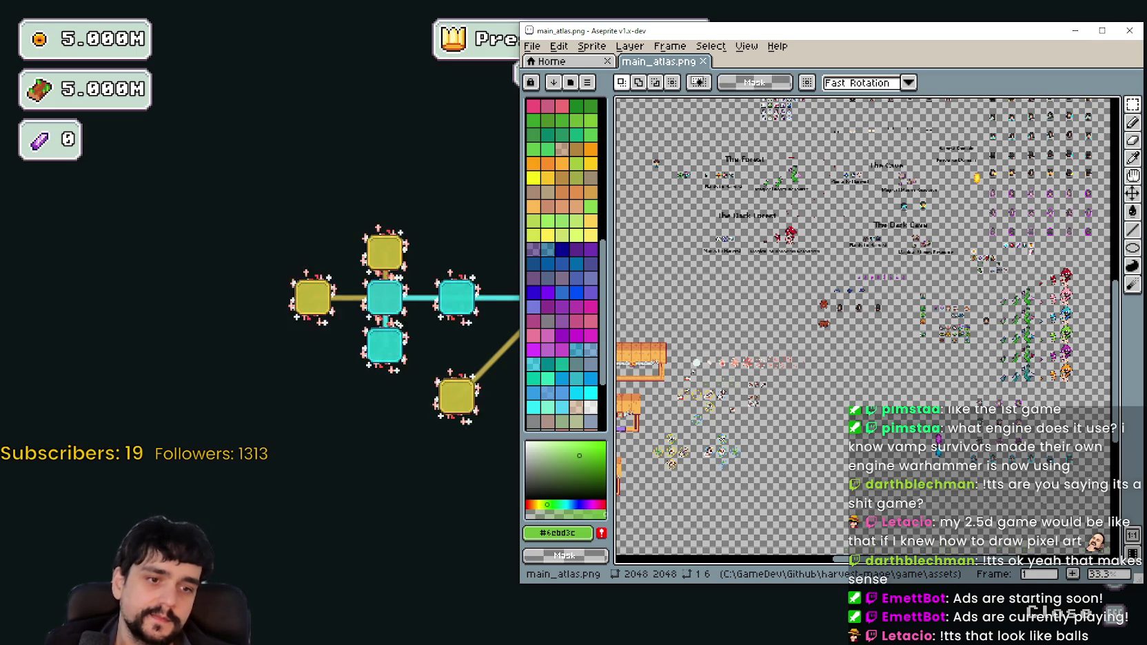
scroll(773, 329, up, 1)
scroll(773, 329, up, 5)
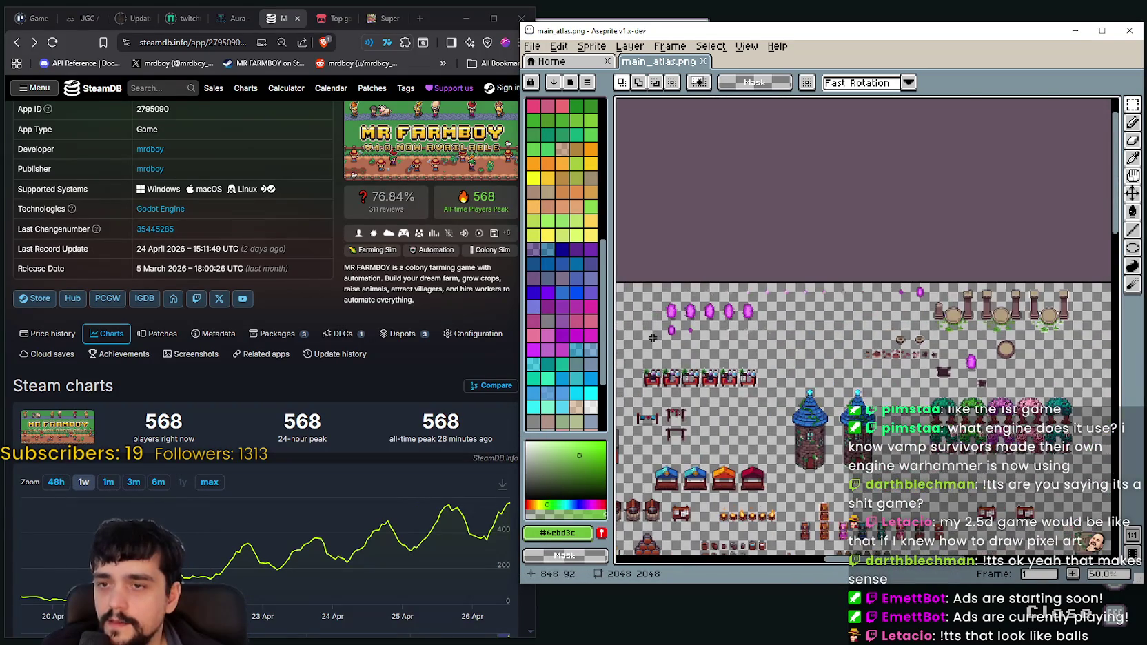
scroll(651, 339, up, 2)
drag(651, 339, 872, 368)
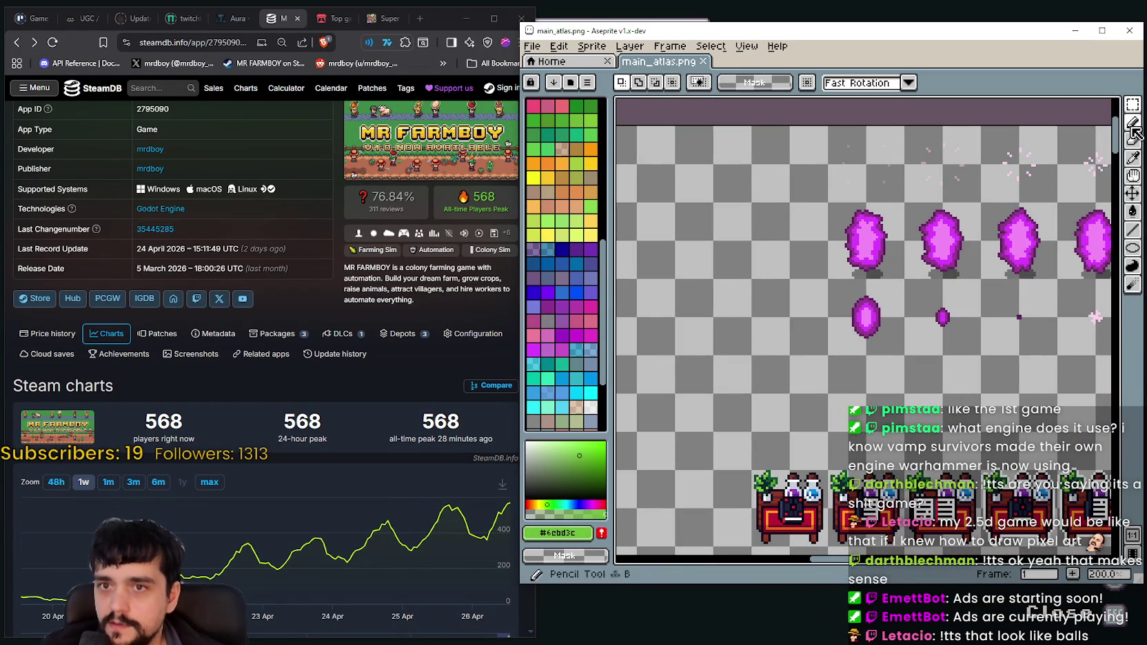
mouse_move(807, 257)
mouse_down()
mouse_move(964, 312)
mouse_move(813, 345)
mouse_move(761, 320)
mouse_up()
click(1134, 103)
drag(750, 323, 783, 372)
Paste the copied purple gem as a 32x32 piece into the sheet
scroll(770, 376, down, 2)
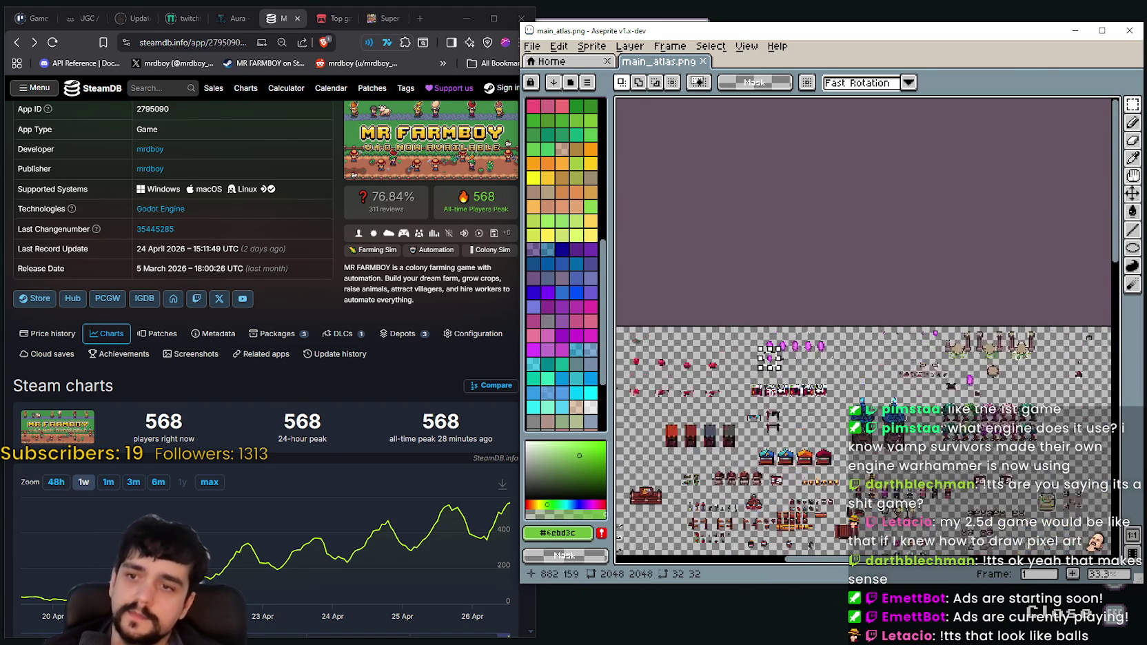
scroll(770, 375, down, 2)
scroll(820, 259, up, 2)
scroll(820, 259, up, 2)
scroll(820, 259, up, 1)
scroll(849, 333, down, 2)
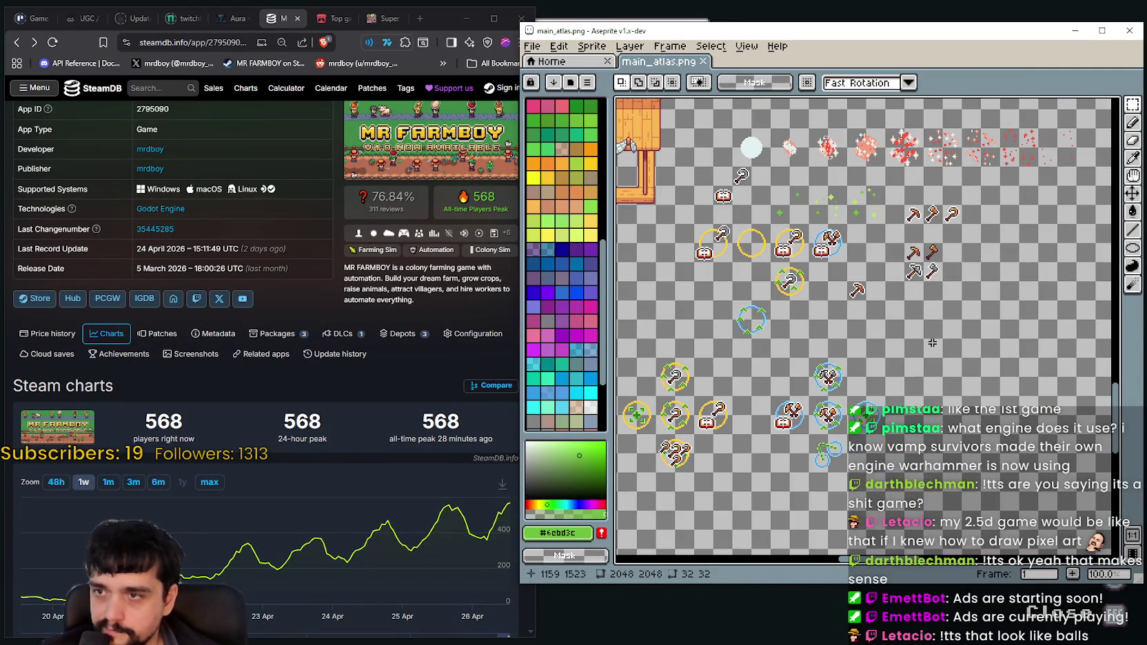
scroll(932, 343, down, 1)
scroll(941, 304, up, 1)
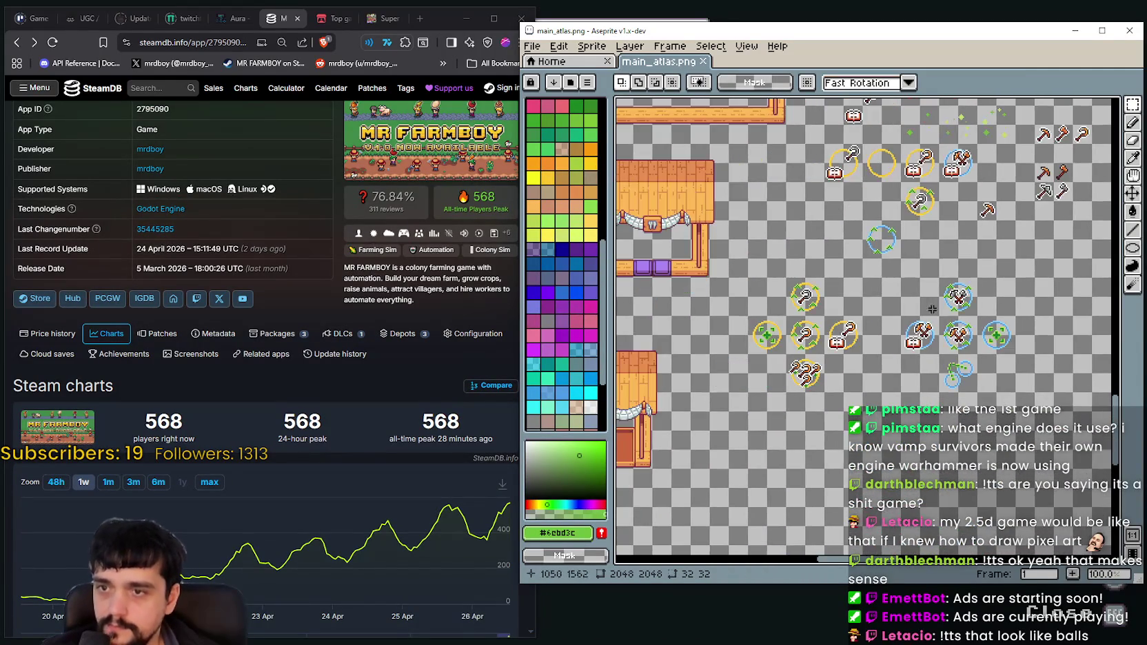
scroll(941, 303, up, 1)
scroll(751, 364, down, 1)
scroll(834, 329, up, 1)
key(ctrl+v)
Drag the pasted gem into the empty lower-row slot and commit it with Ctrl+D
scroll(837, 370, down, 1)
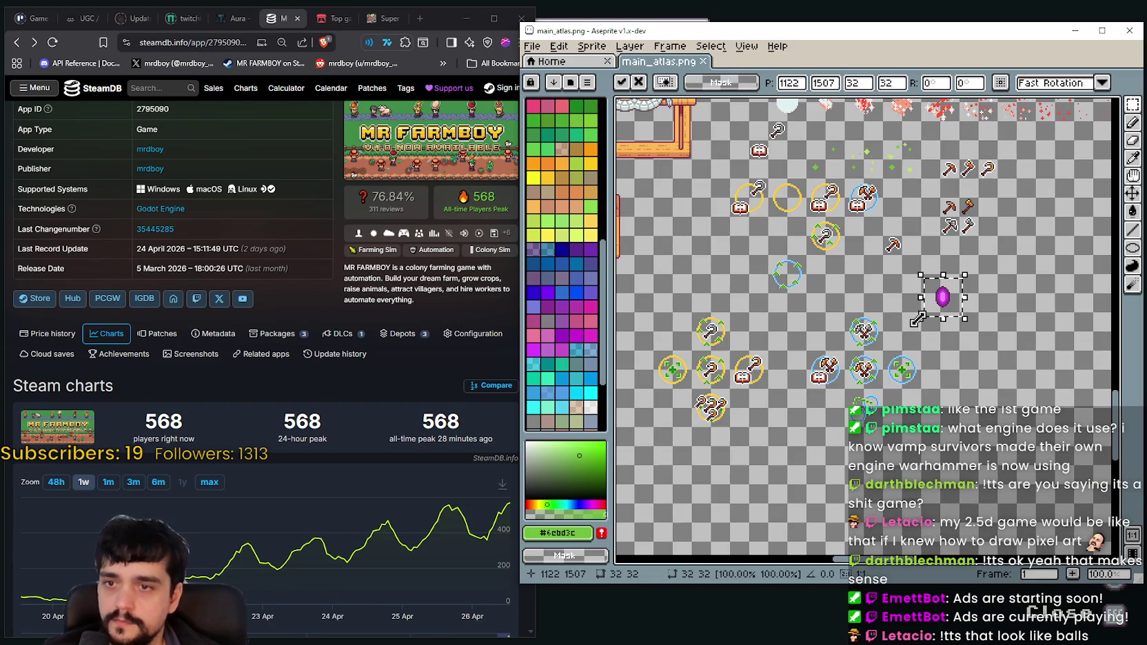
drag(961, 305, 786, 380)
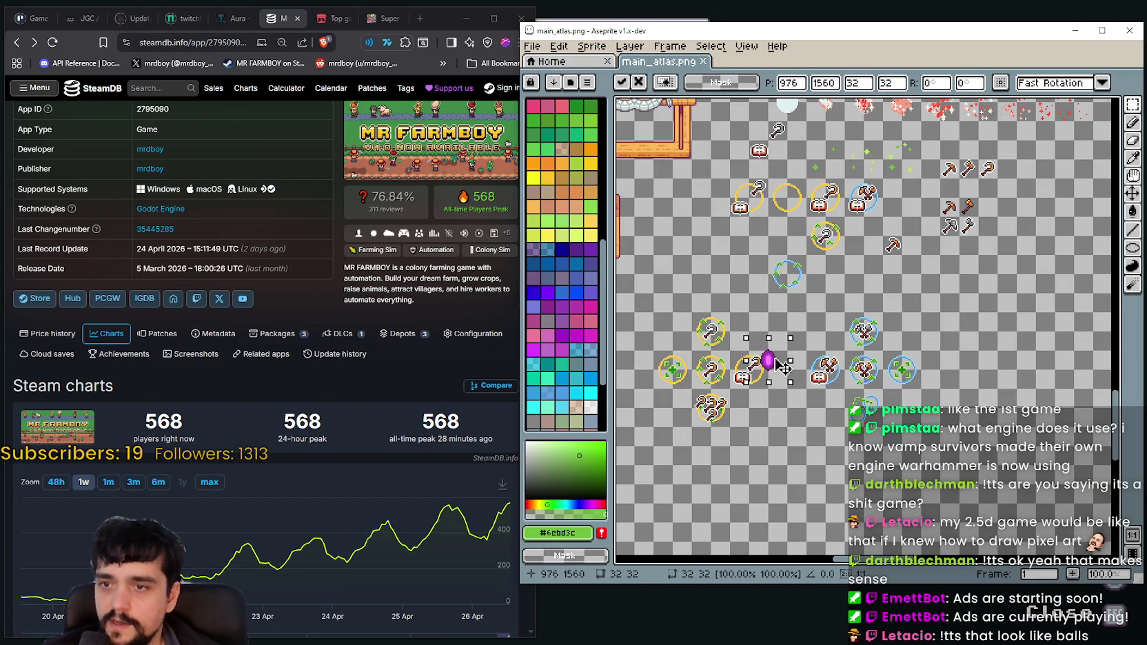
scroll(789, 376, up, 2)
scroll(827, 310, down, 1)
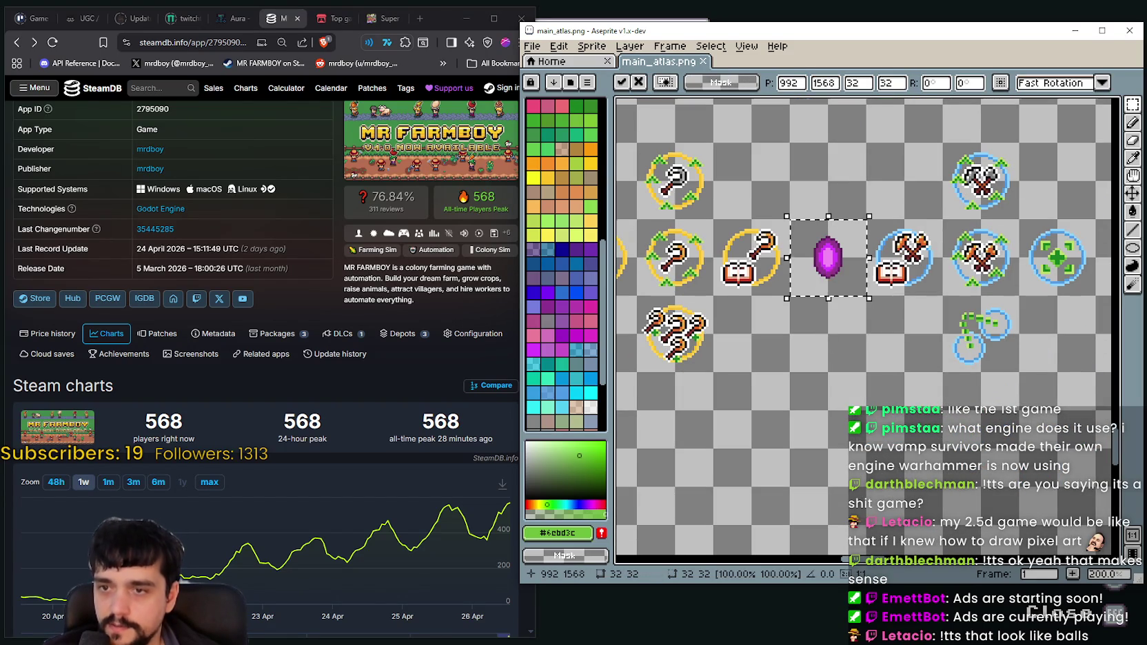
scroll(864, 384, up, 1)
key(ctrl+d)
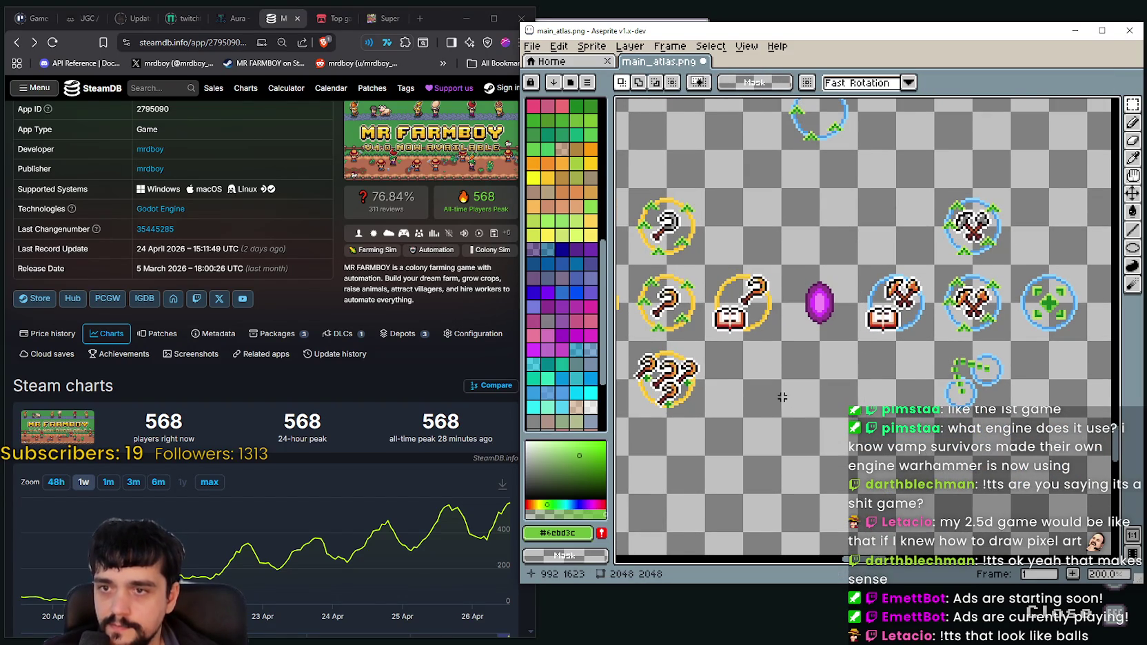
scroll(798, 413, down, 1)
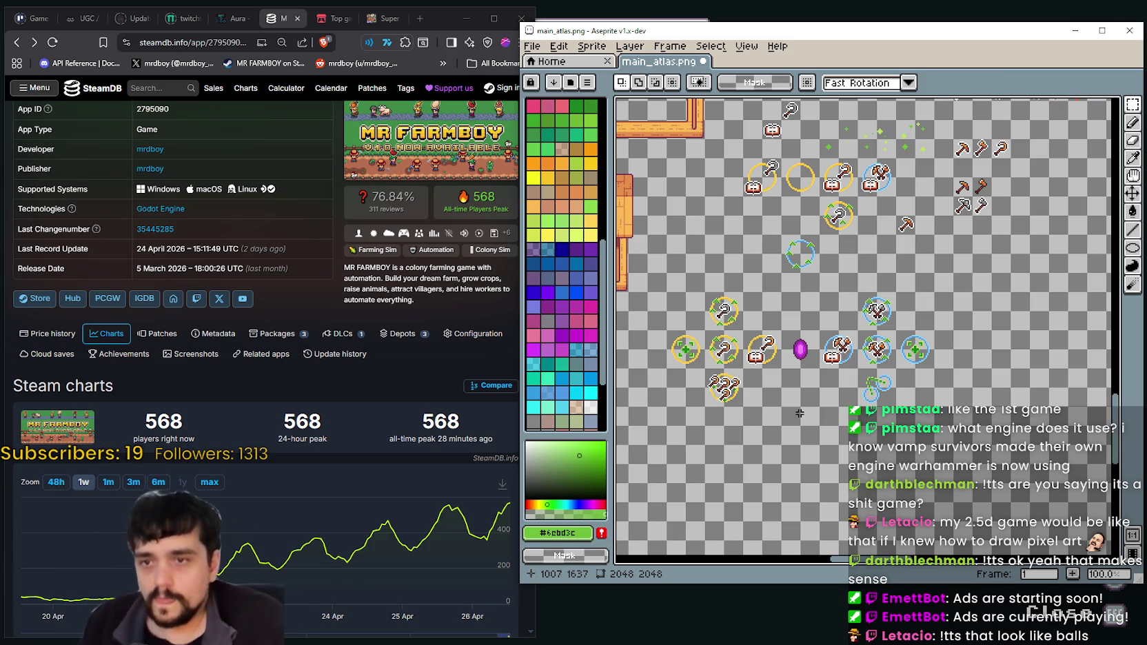
scroll(817, 338, up, 2)
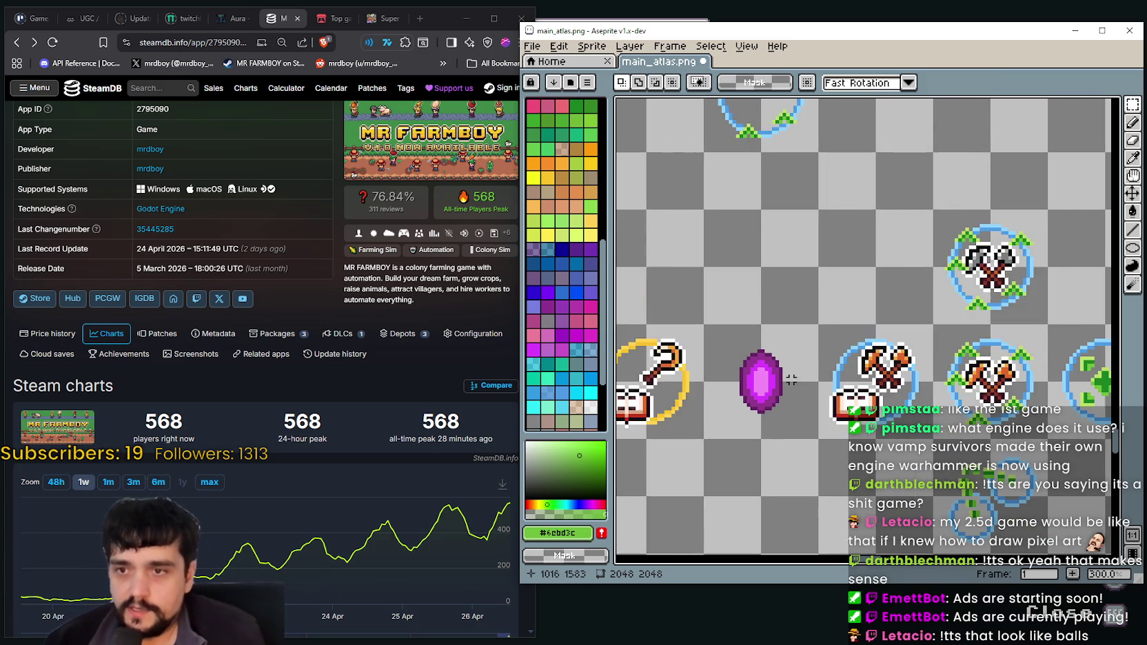
Eyedrop white from the axe icon's outline
scroll(659, 217, up, 1)
scroll(657, 214, down, 1)
drag(656, 214, 878, 367)
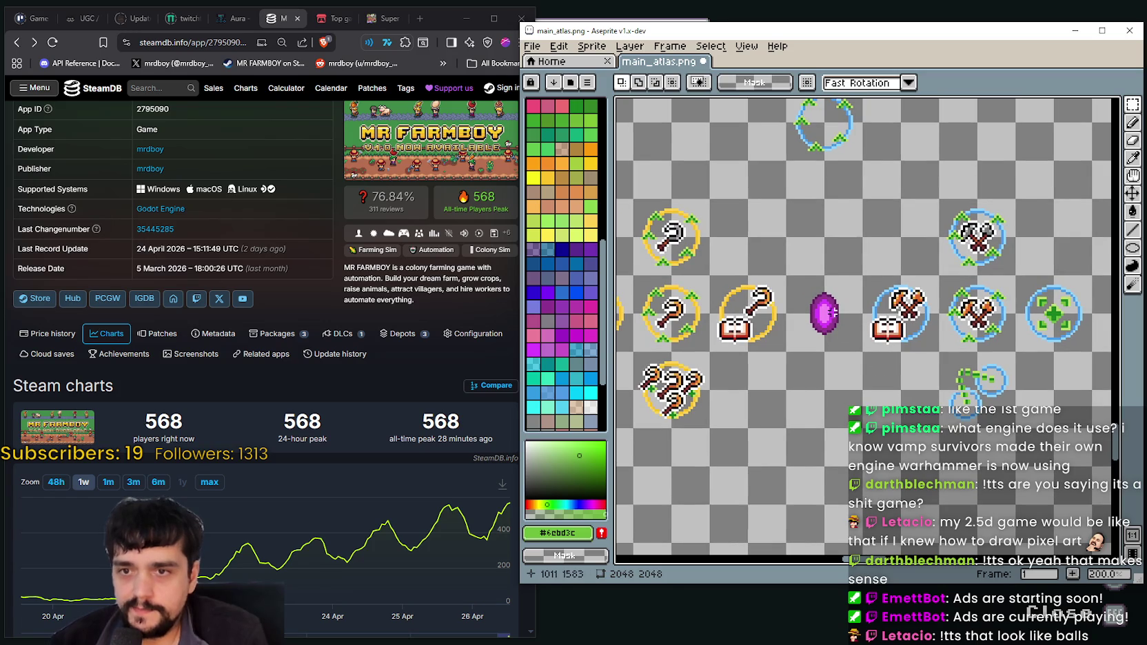
drag(796, 305, 841, 314)
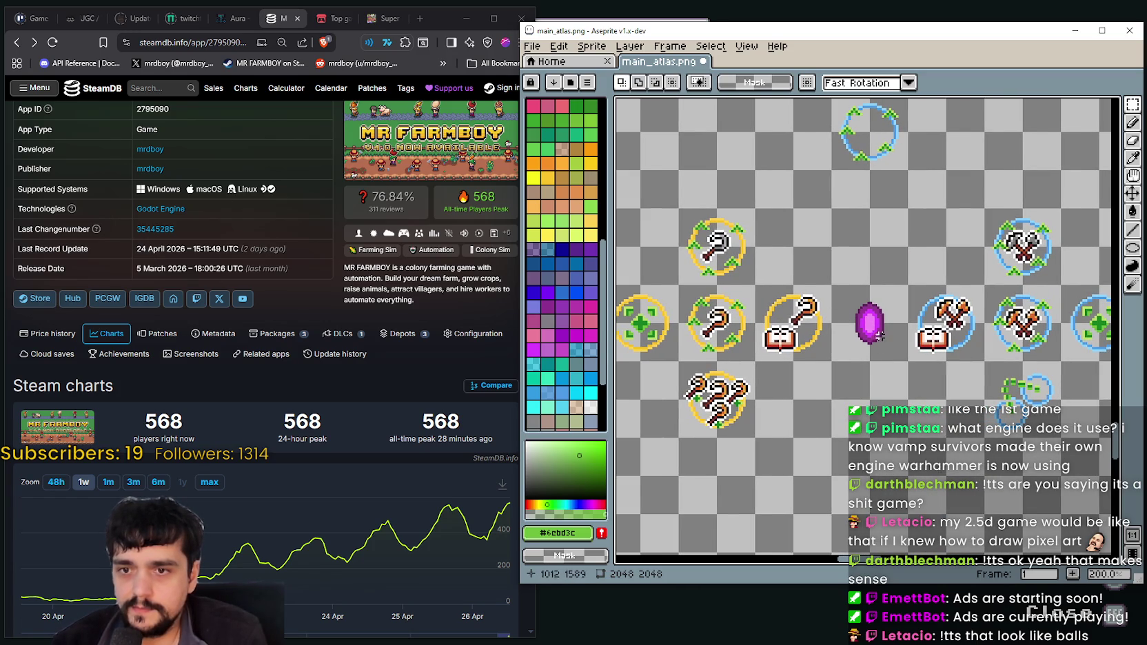
click(1133, 158)
drag(1048, 372, 763, 296)
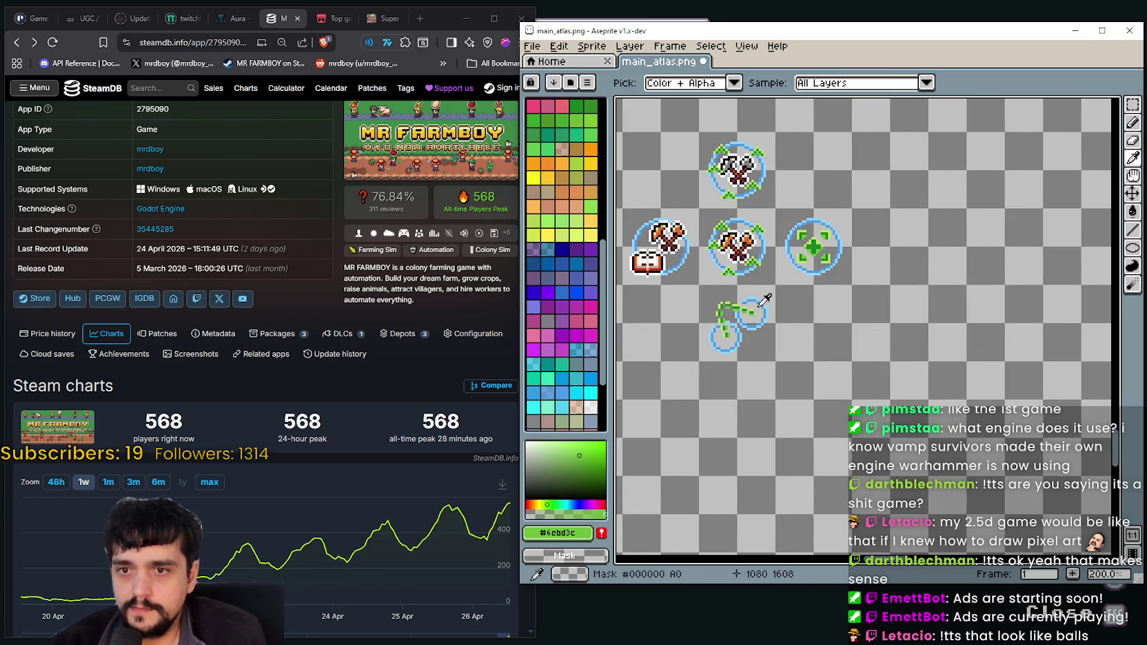
scroll(763, 297, down, 1)
scroll(765, 304, up, 2)
scroll(781, 340, up, 3)
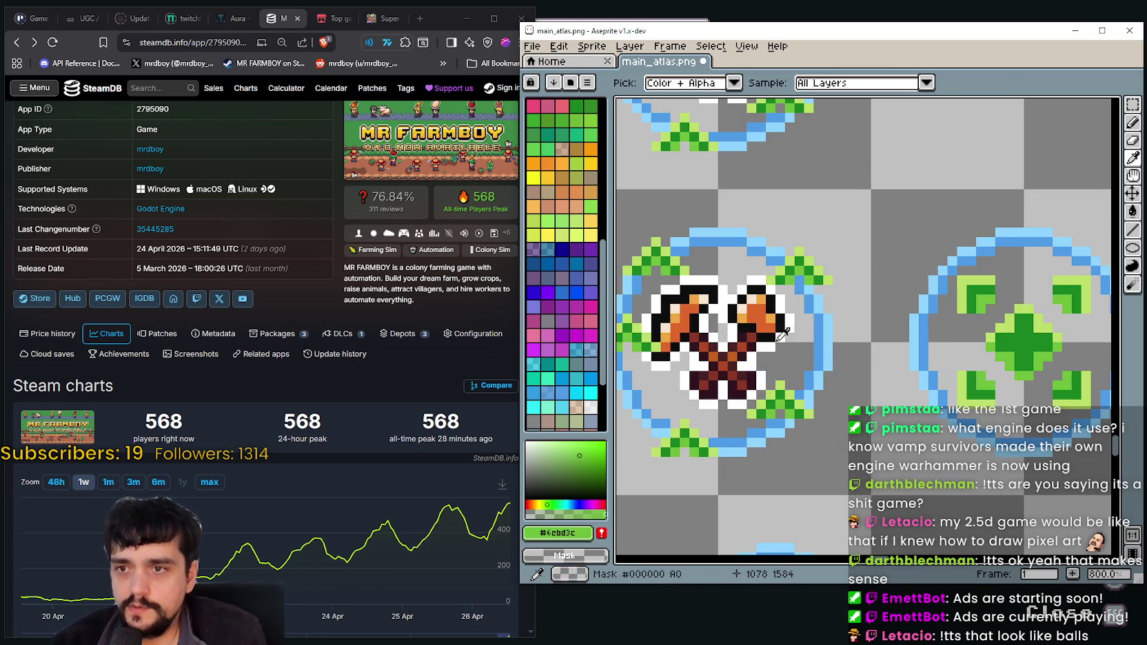
click(781, 340)
Draw white Line-tool highlights on the upper ring's top-right, right edge and underside
scroll(862, 299, down, 3)
scroll(905, 360, down, 1)
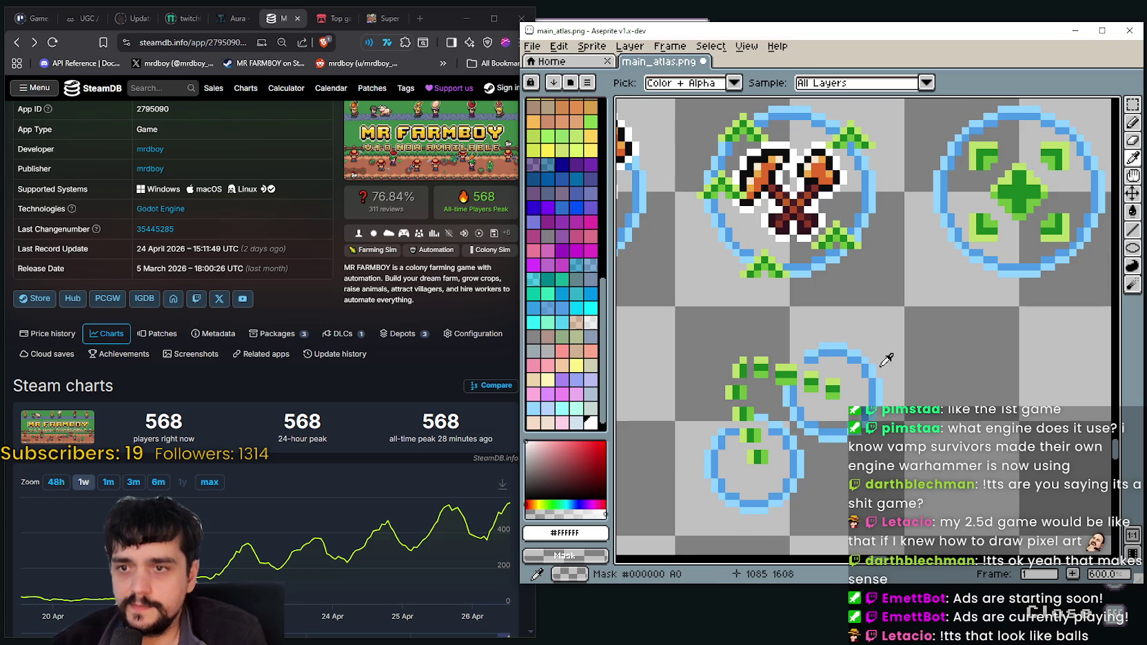
scroll(889, 369, up, 1)
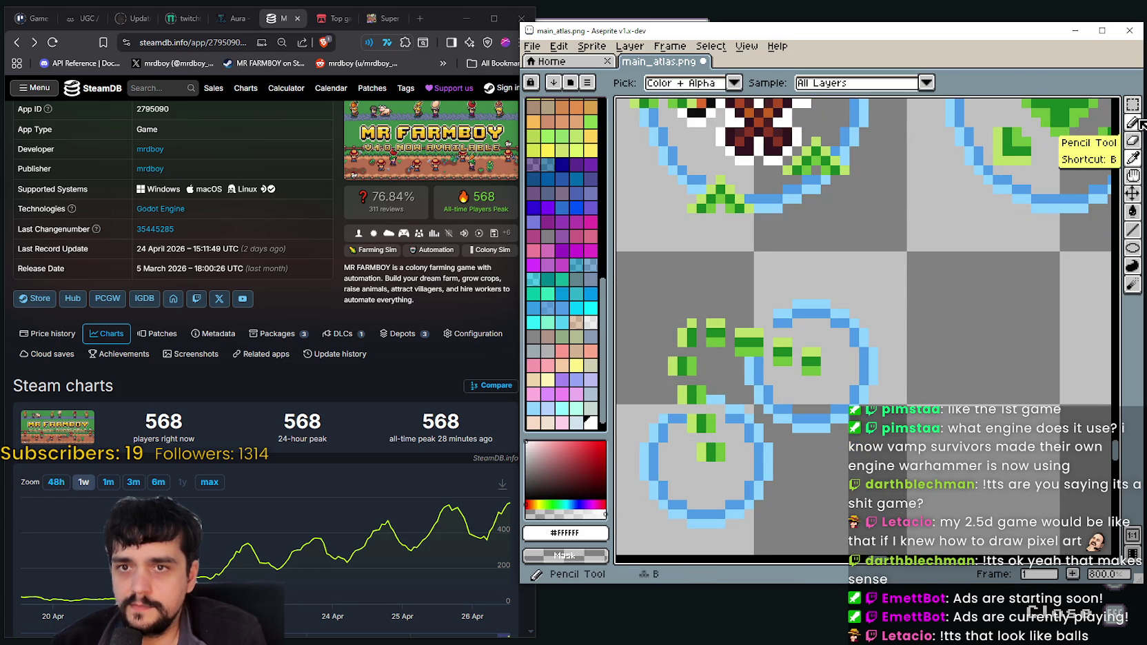
click(1133, 122)
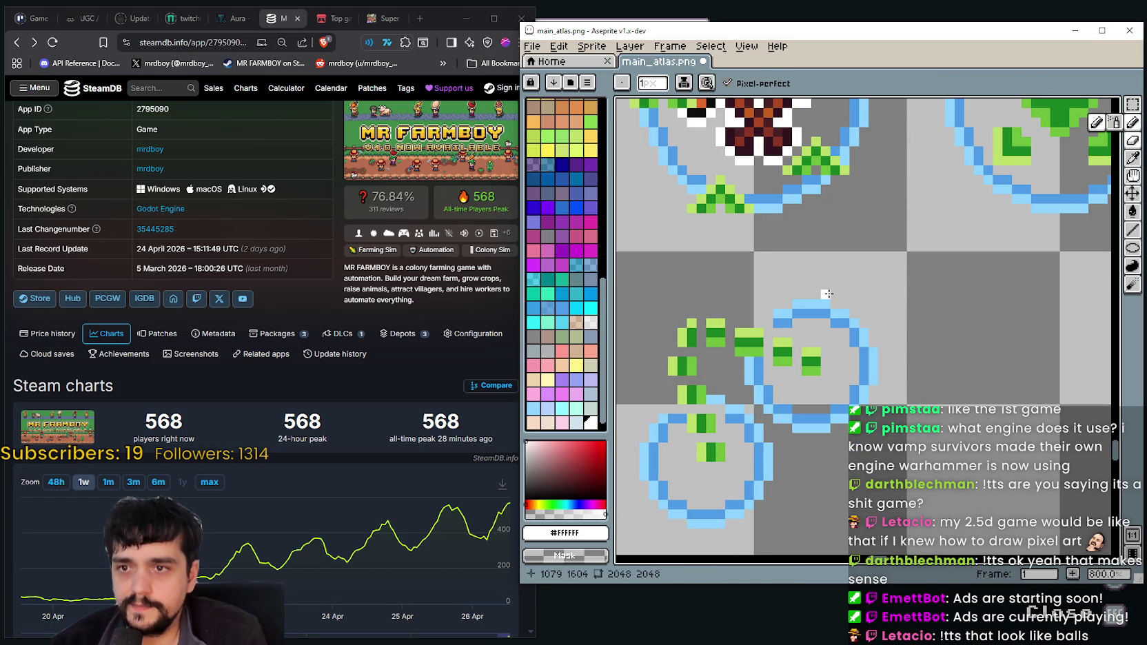
click(1132, 229)
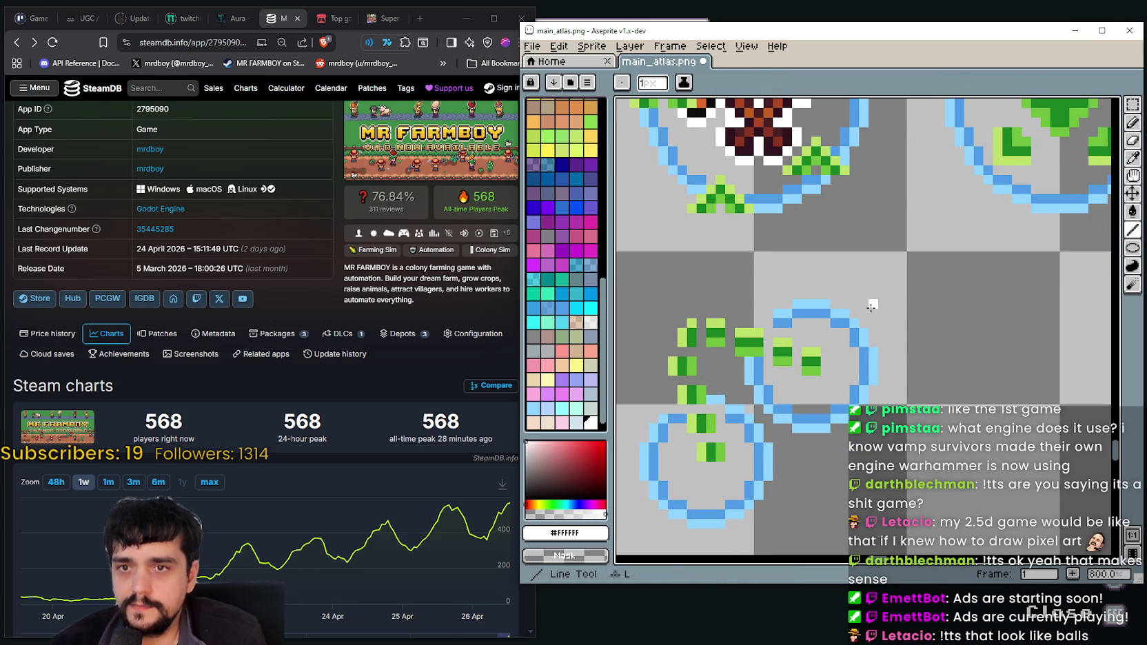
drag(836, 302, 853, 308)
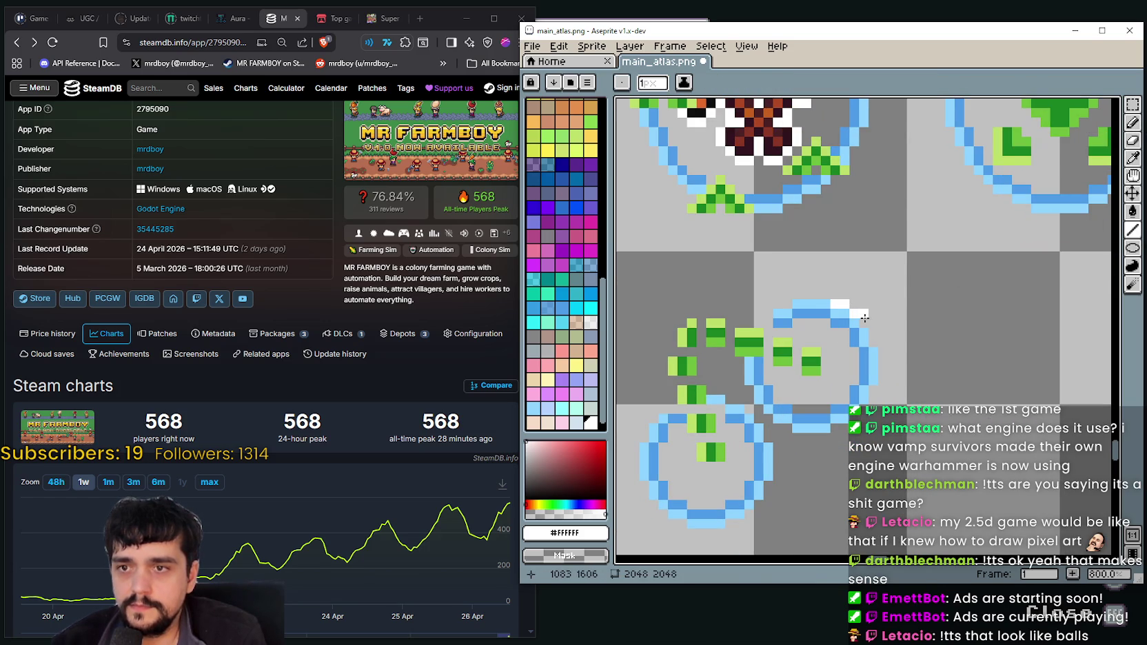
drag(874, 341, 879, 376)
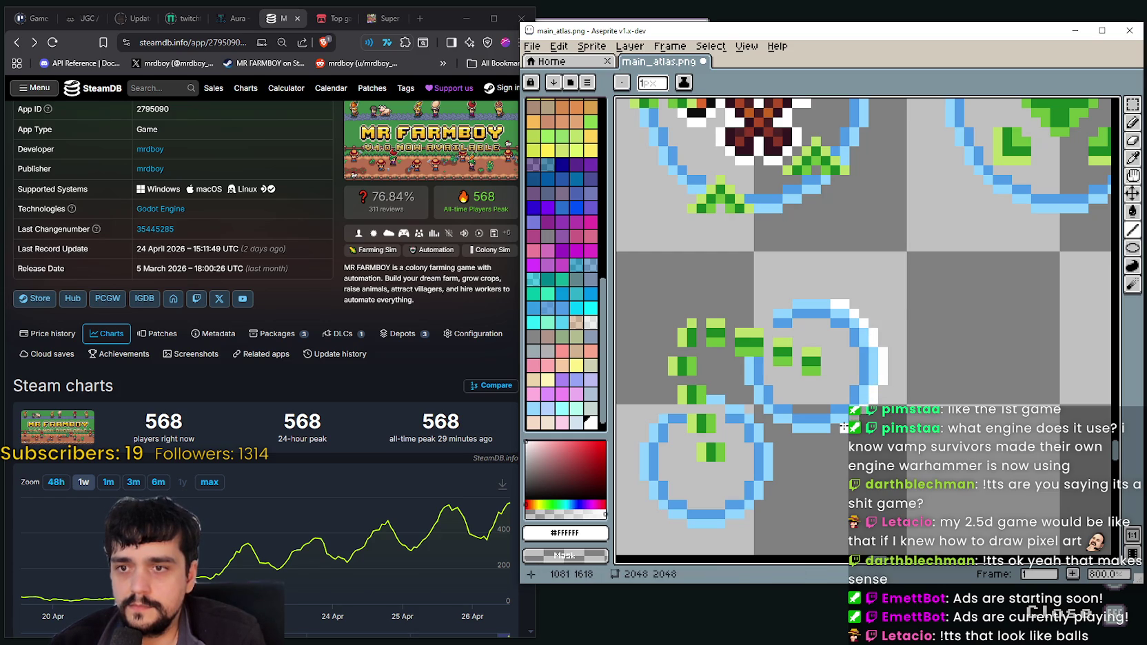
mouse_move(823, 437)
mouse_down()
mouse_move(794, 437)
mouse_move(772, 419)
mouse_move(741, 363)
mouse_up()
scroll(731, 331, down, 2)
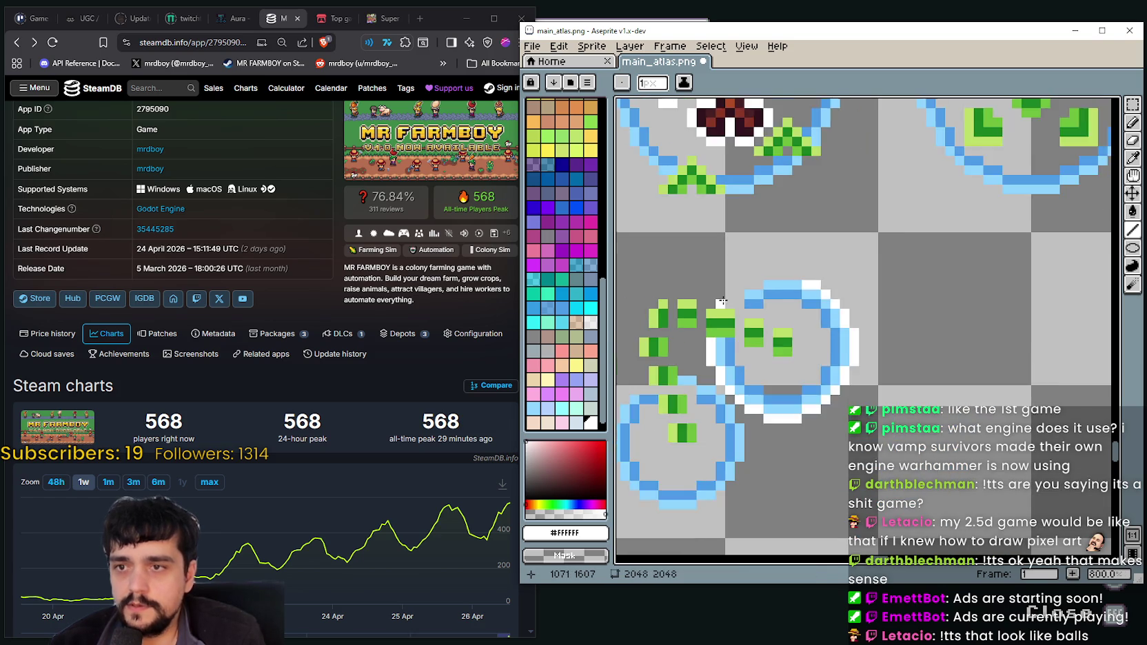
scroll(723, 297, up, 1)
scroll(802, 309, up, 1)
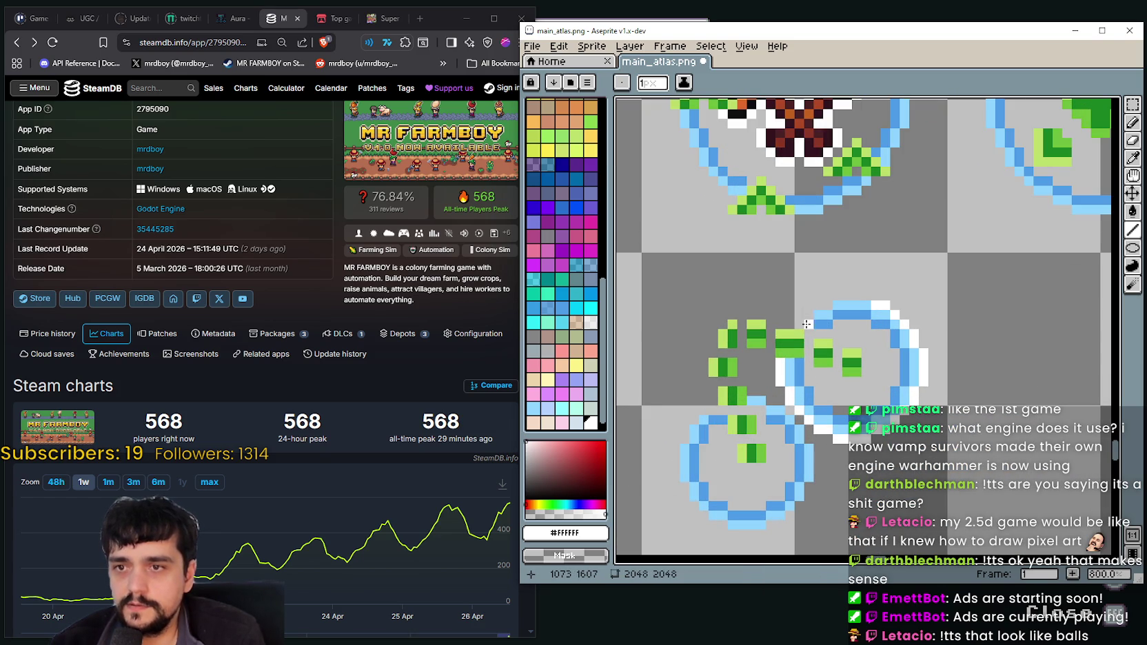
scroll(811, 355, up, 3)
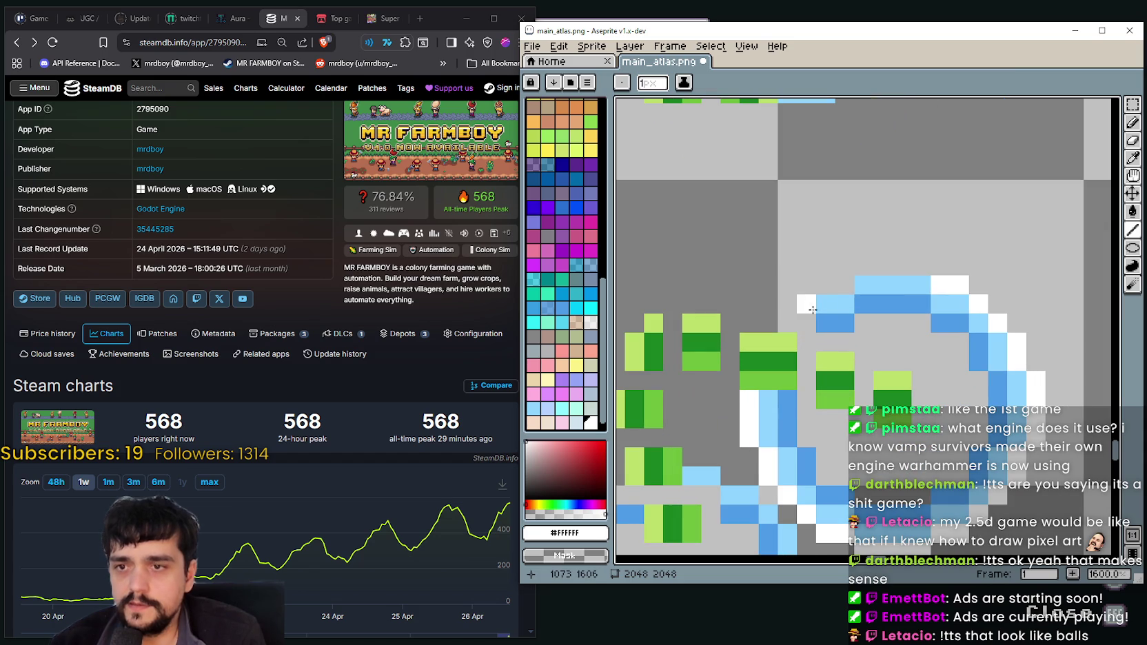
Move the stray blue pixels at the ring's top-left to a new spot
click(1132, 104)
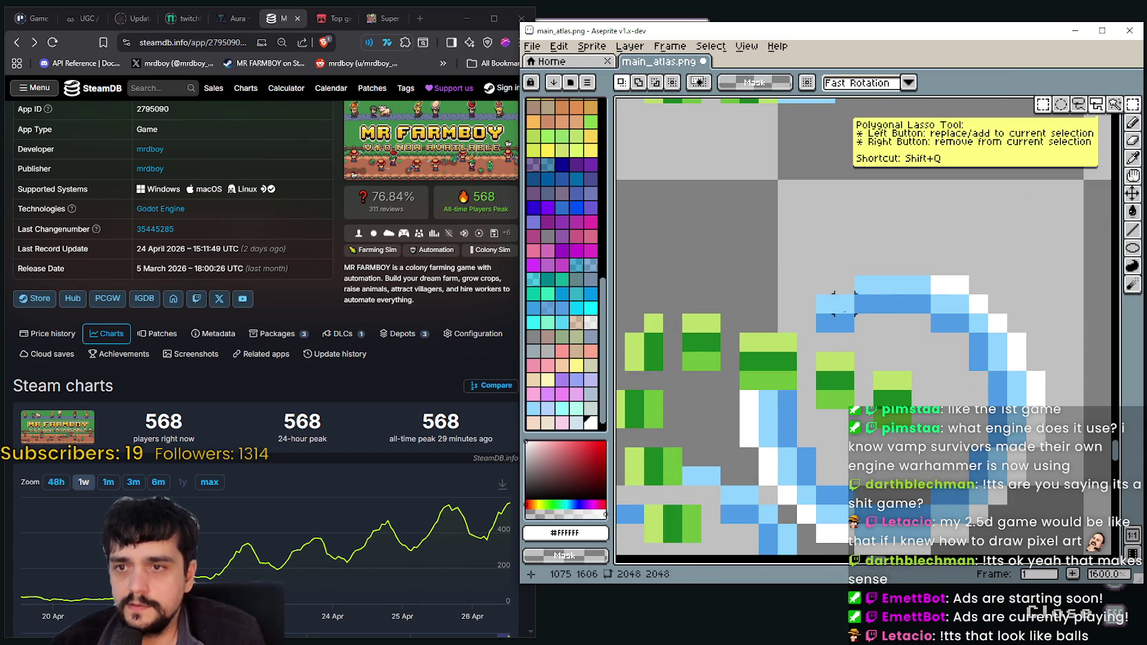
drag(816, 294, 836, 334)
click(809, 311)
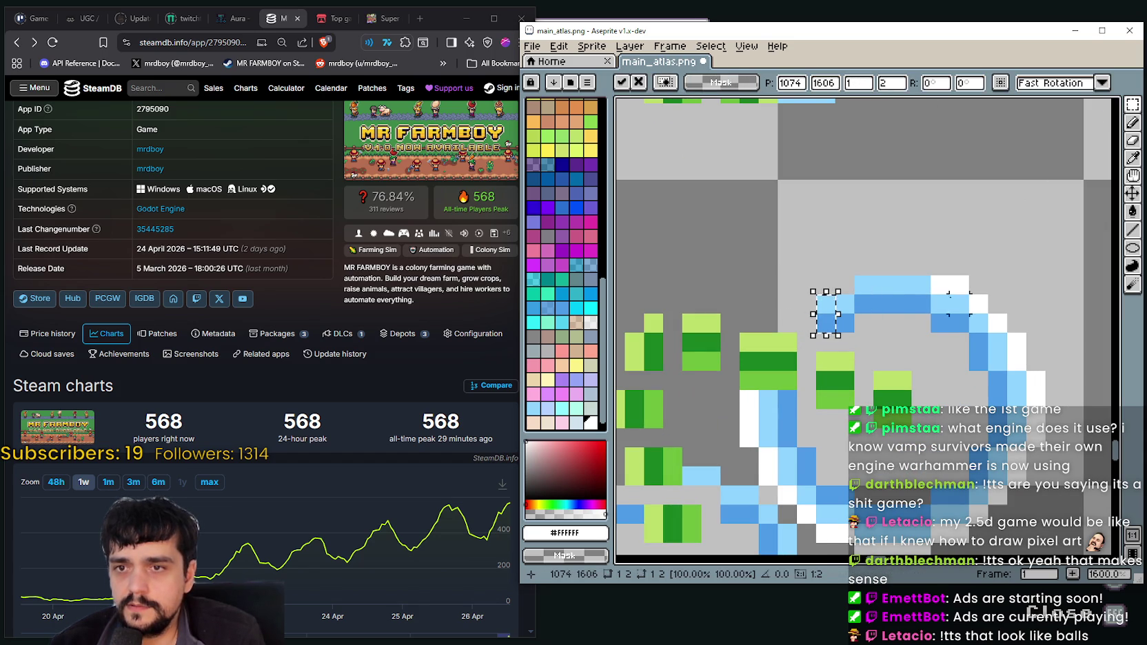
click(978, 343)
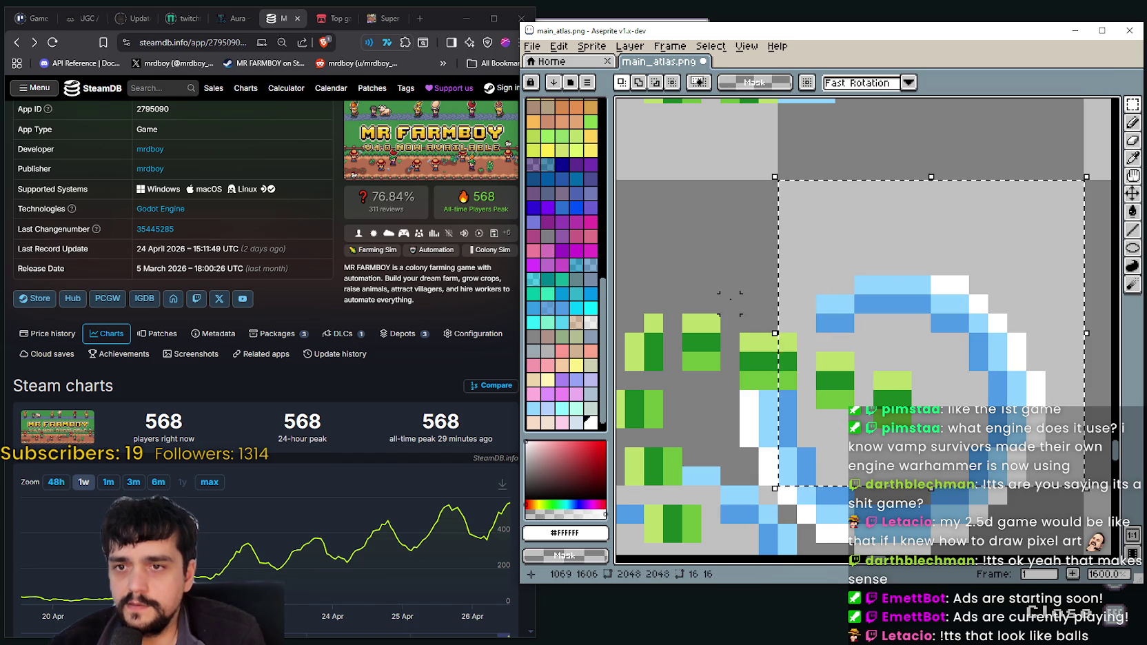
Touch up the ring with light-blue and dark-blue pixels, covering parts of the green leaf
click(1130, 161)
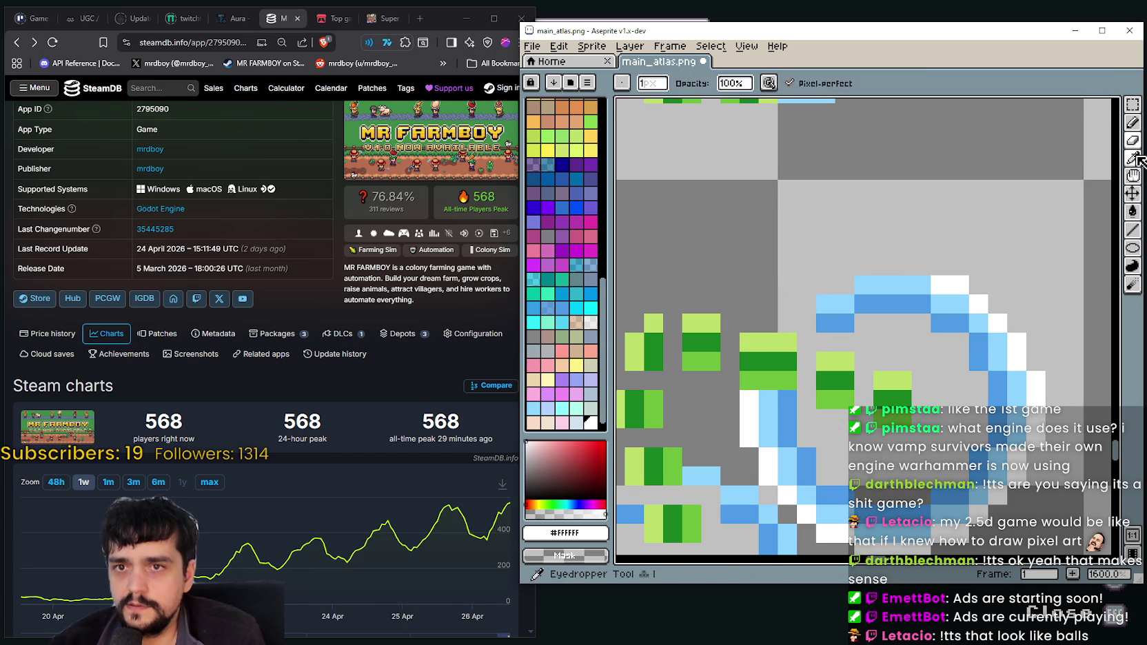
click(979, 322)
click(1131, 122)
click(801, 324)
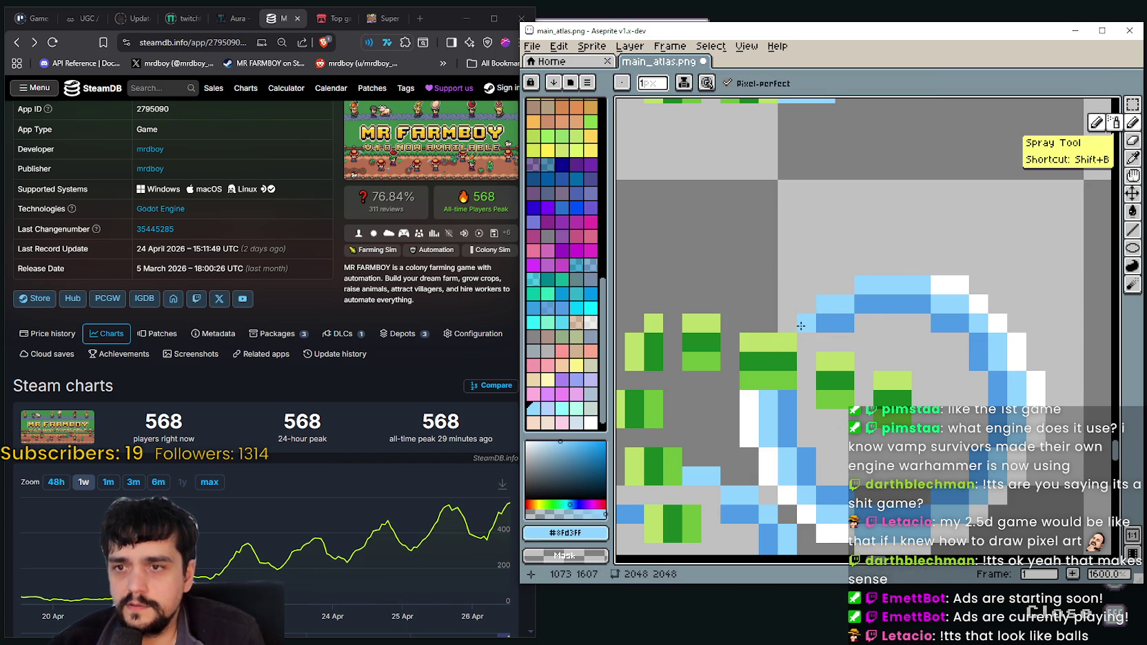
click(823, 381)
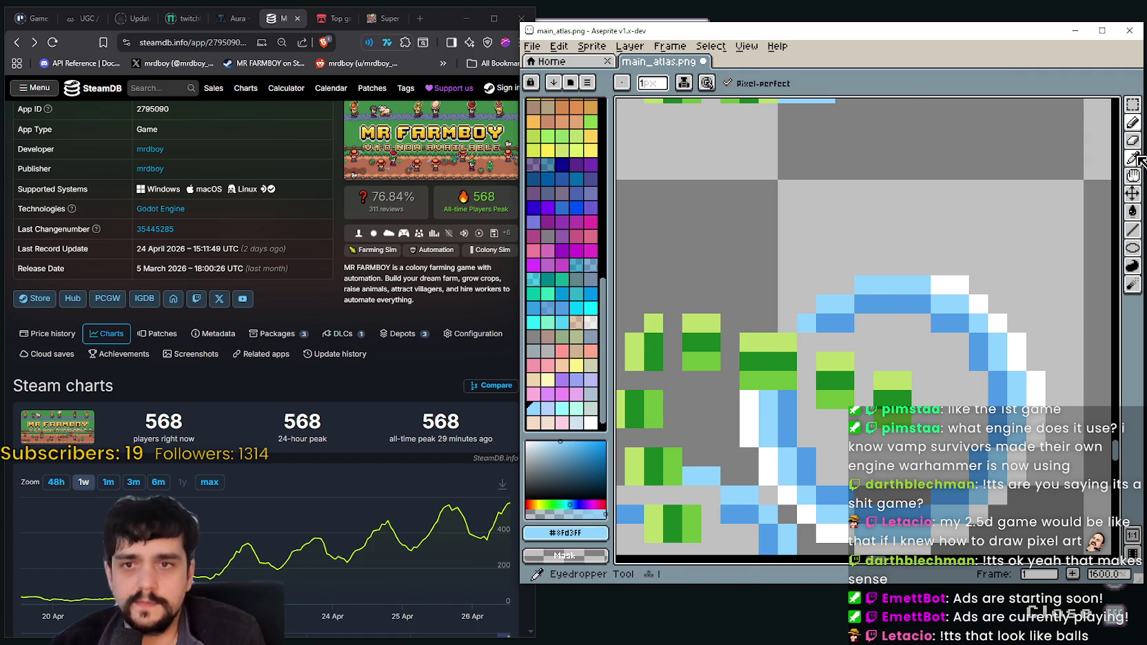
alt+click(950, 322)
click(883, 304)
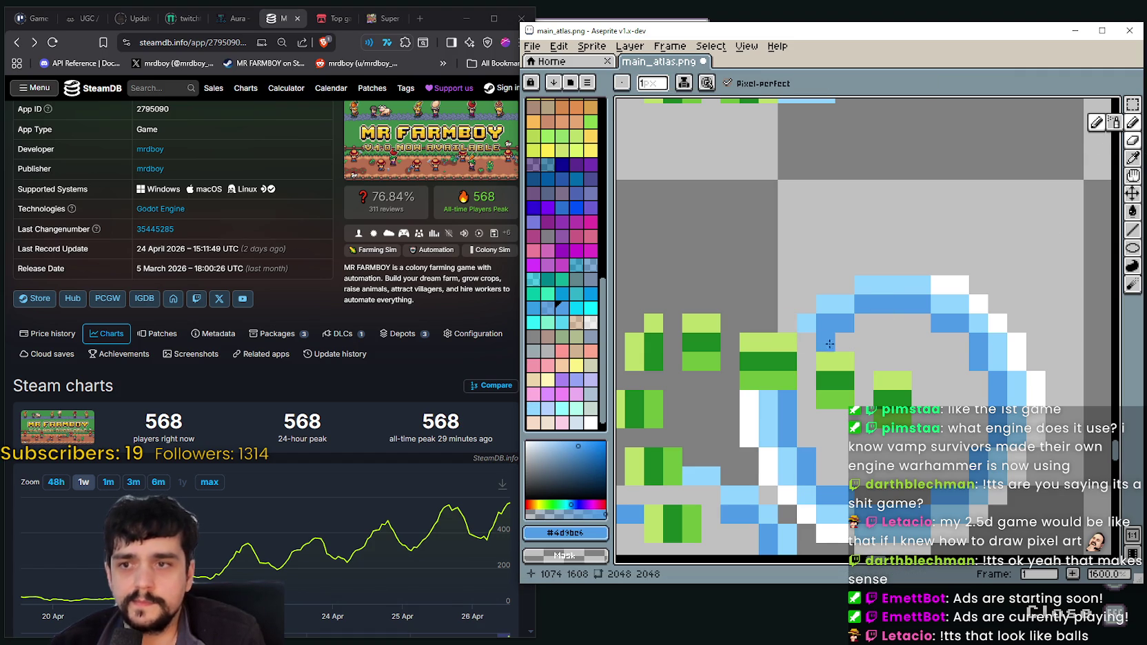
scroll(893, 436, down, 1)
scroll(885, 451, down, 1)
scroll(884, 445, up, 1)
scroll(868, 413, up, 1)
click(853, 390)
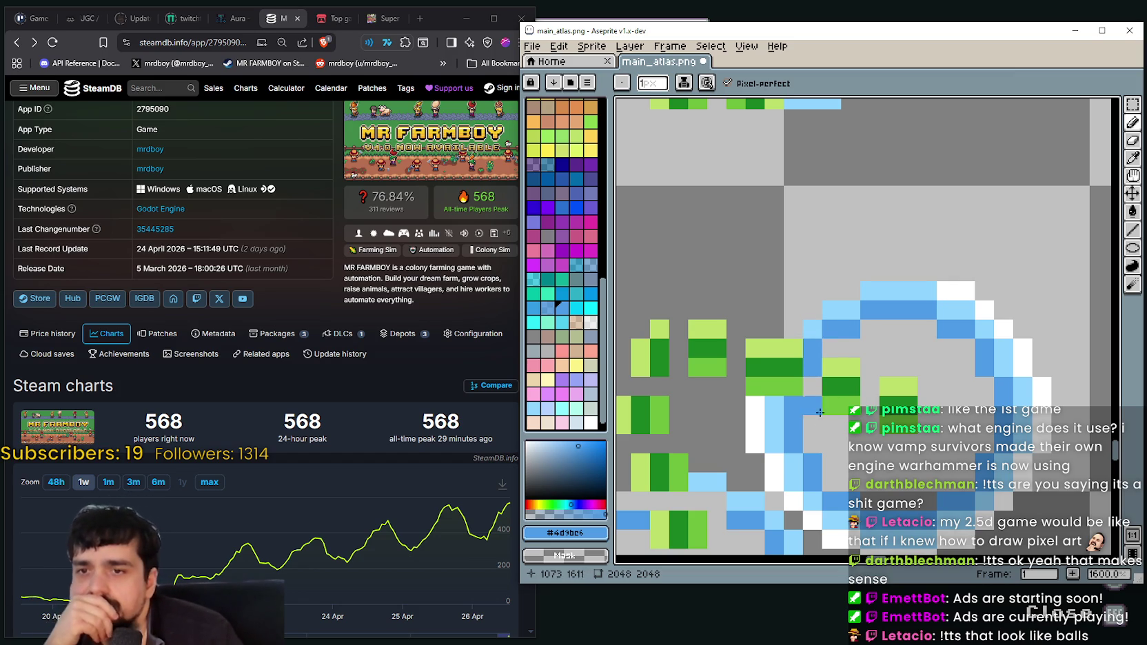
Paint a white highlight pixel and draw a white line leftward along the blue ring
scroll(826, 464, up, 1)
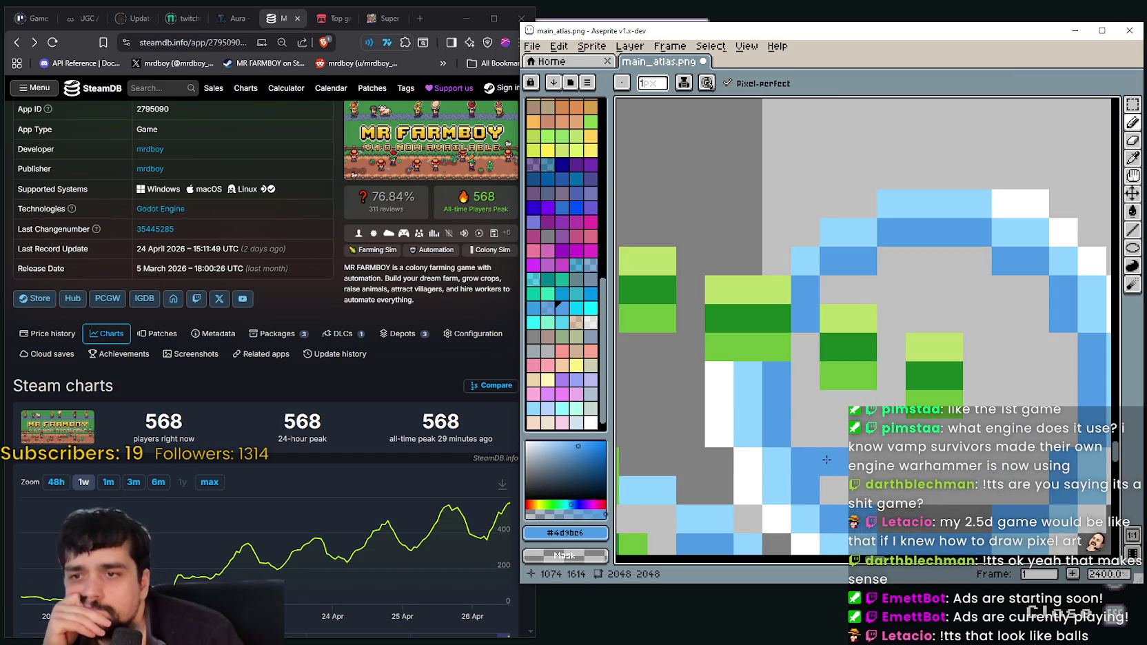
scroll(778, 411, down, 1)
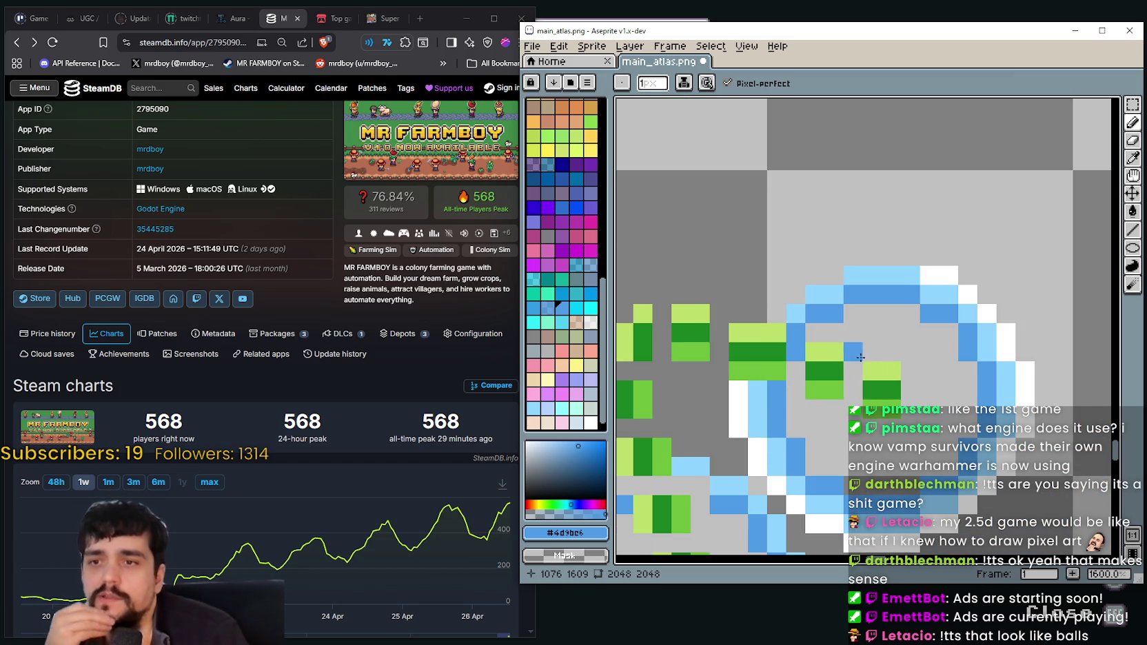
scroll(885, 314, down, 3)
scroll(885, 314, up, 3)
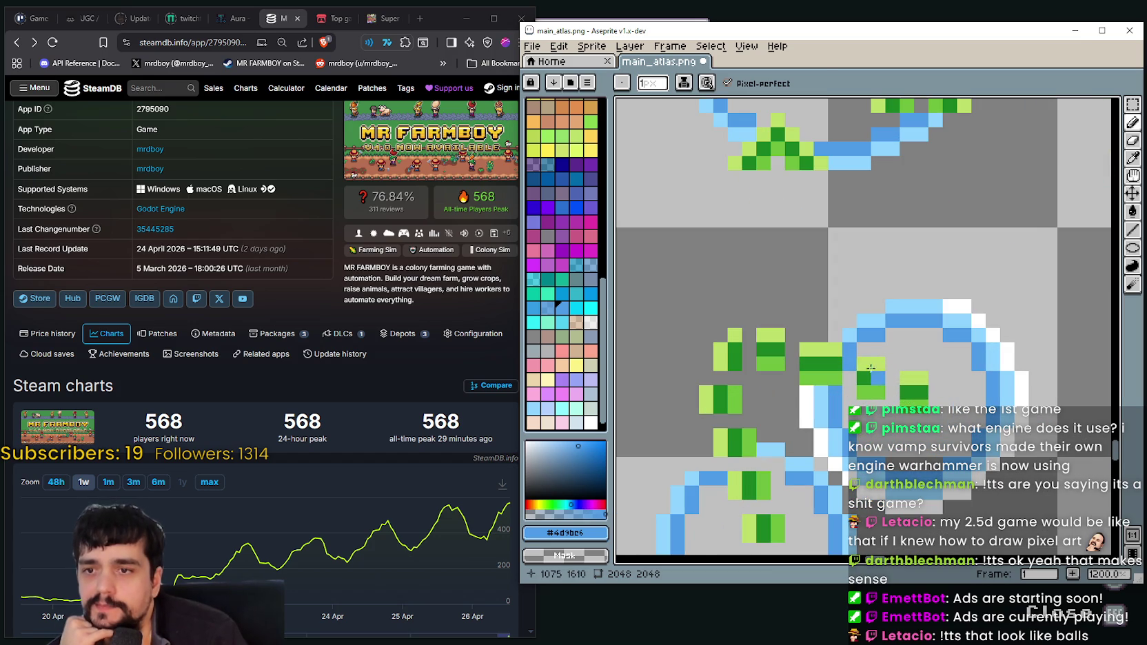
key(i)
scroll(990, 284, up, 1)
click(944, 312)
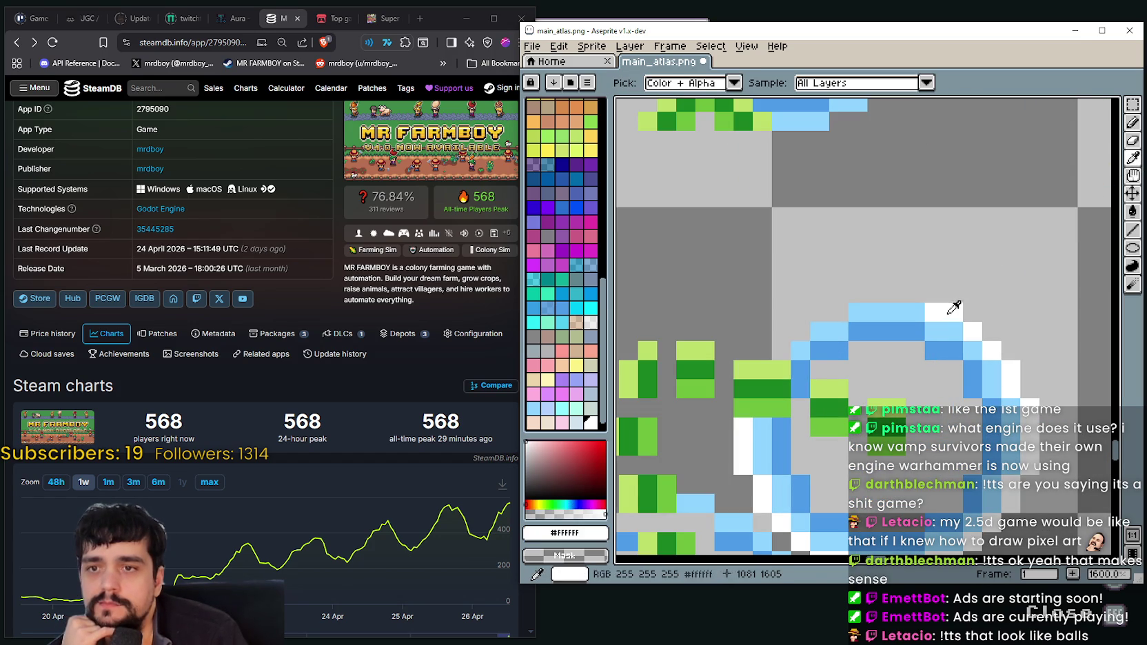
key(b)
click(911, 295)
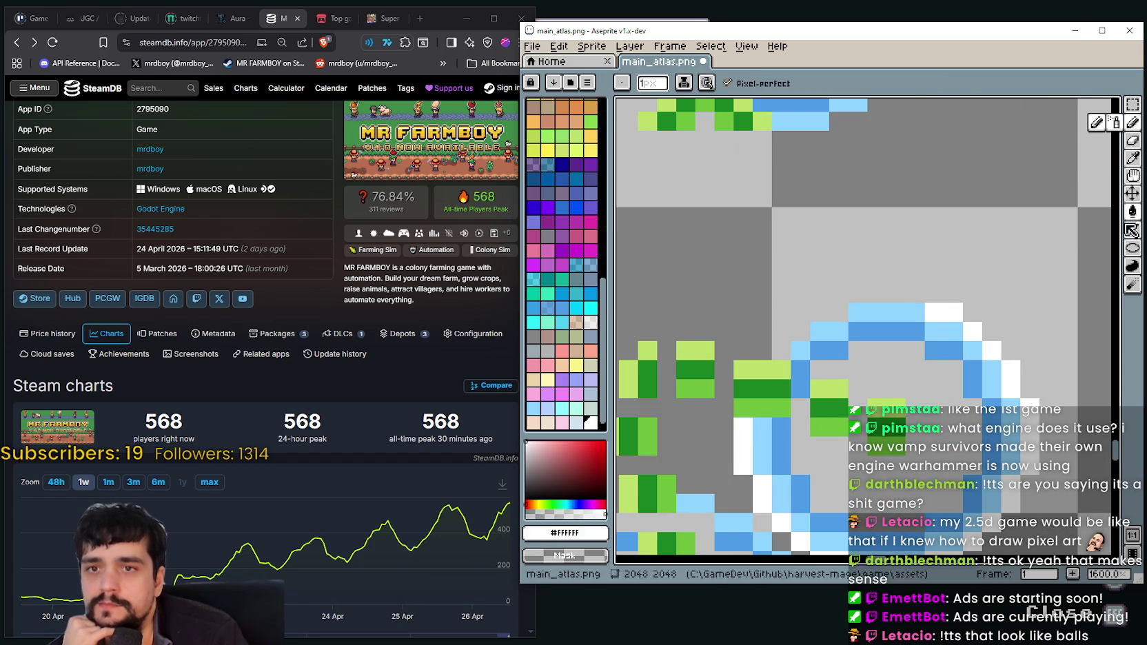
key(l)
mouse_move(919, 299)
mouse_down()
mouse_move(853, 298)
mouse_move(793, 338)
mouse_up()
Pan across the atlas to check the other icons and save main_atlas.png
scroll(797, 370, down, 5)
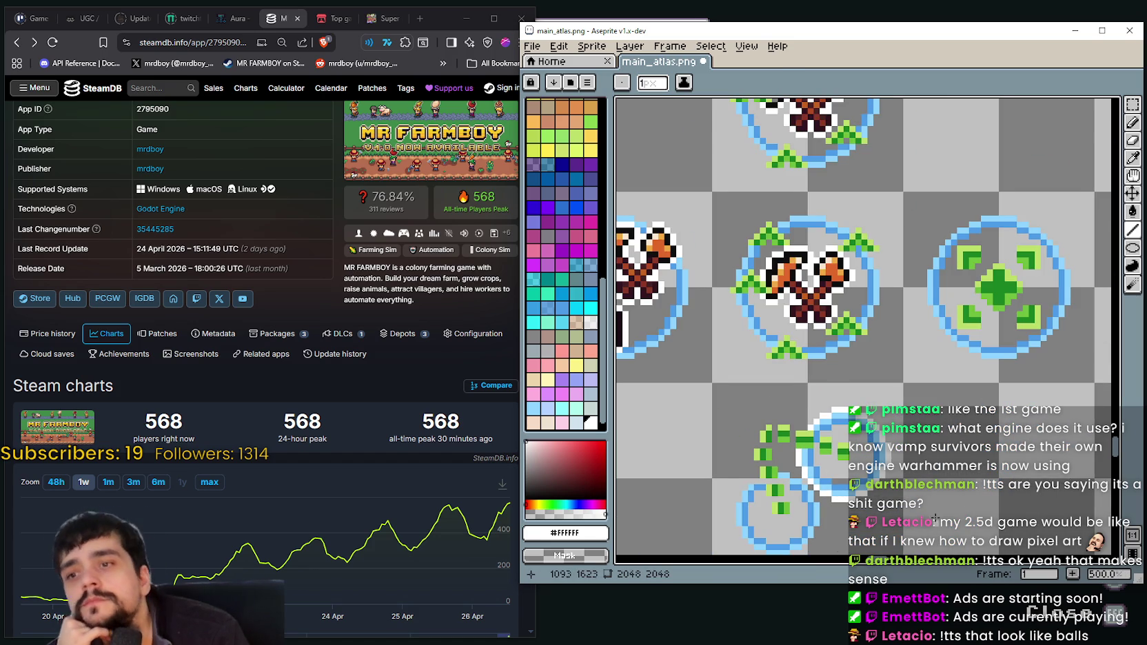
scroll(947, 473, up, 1)
scroll(947, 473, down, 1)
drag(925, 476, 936, 333)
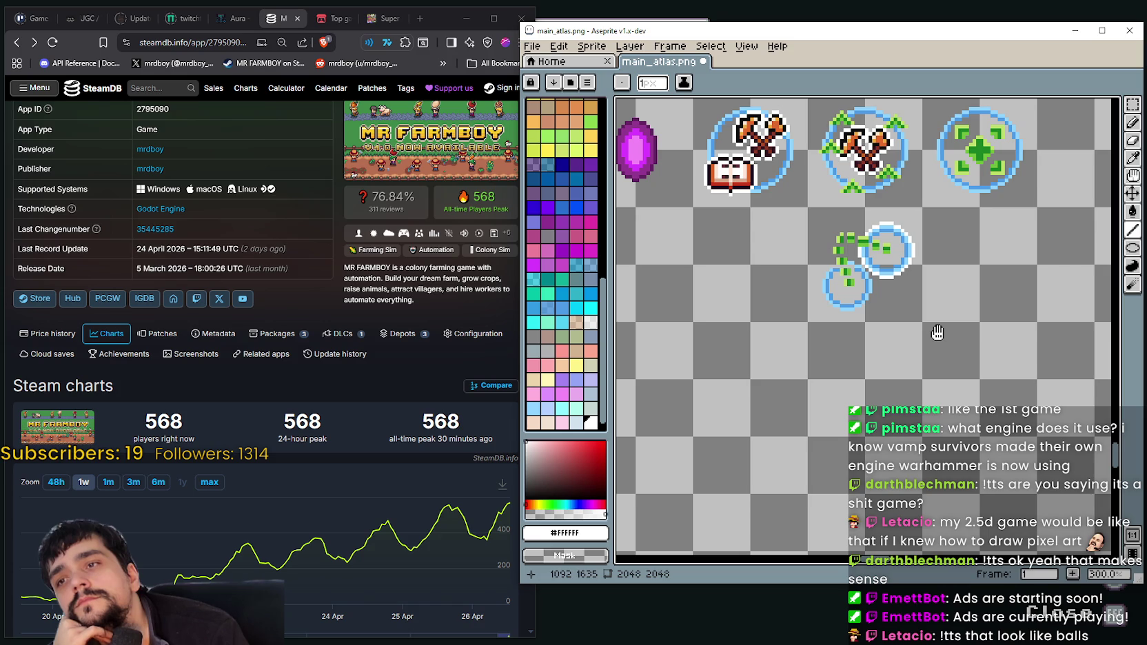
drag(937, 333, 935, 377)
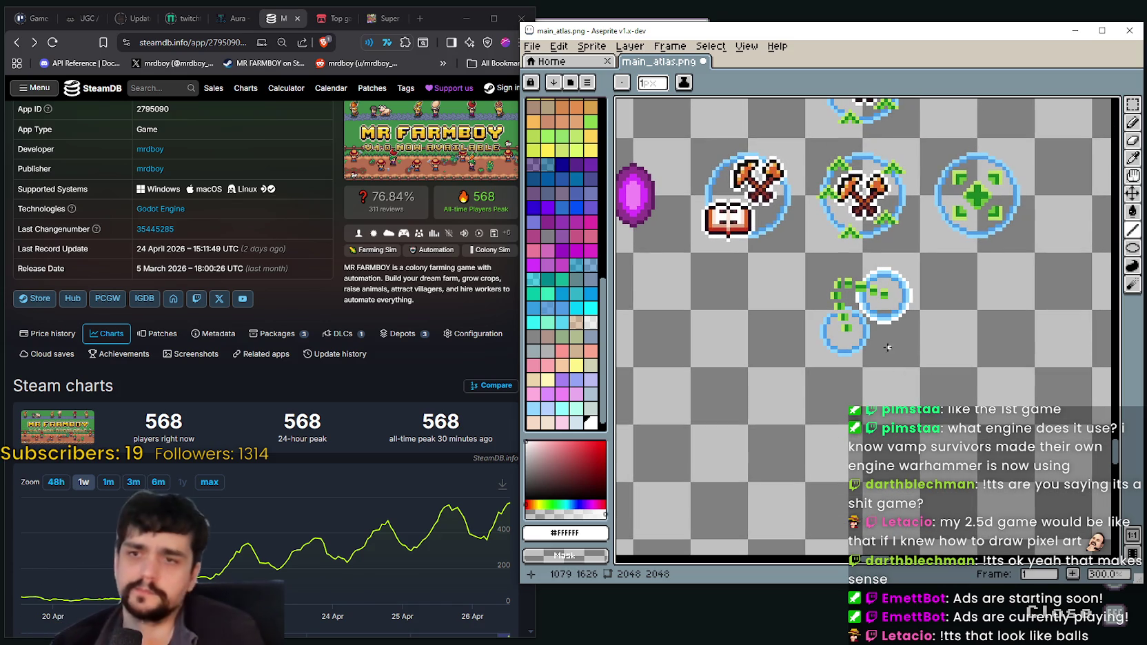
drag(886, 313, 885, 341)
scroll(885, 341, down, 1)
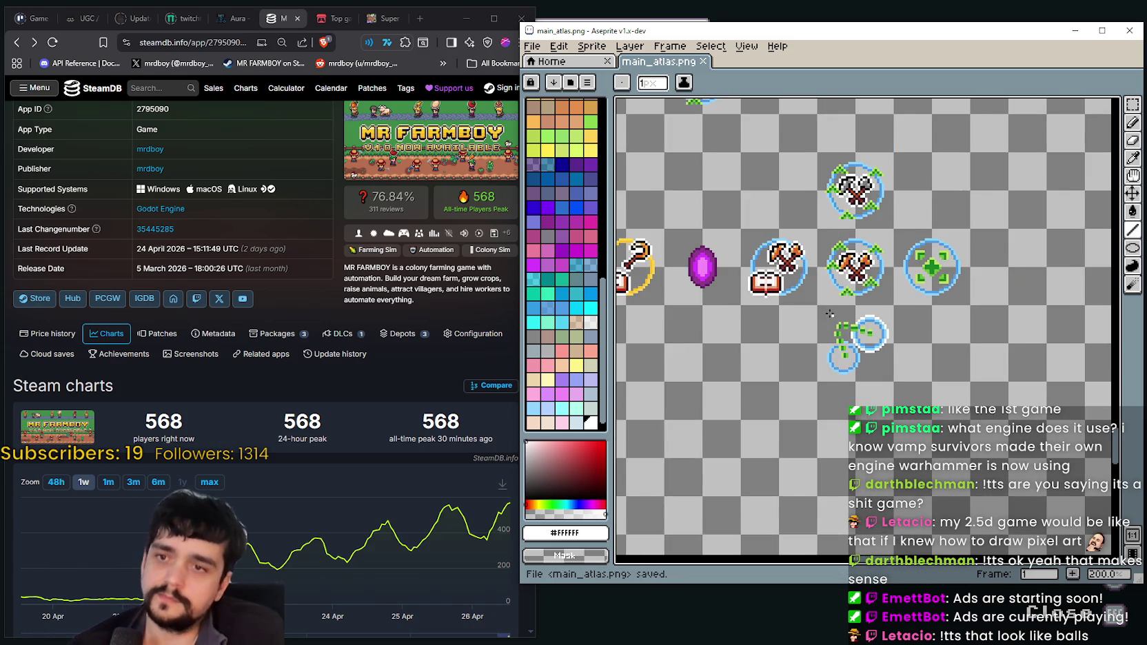
drag(748, 303, 843, 319)
key(ctrl+s)
scroll(843, 319, down, 1)
scroll(834, 323, down, 2)
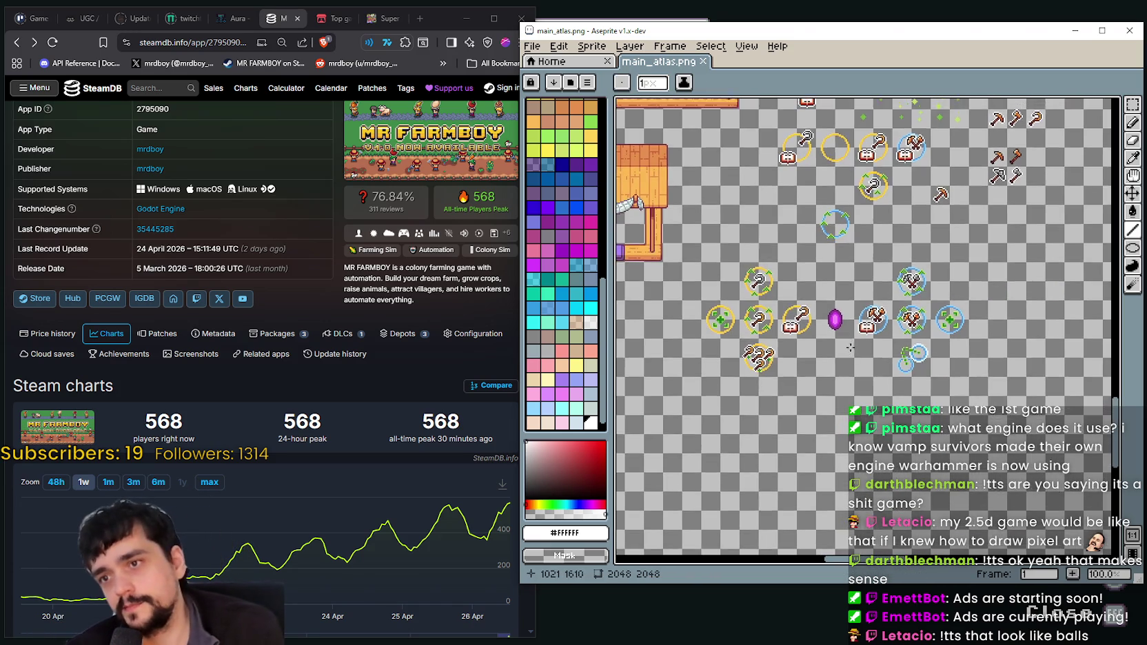
scroll(807, 328, up, 5)
scroll(808, 324, up, 4)
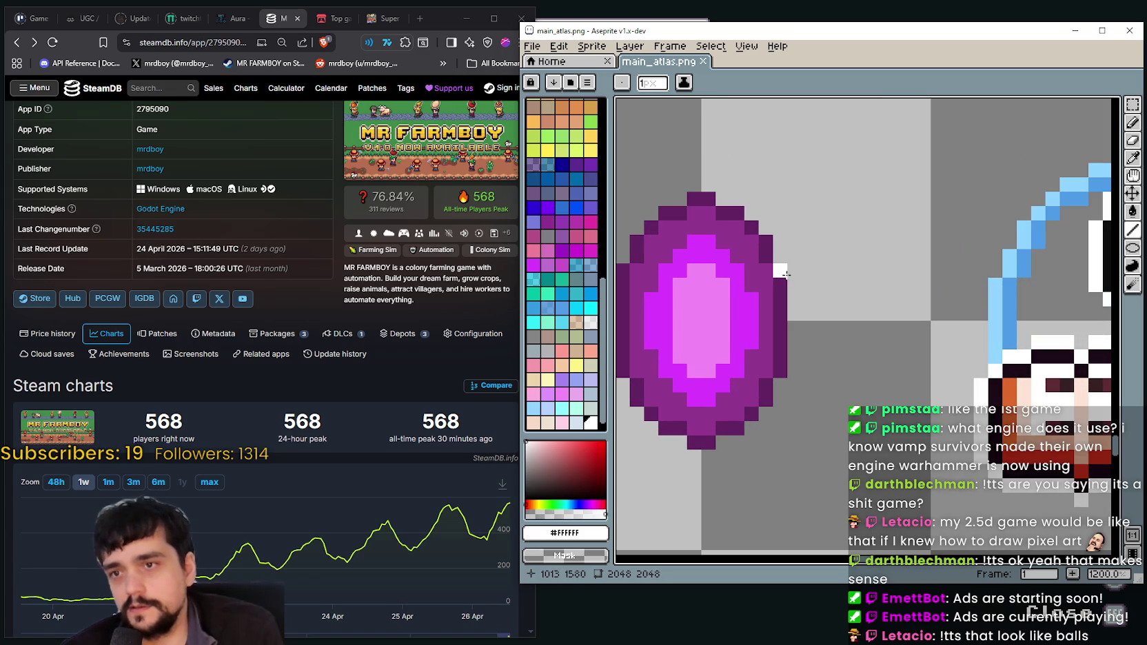
Draw white lines down the gem's right and left edges and across its top
mouse_move(803, 274)
mouse_down()
mouse_move(795, 360)
mouse_move(772, 414)
mouse_up()
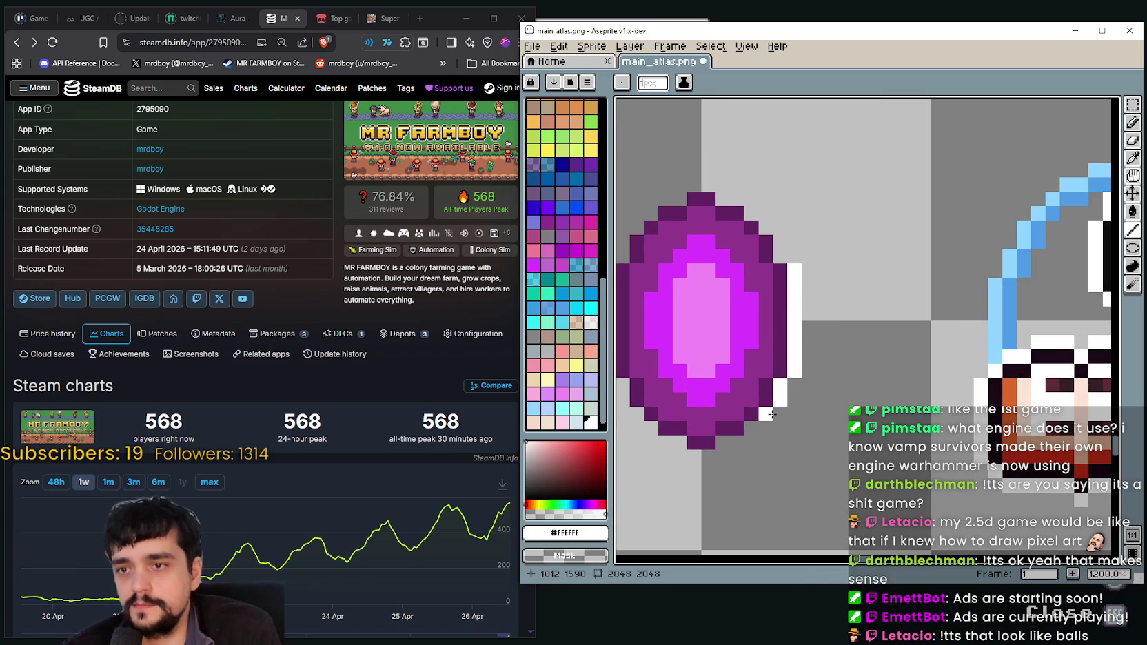
scroll(831, 475, down, 1)
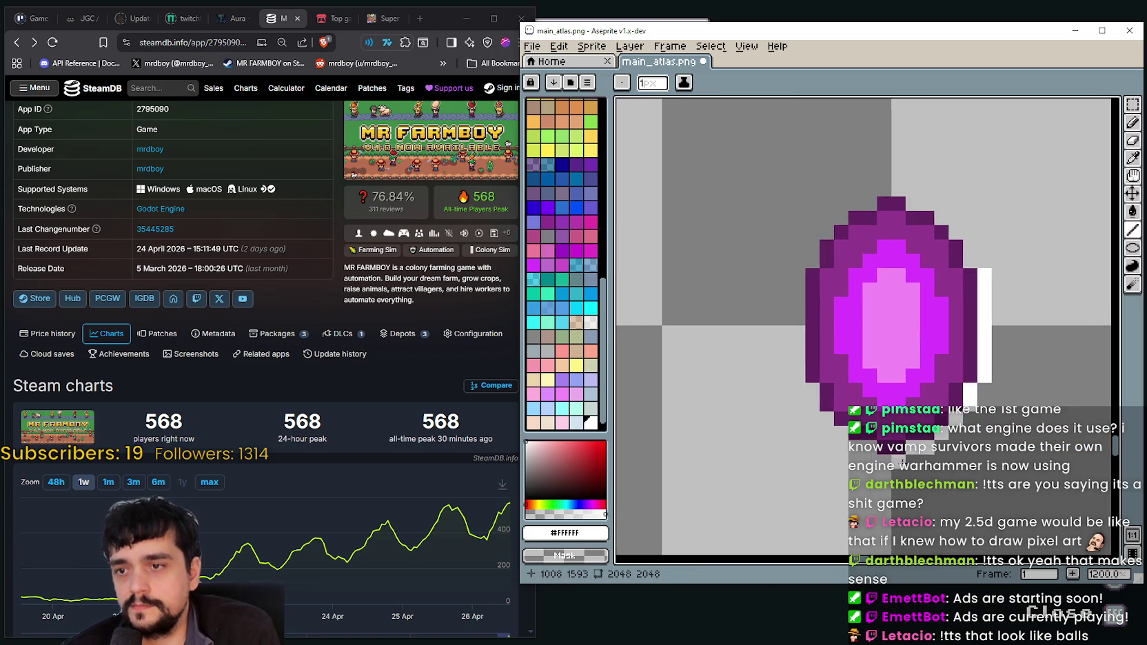
scroll(895, 463, down, 1)
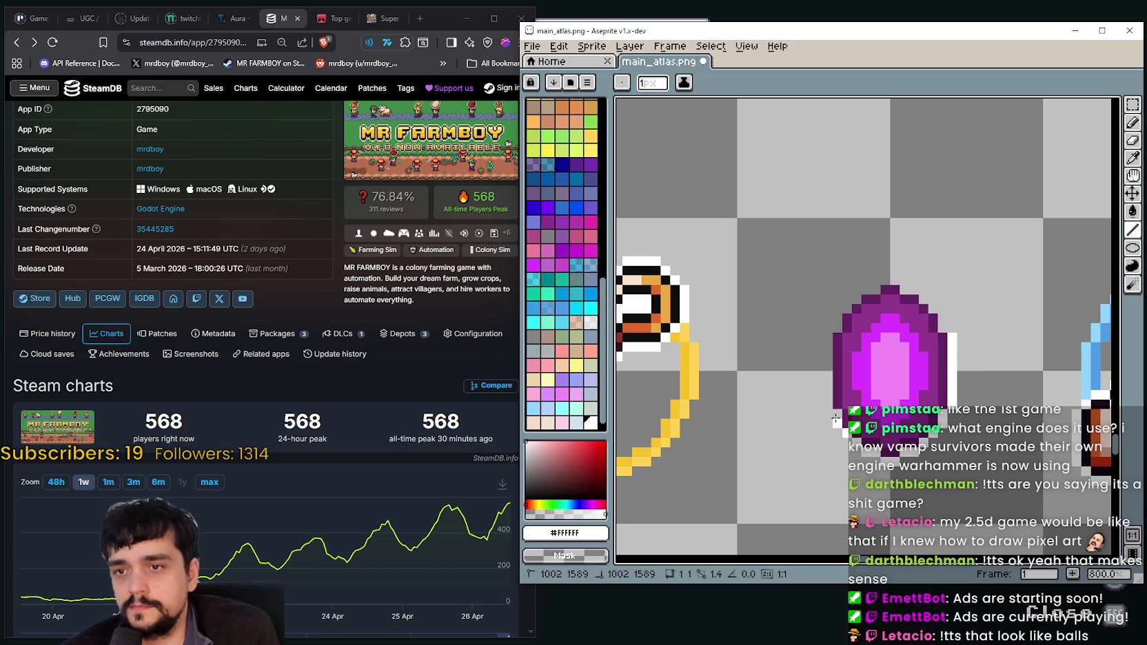
drag(829, 405, 842, 309)
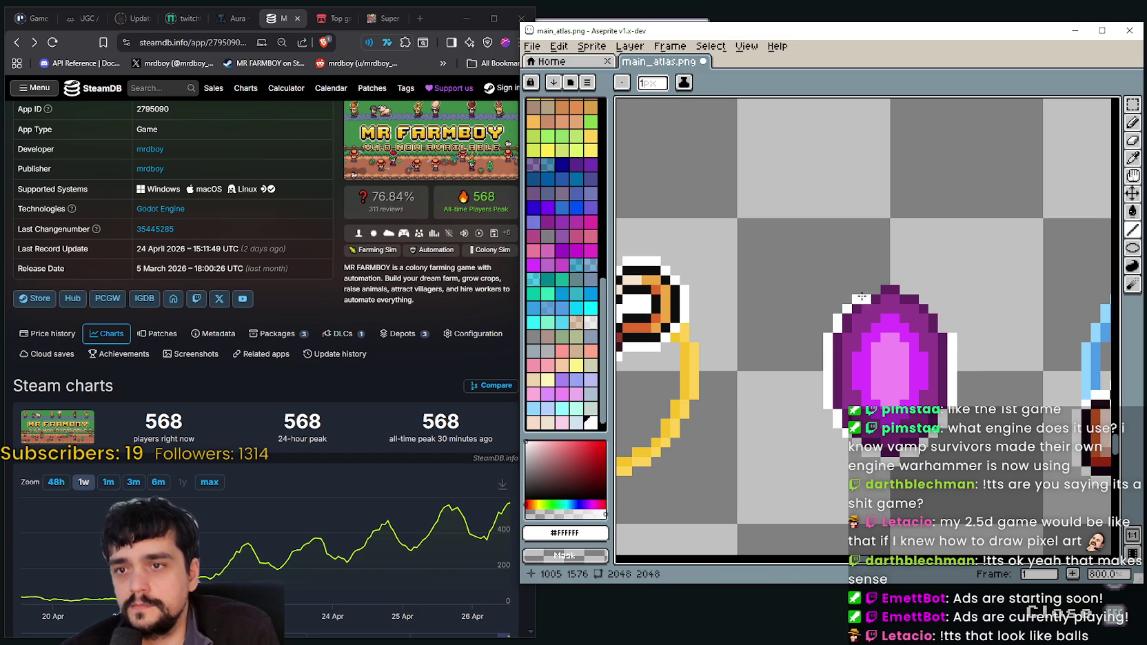
drag(858, 298, 870, 288)
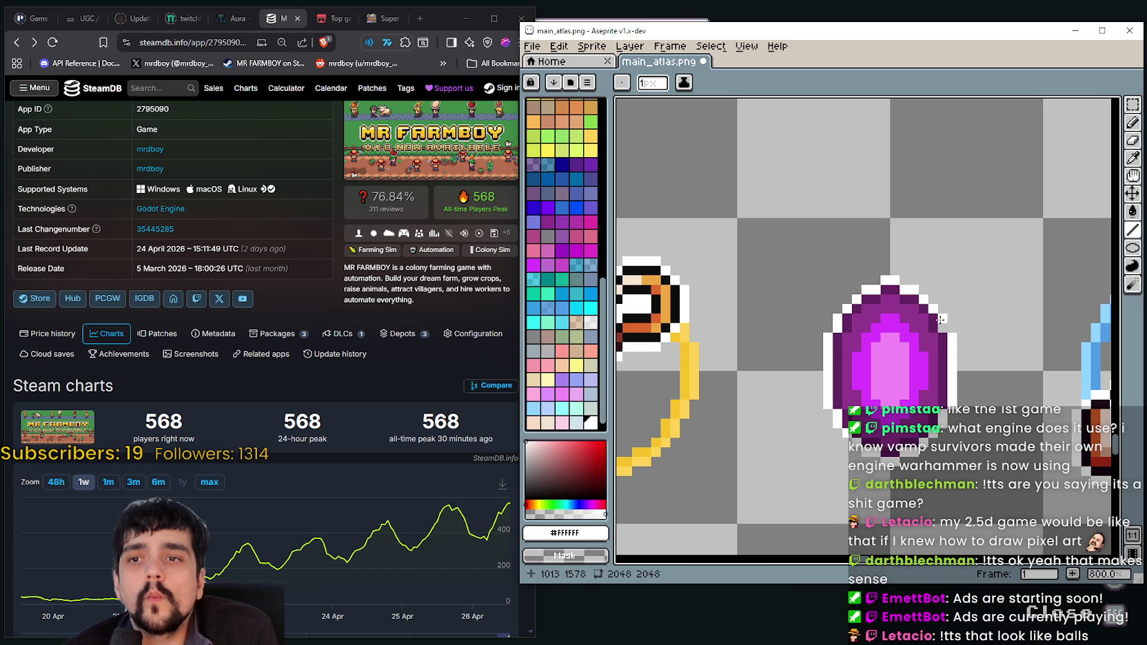
scroll(934, 335, down, 4)
scroll(896, 345, down, 1)
scroll(861, 358, down, 1)
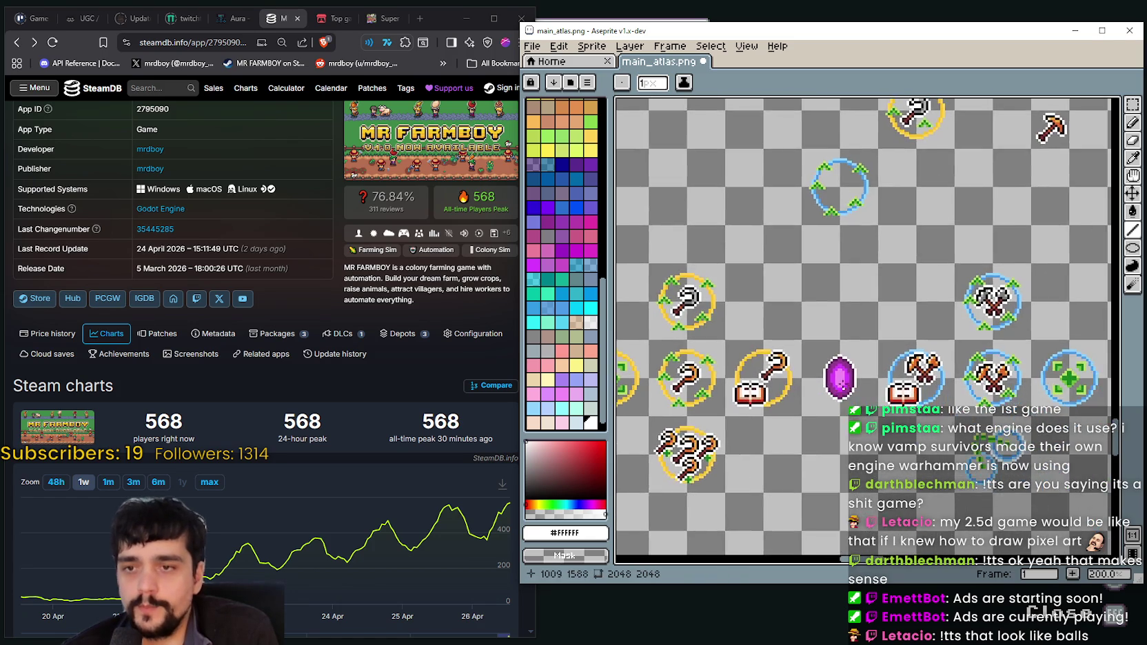
scroll(849, 364, up, 3)
scroll(849, 364, down, 2)
scroll(852, 372, down, 2)
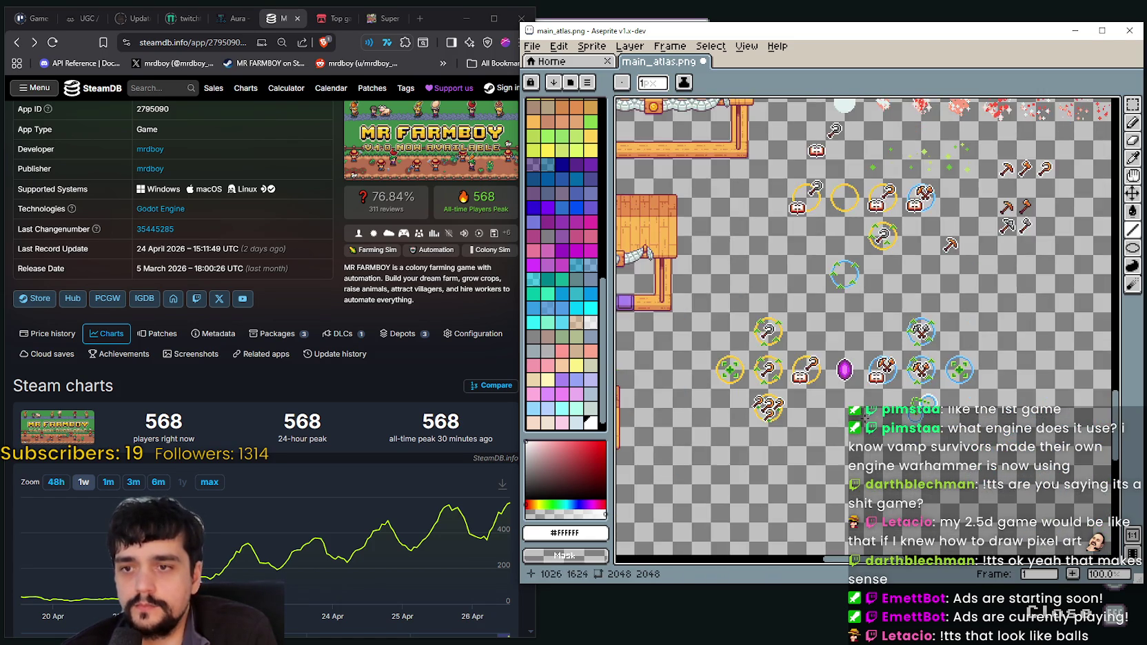
scroll(855, 392, up, 2)
scroll(858, 397, up, 1)
key(m)
scroll(796, 345, down, 1)
scroll(796, 344, down, 2)
scroll(793, 348, up, 3)
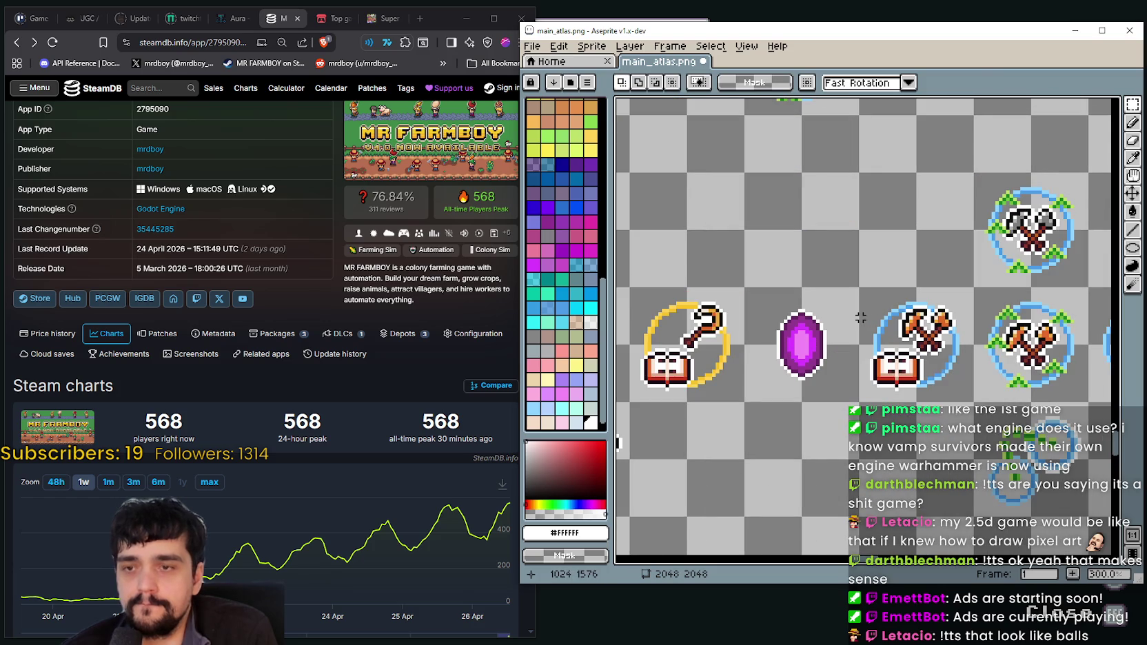
scroll(860, 317, down, 2)
scroll(851, 321, down, 1)
scroll(827, 345, down, 1)
scroll(802, 370, down, 1)
scroll(861, 310, down, 1)
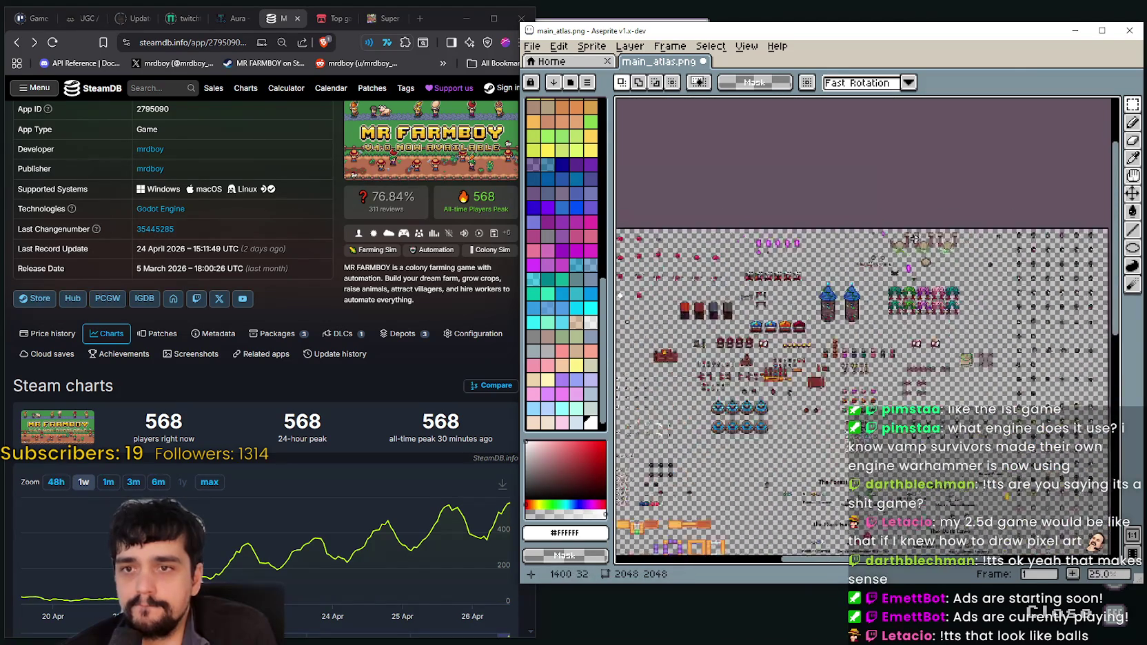
scroll(914, 237, up, 3)
scroll(717, 324, down, 1)
scroll(736, 338, down, 1)
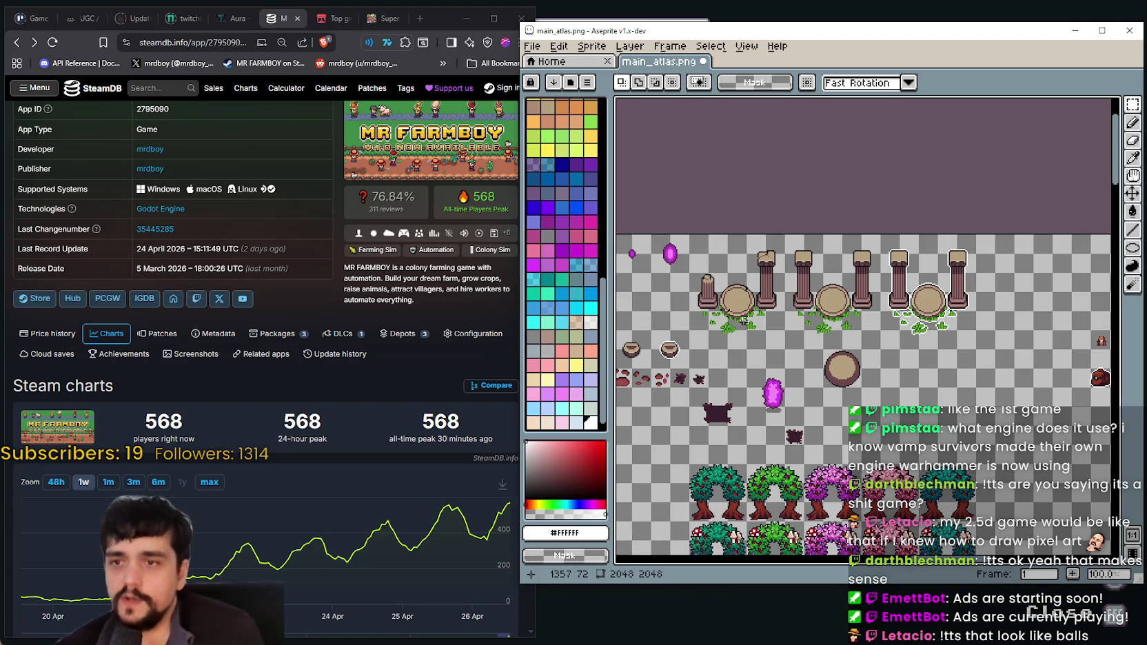
key(alt+Tab)
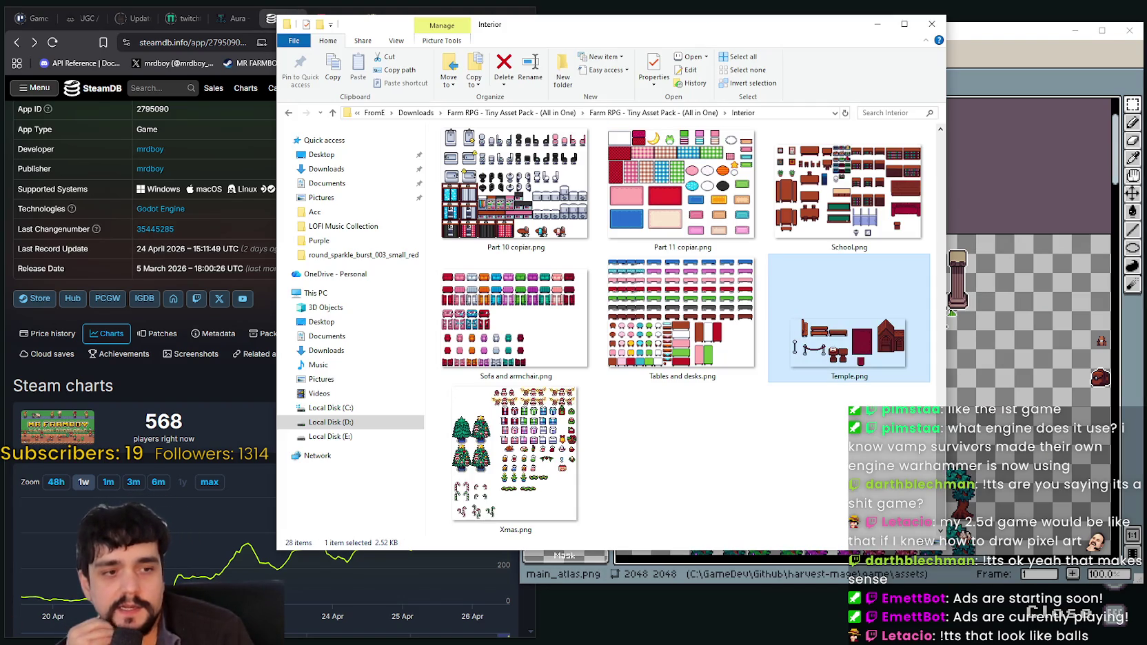
Go from the Farm RPG pack folder into Icons > Weapons and open 14.png
click(672, 116)
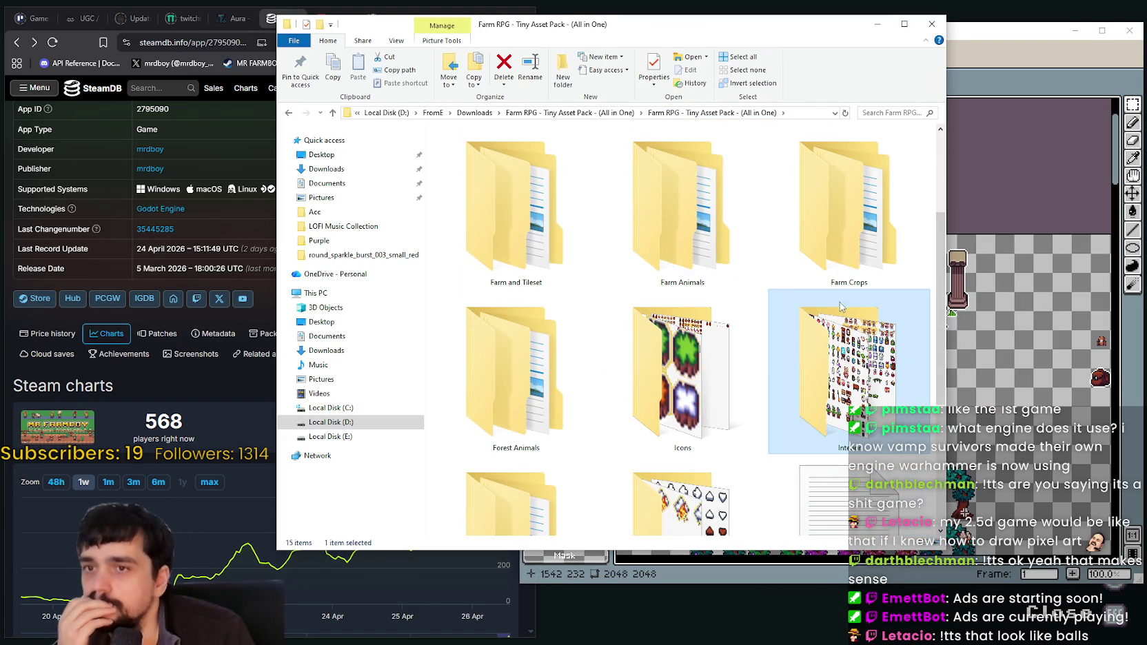
double_click(693, 338)
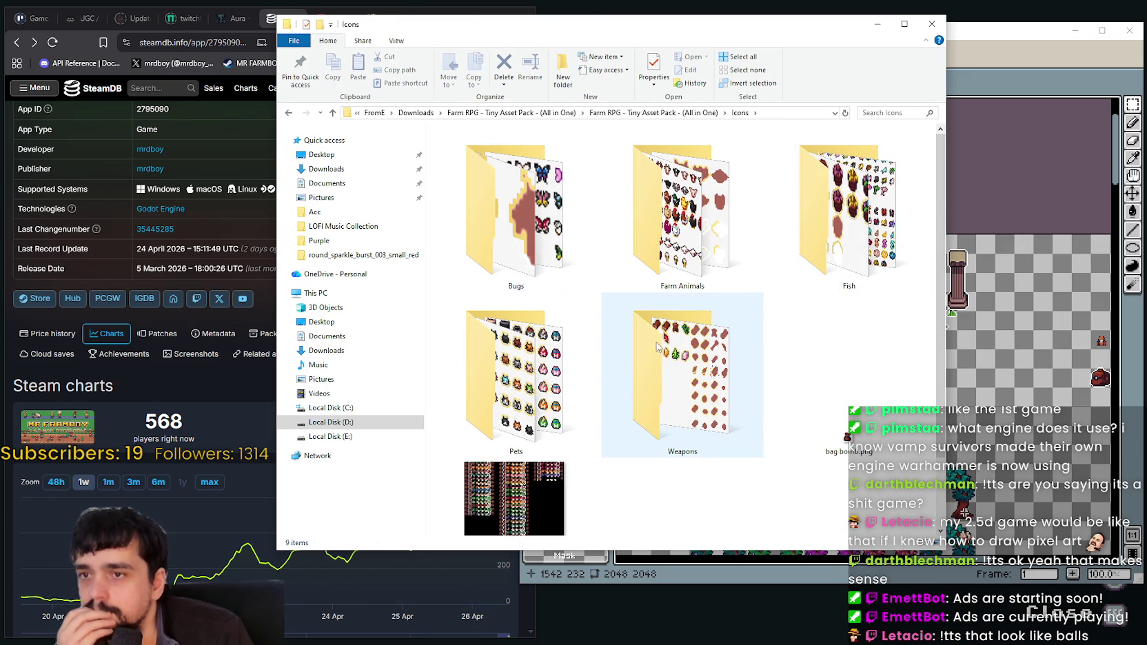
scroll(696, 422, down, 2)
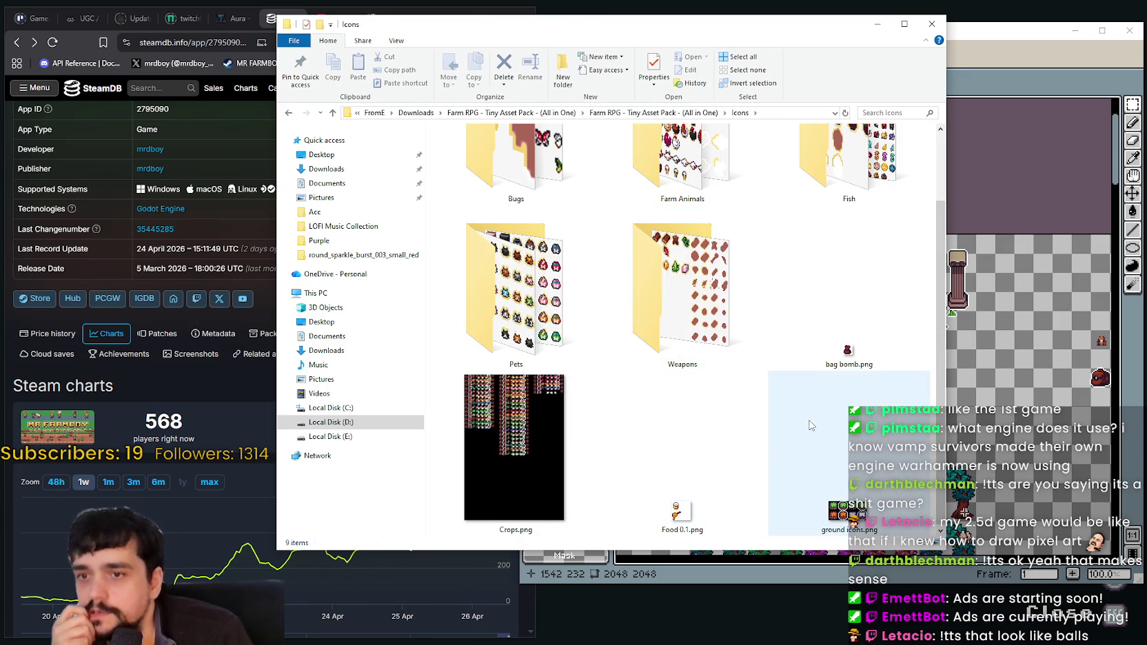
scroll(832, 468, up, 2)
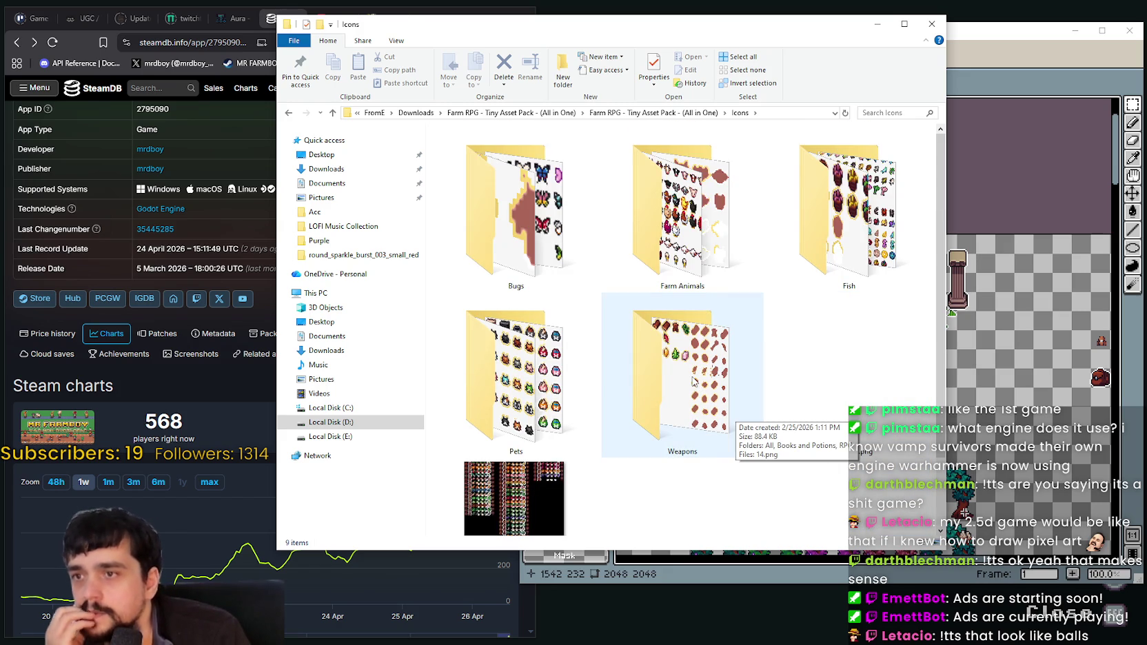
scroll(820, 290, down, 2)
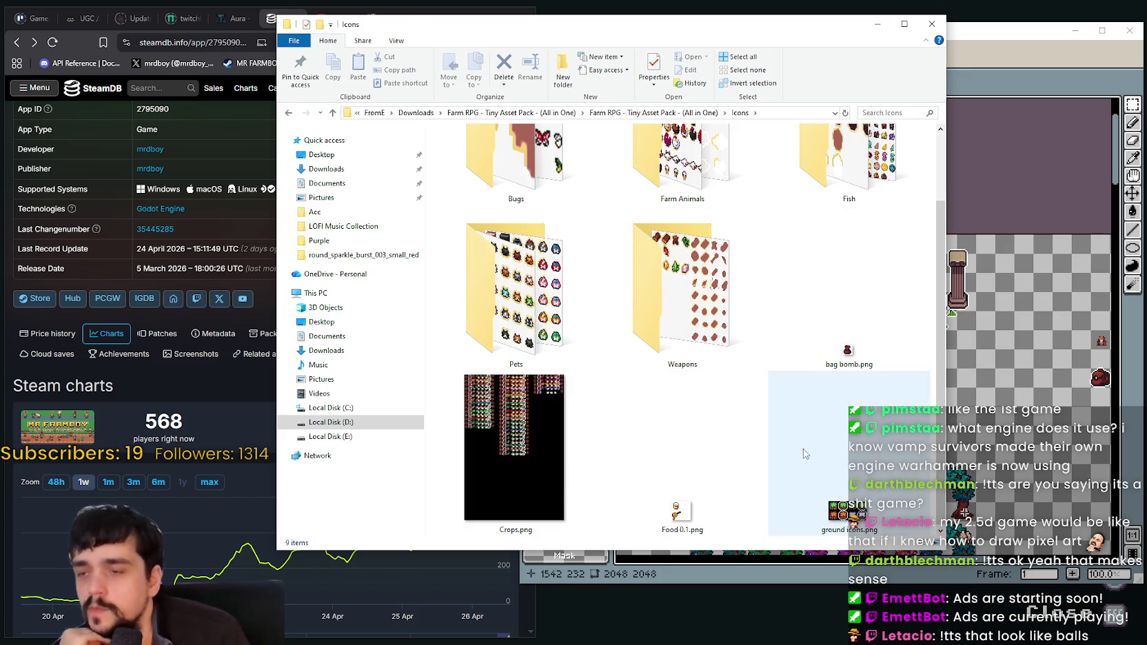
double_click(683, 289)
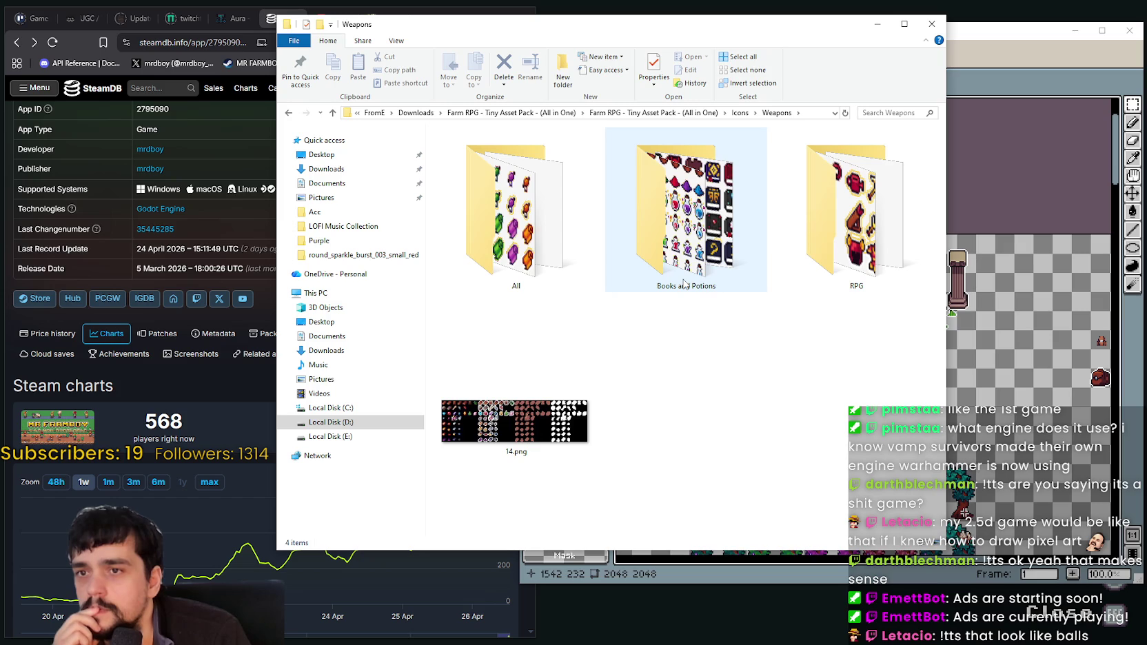
double_click(590, 426)
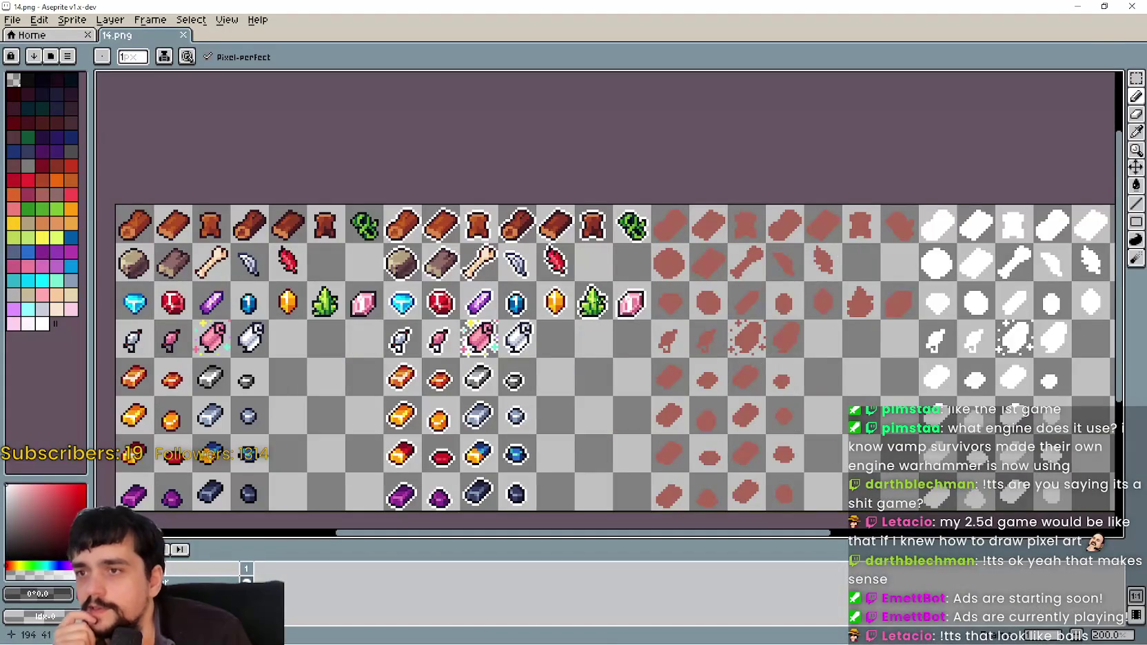
Close the 14.png window and return to the pack's Icons folder
click(1133, 5)
click(723, 113)
click(739, 113)
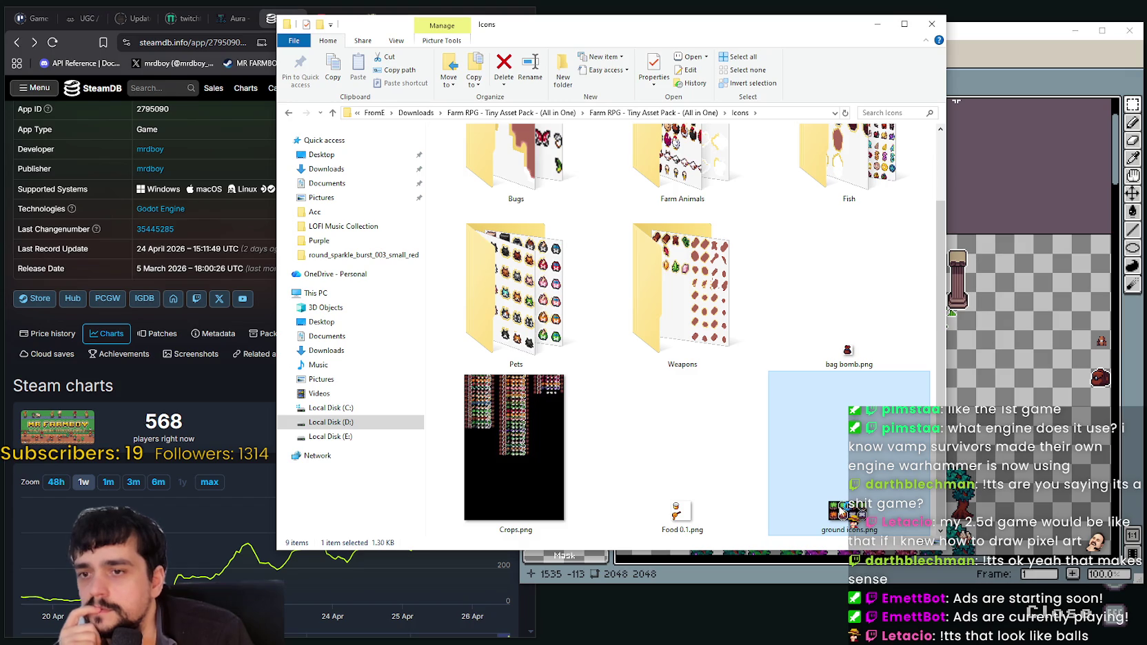
Open ground icons.png in Aseprite to view it, then close it
double_click(842, 513)
scroll(574, 353, up, 2)
scroll(521, 323, up, 1)
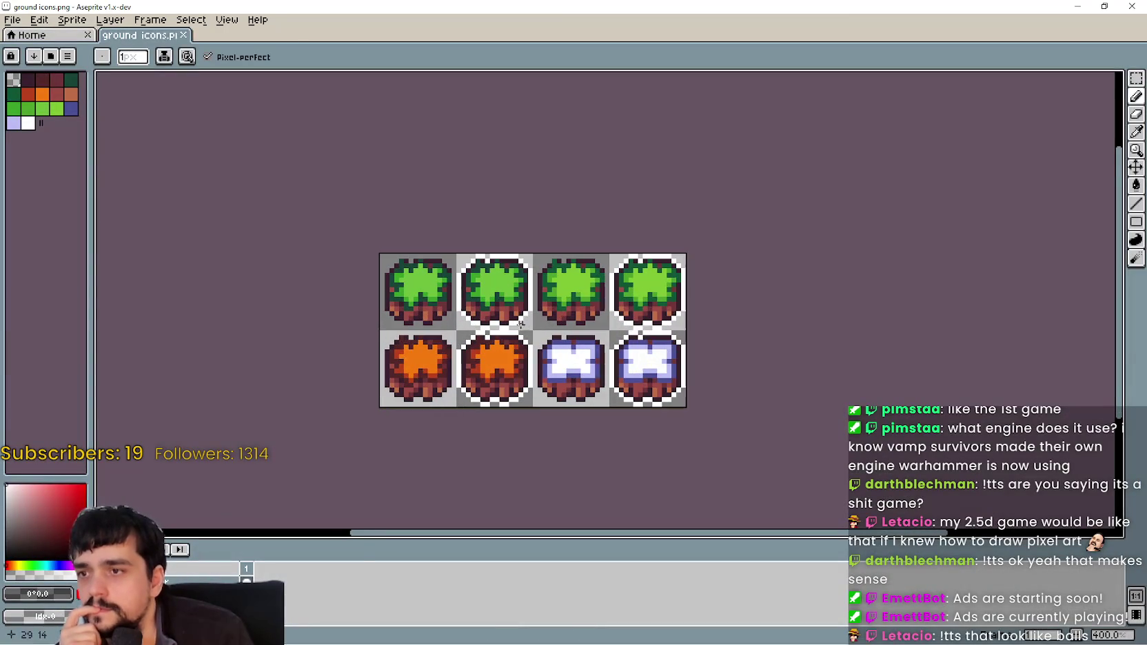
click(1121, 7)
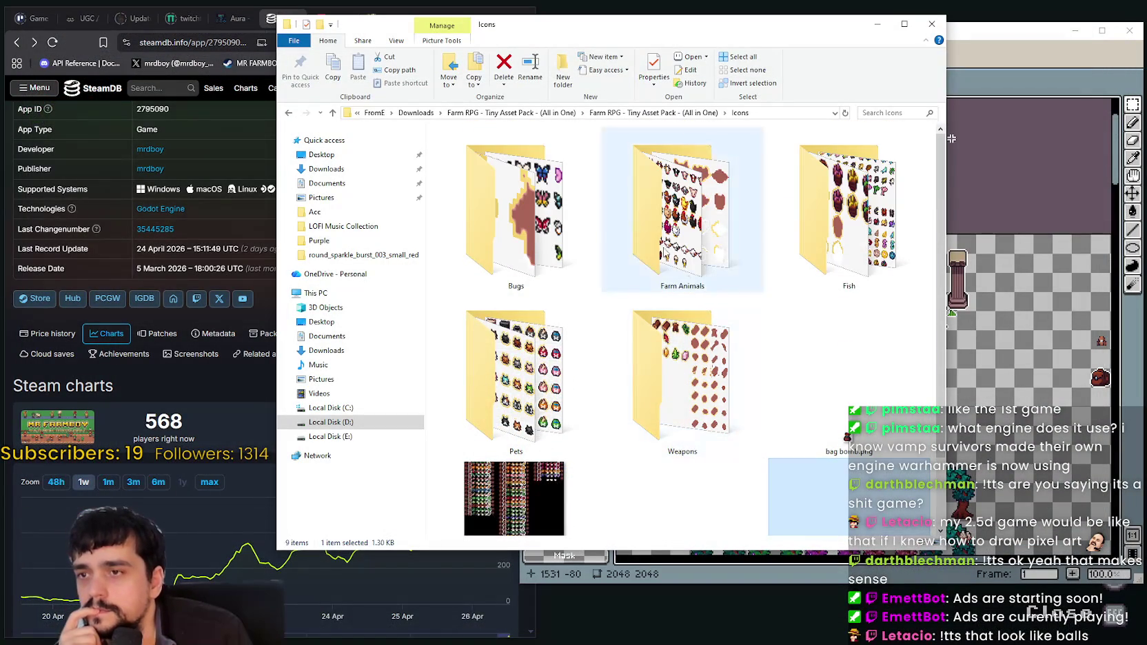
Open HUD.png from the pack's UI folder, then close it
click(703, 114)
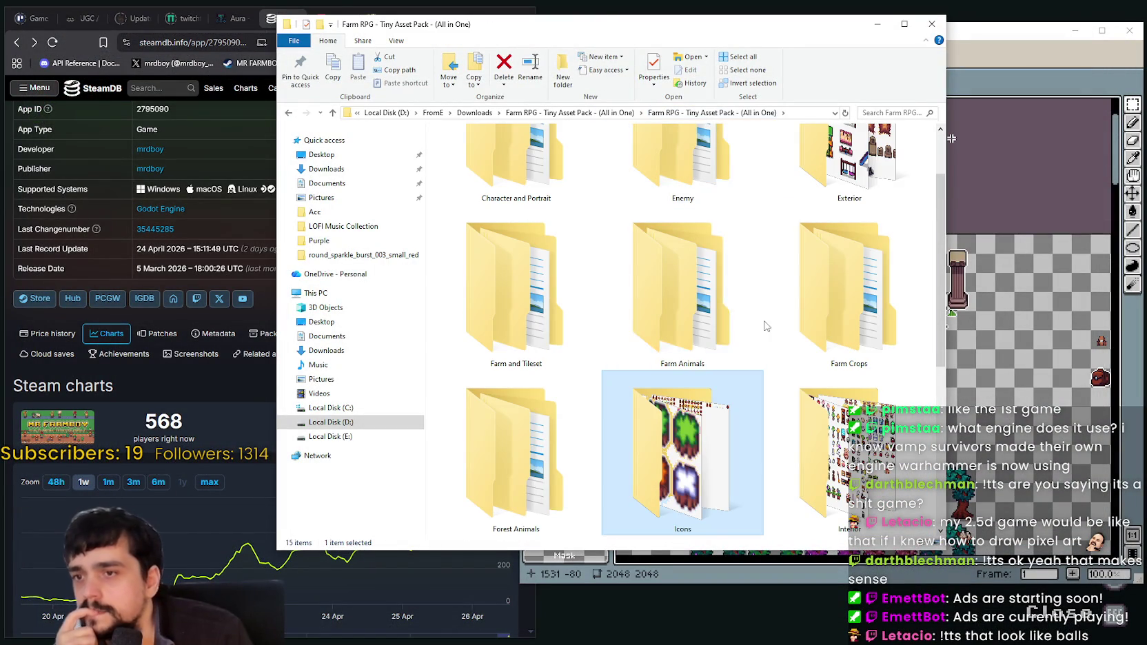
scroll(755, 319, down, 5)
double_click(655, 330)
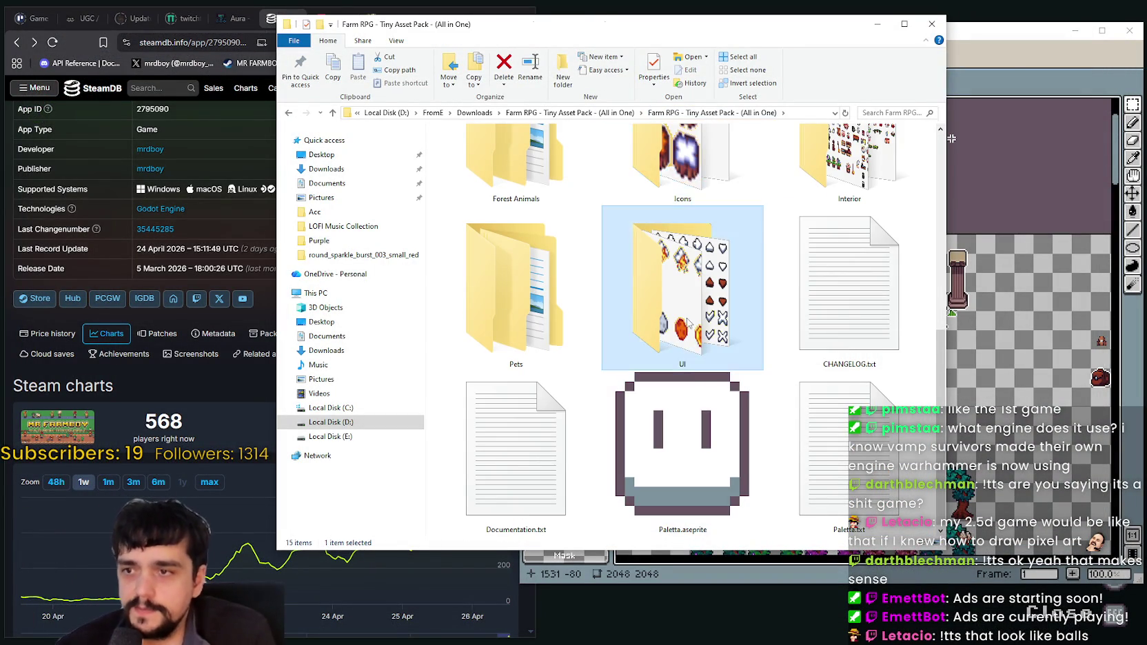
scroll(662, 387, down, 3)
scroll(670, 378, up, 3)
mouse_move(681, 349)
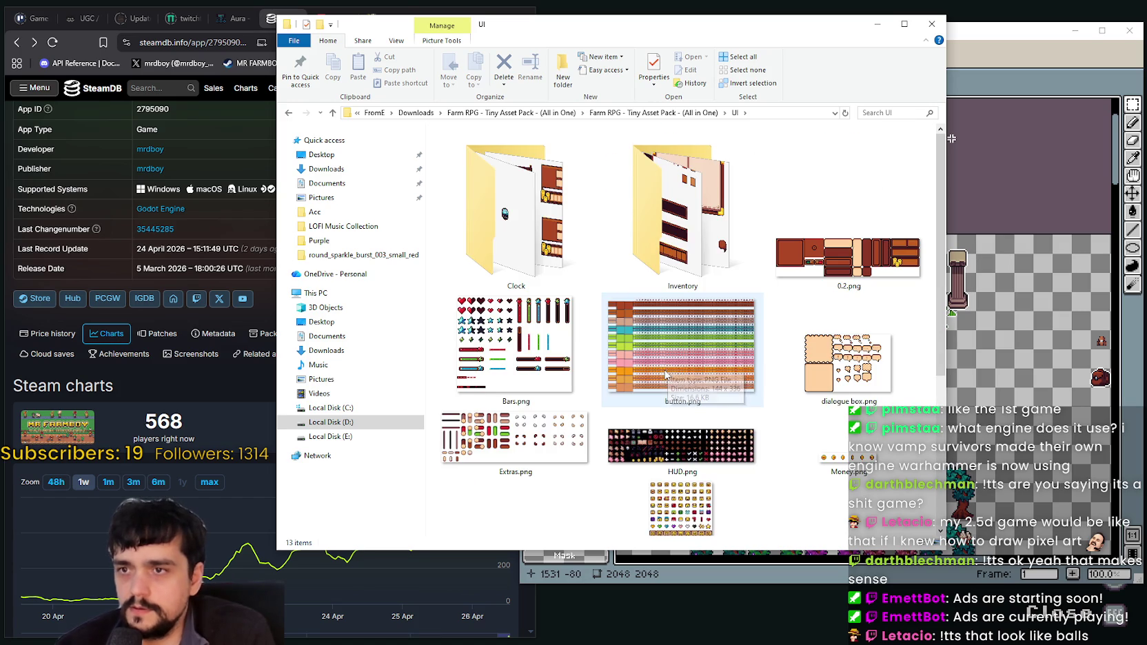
click(663, 425)
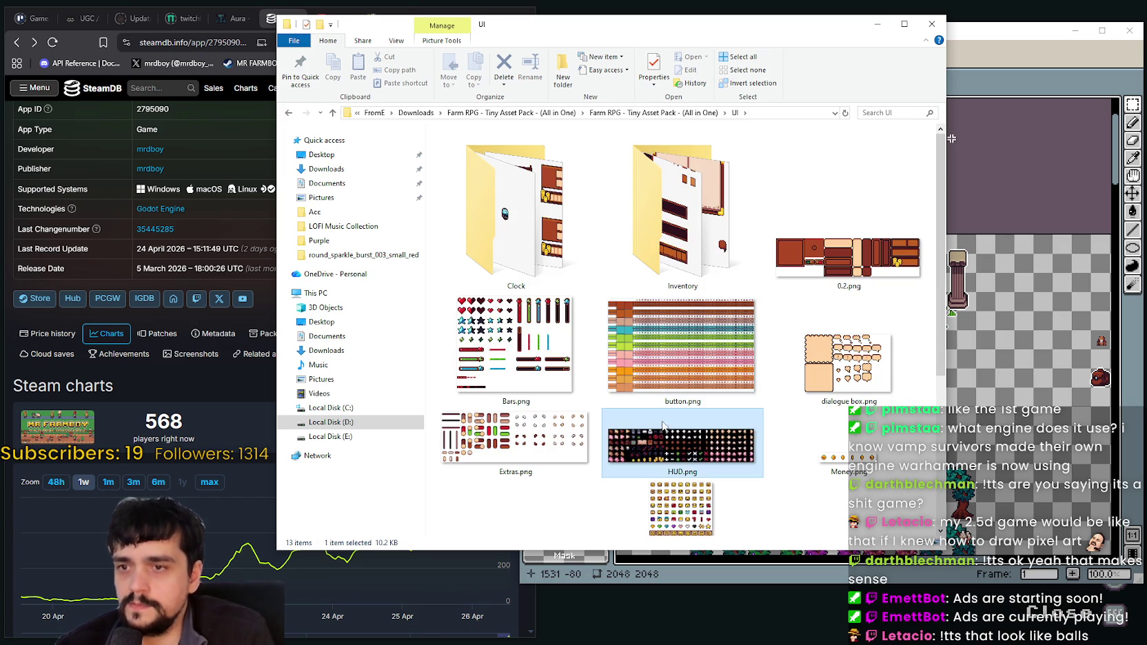
double_click(644, 445)
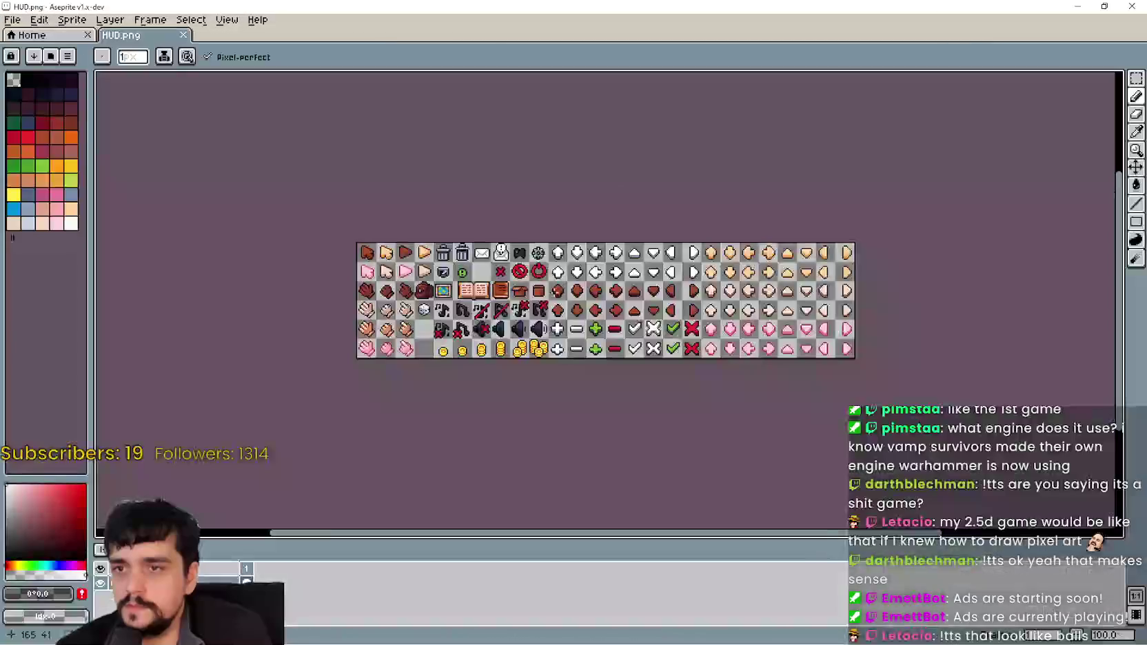
click(1130, 6)
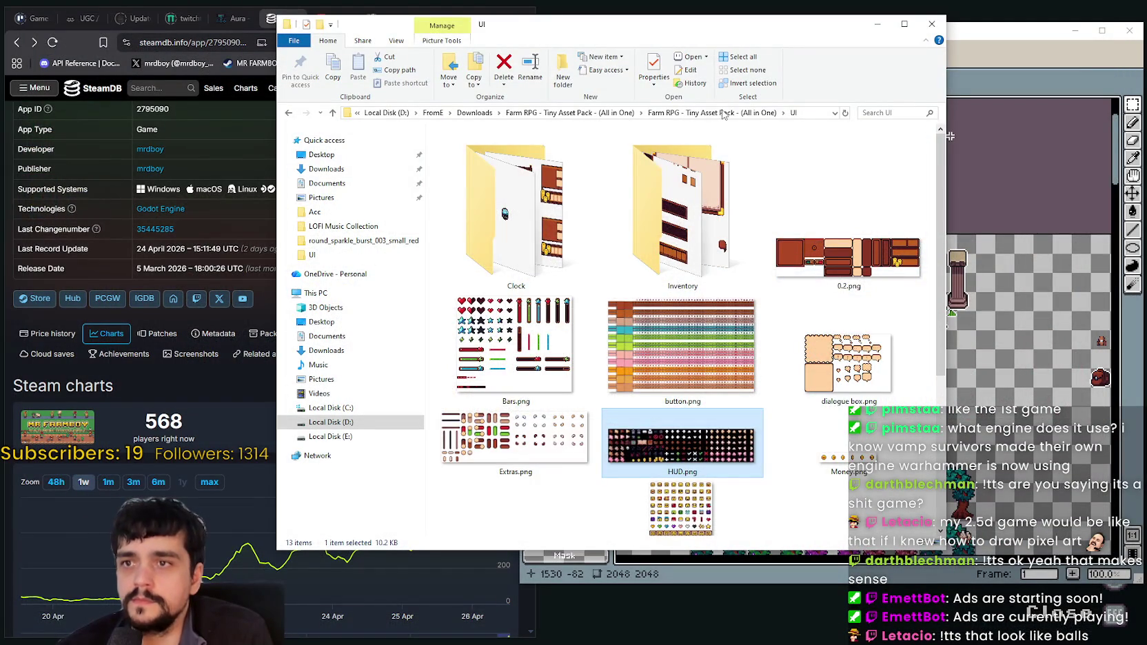
Return to the pack's main folder and open the Exterior folder
click(723, 114)
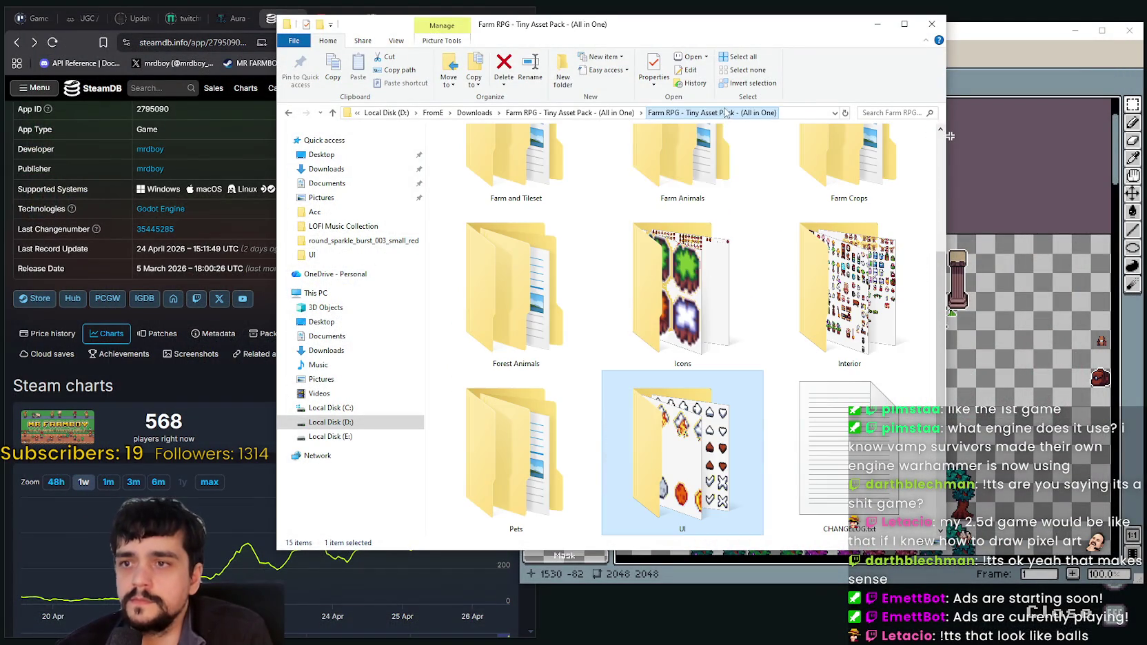
click(751, 325)
scroll(749, 317, up, 2)
double_click(744, 321)
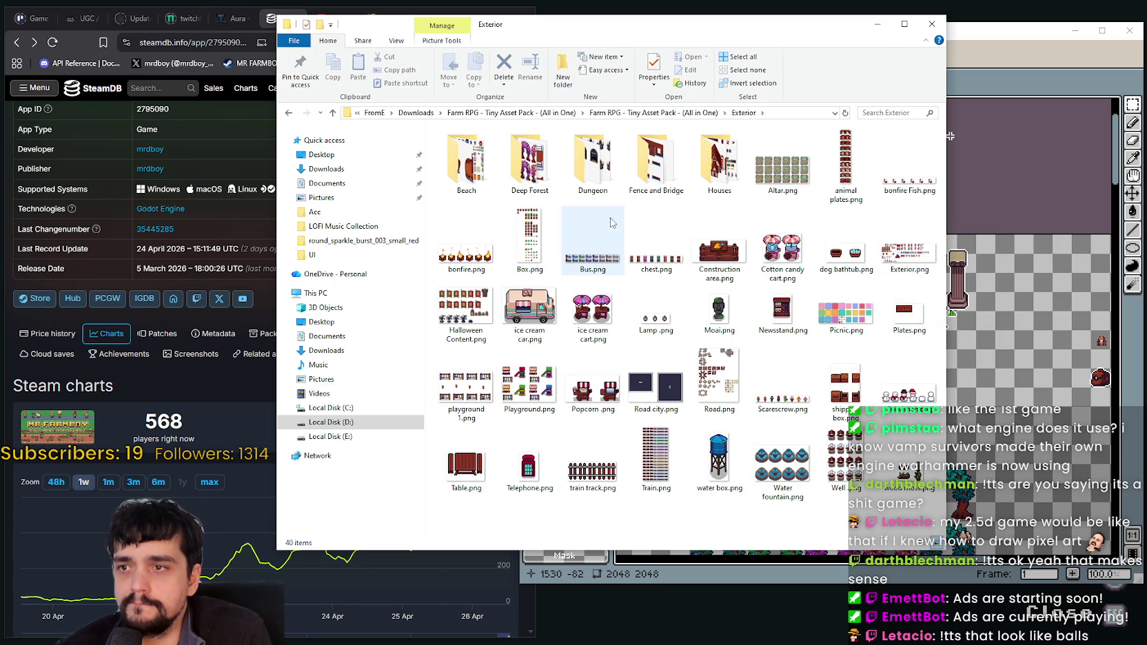
Look inside the Houses folder, then return to the asset pack's main folder
click(749, 168)
double_click(749, 168)
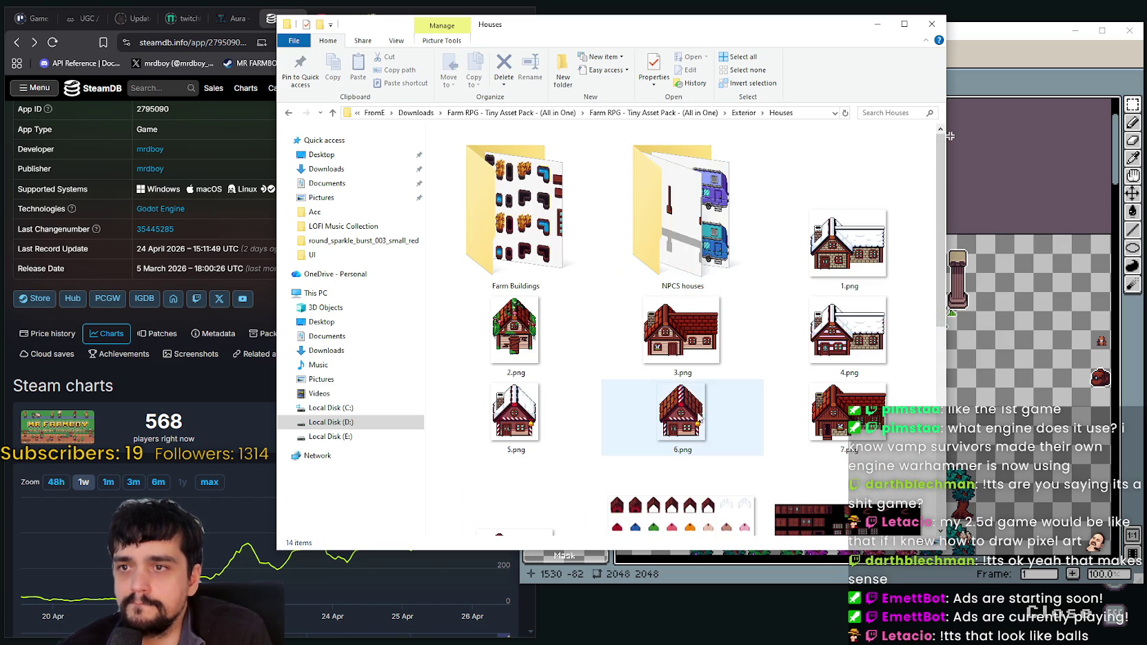
scroll(705, 398, down, 3)
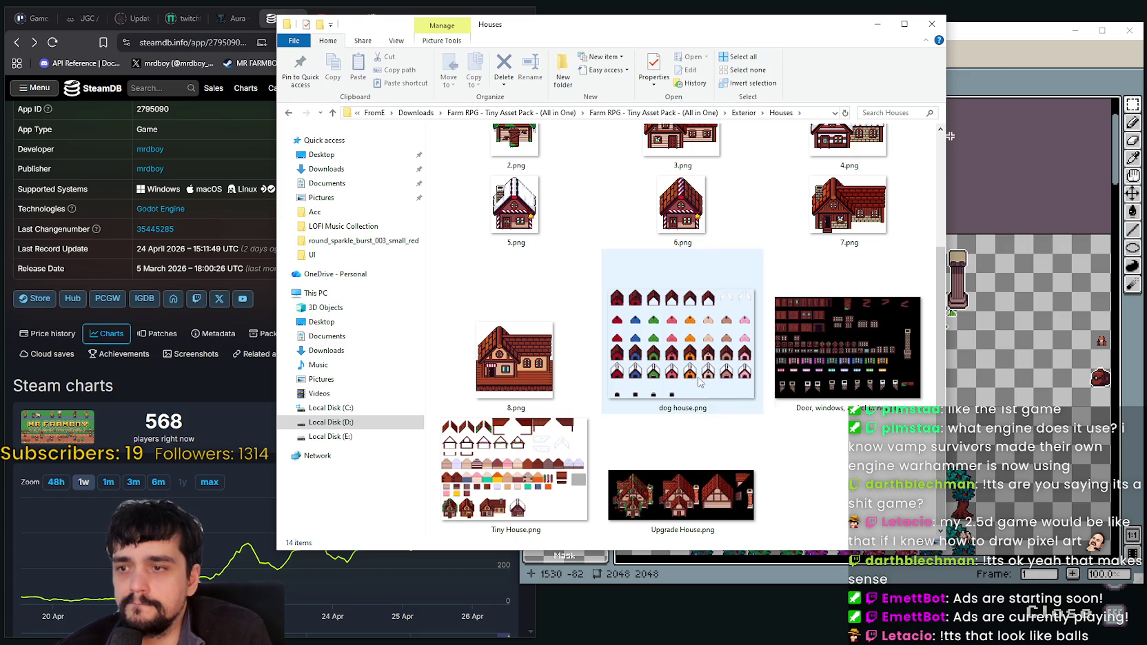
scroll(671, 258, up, 3)
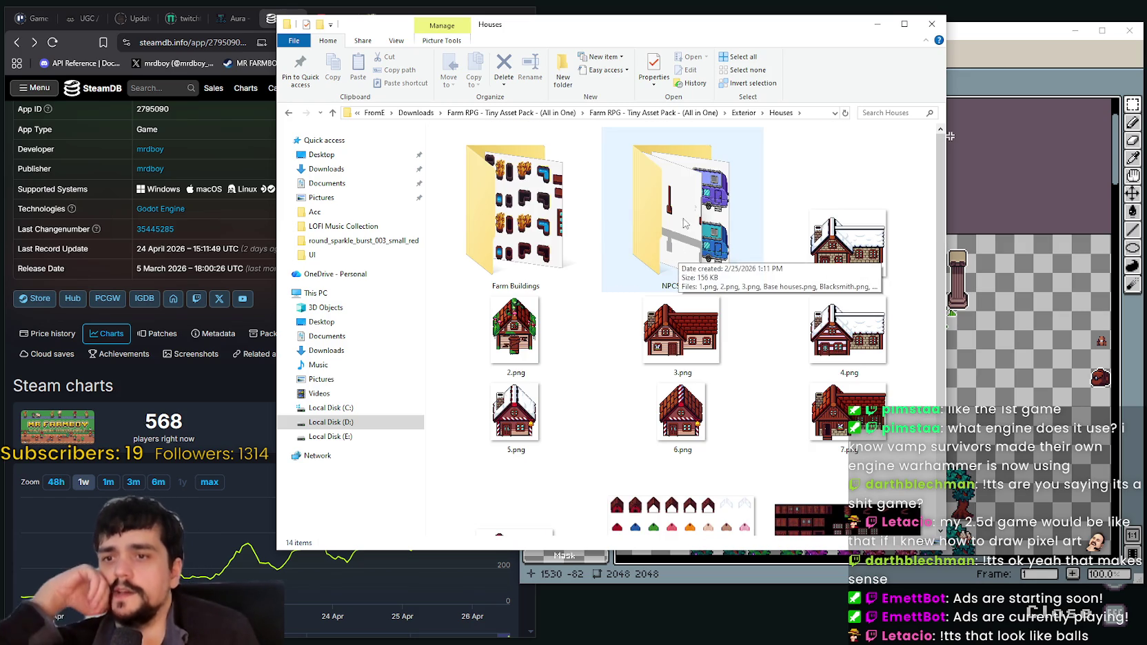
click(743, 113)
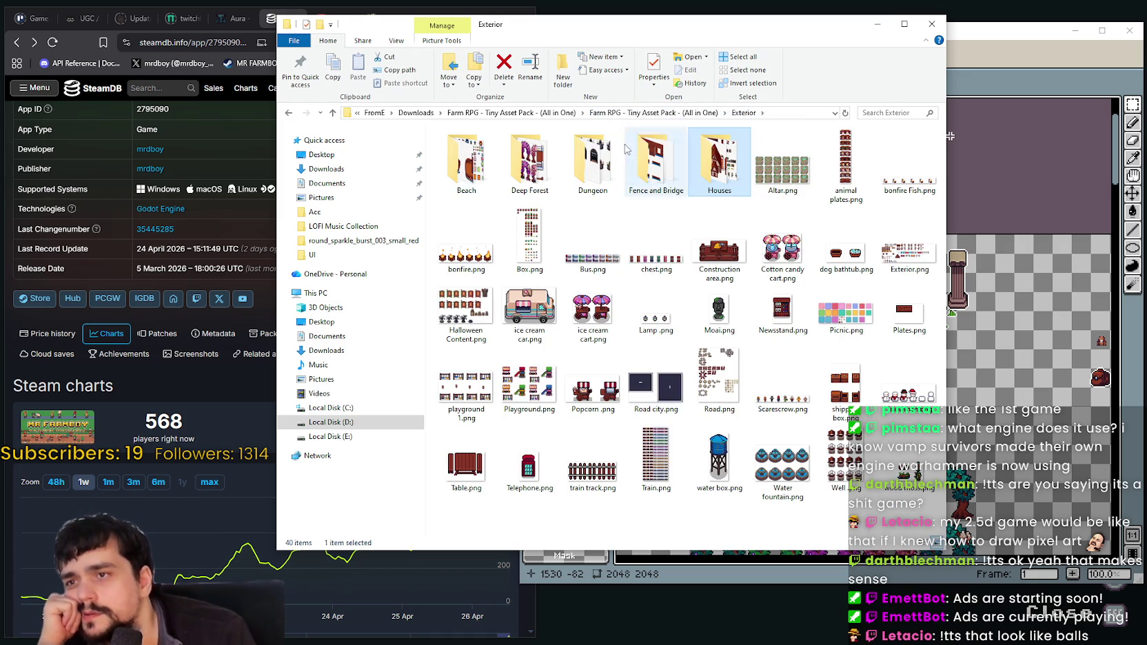
click(679, 114)
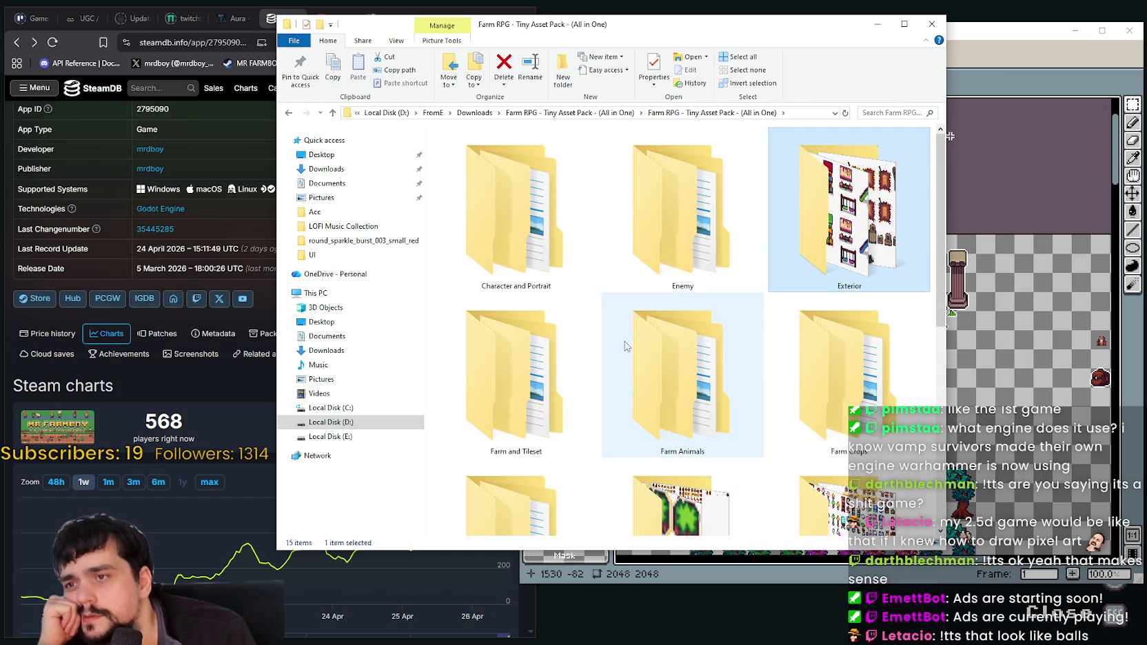
Browse the Interior folder's contents and go back to the main folder
scroll(626, 336, down, 3)
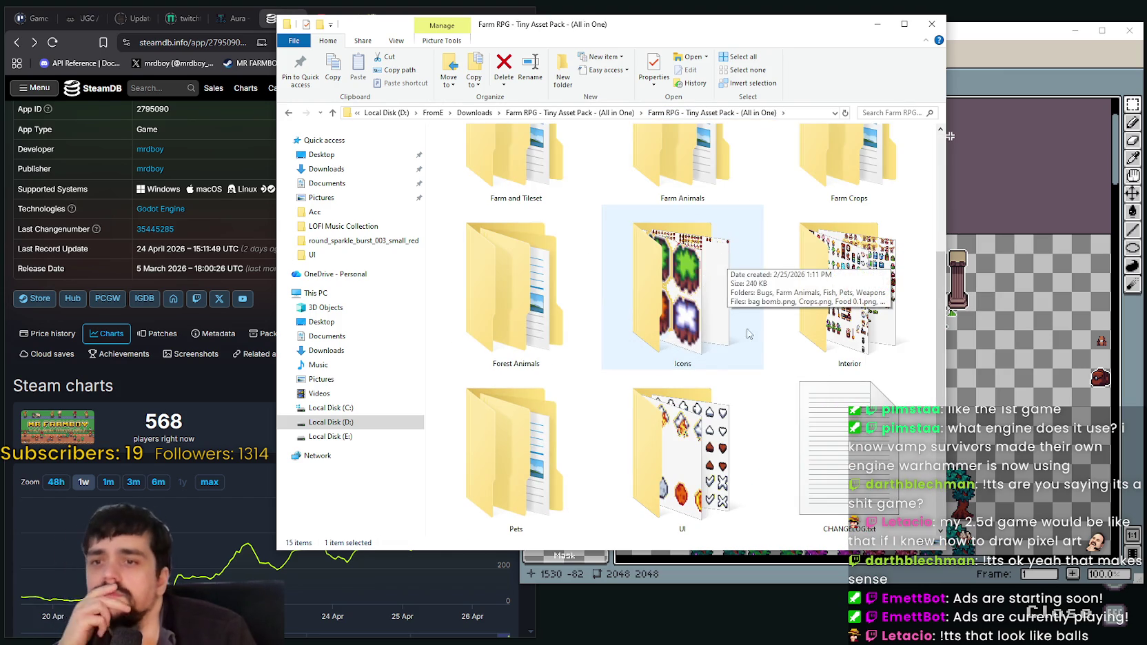
double_click(823, 315)
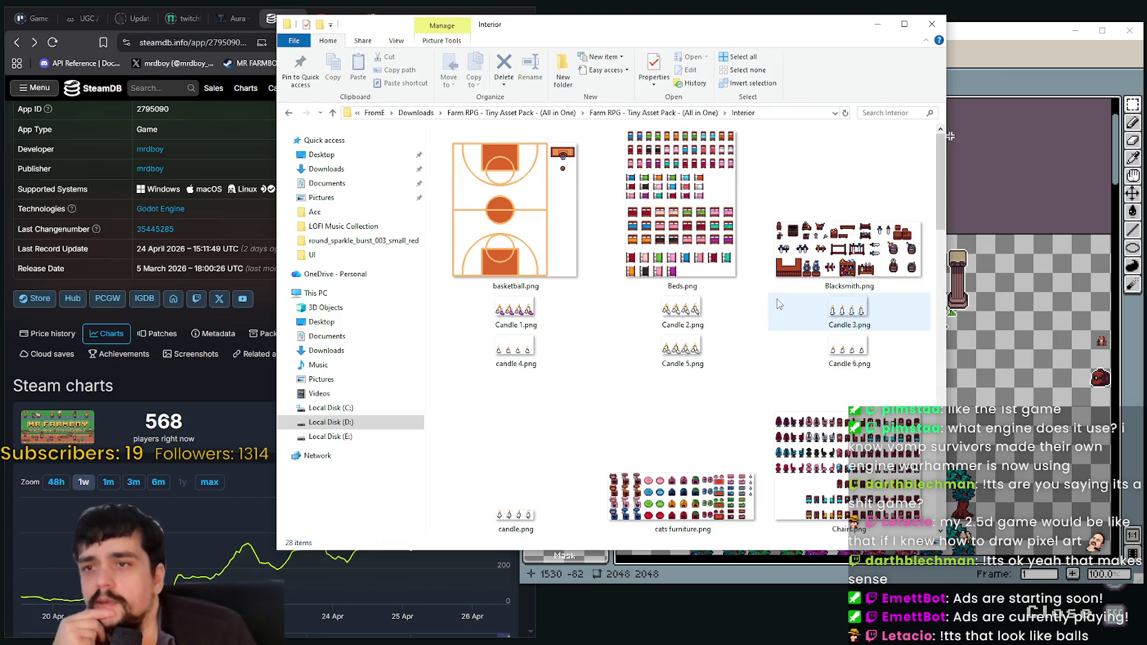
scroll(778, 304, down, 3)
scroll(772, 314, down, 3)
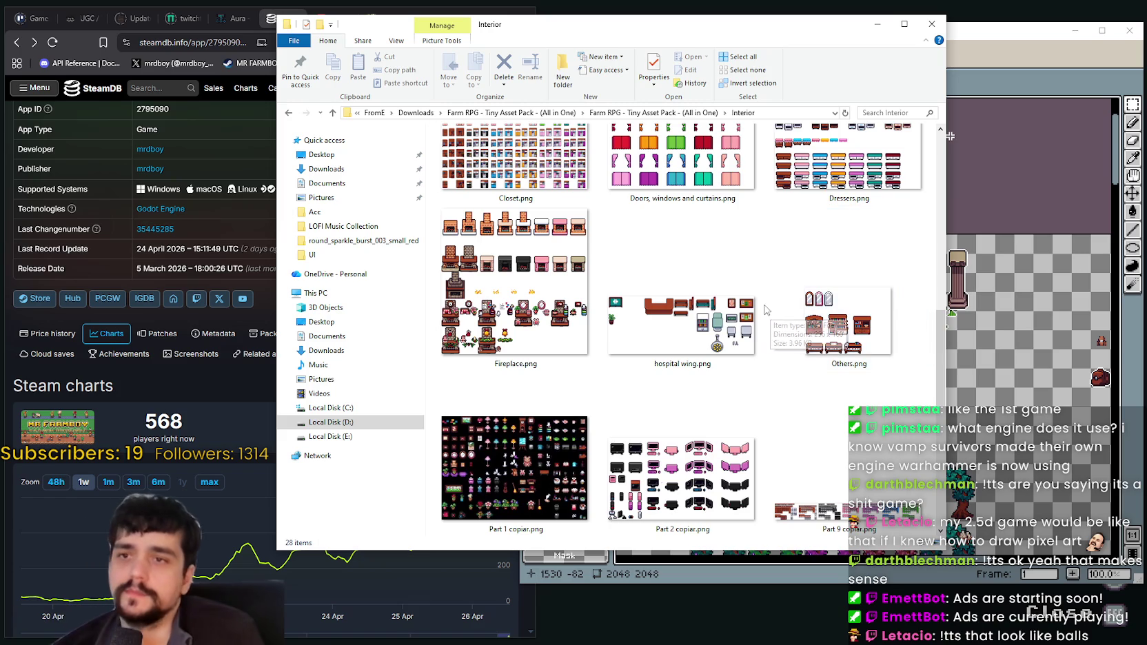
scroll(765, 316, down, 3)
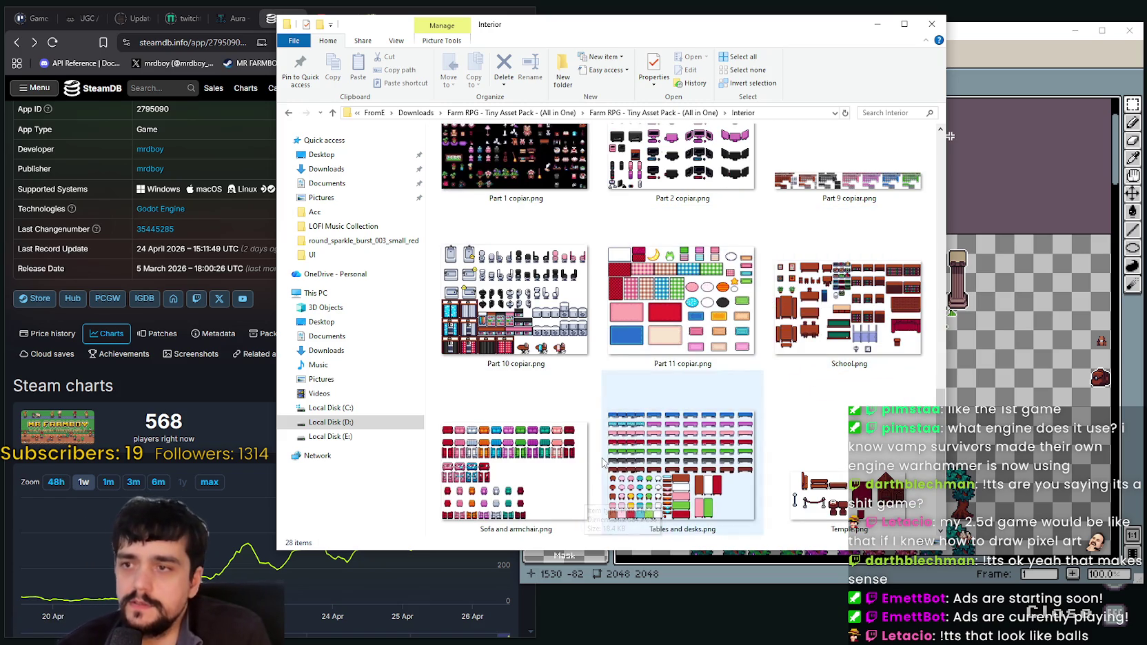
scroll(607, 453, down, 2)
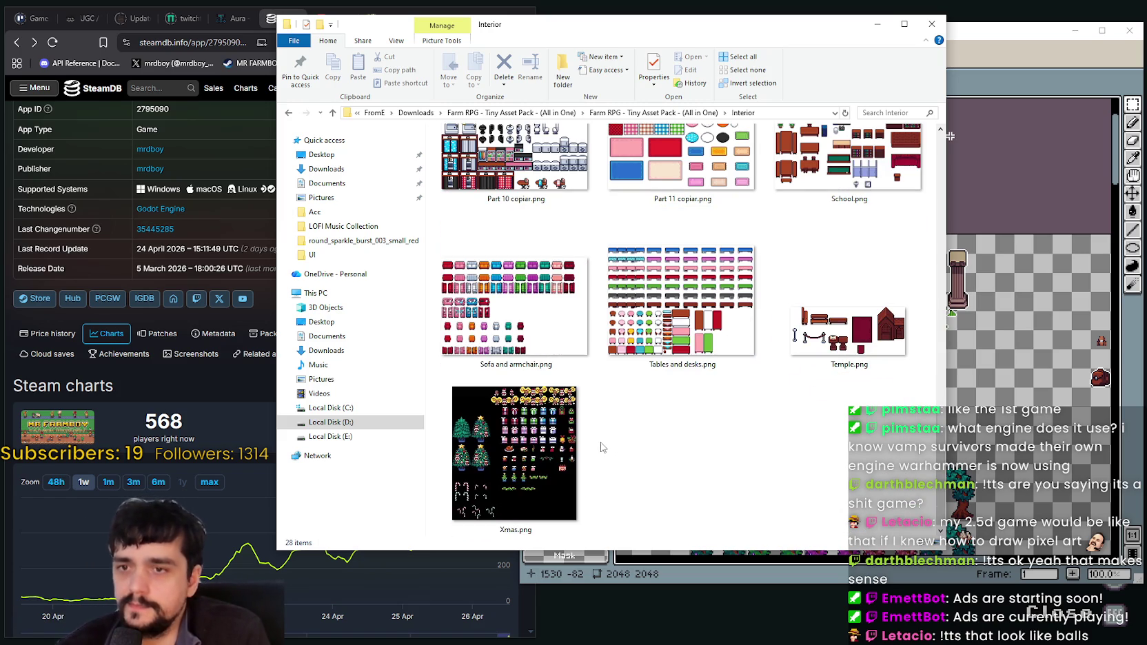
scroll(601, 447, up, 5)
scroll(606, 386, up, 5)
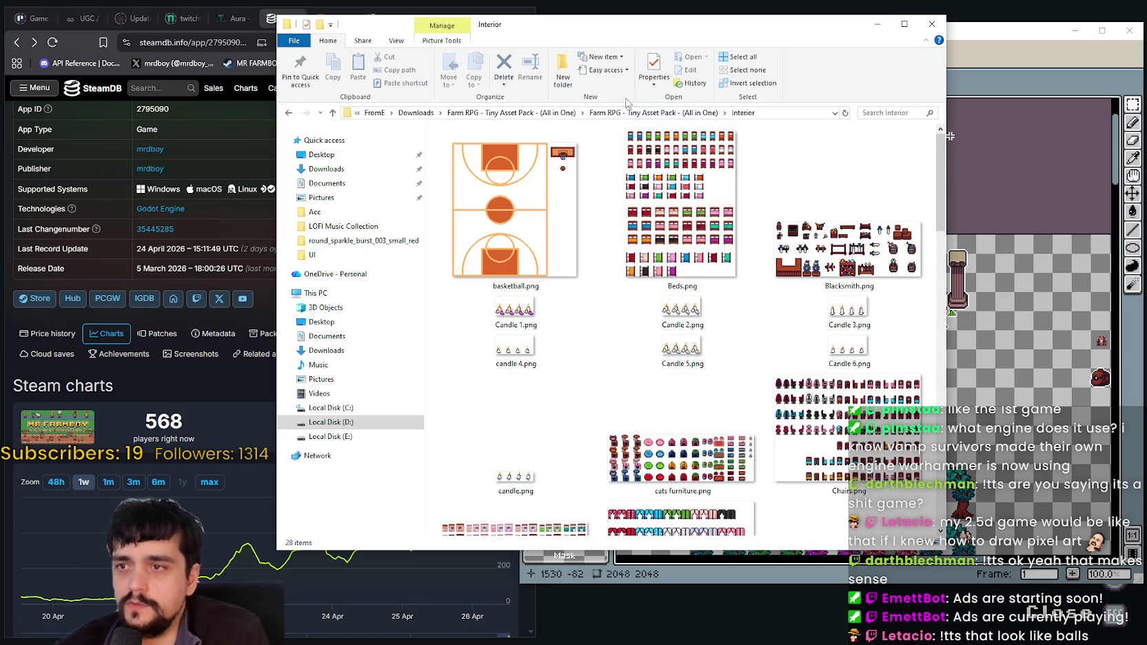
click(690, 114)
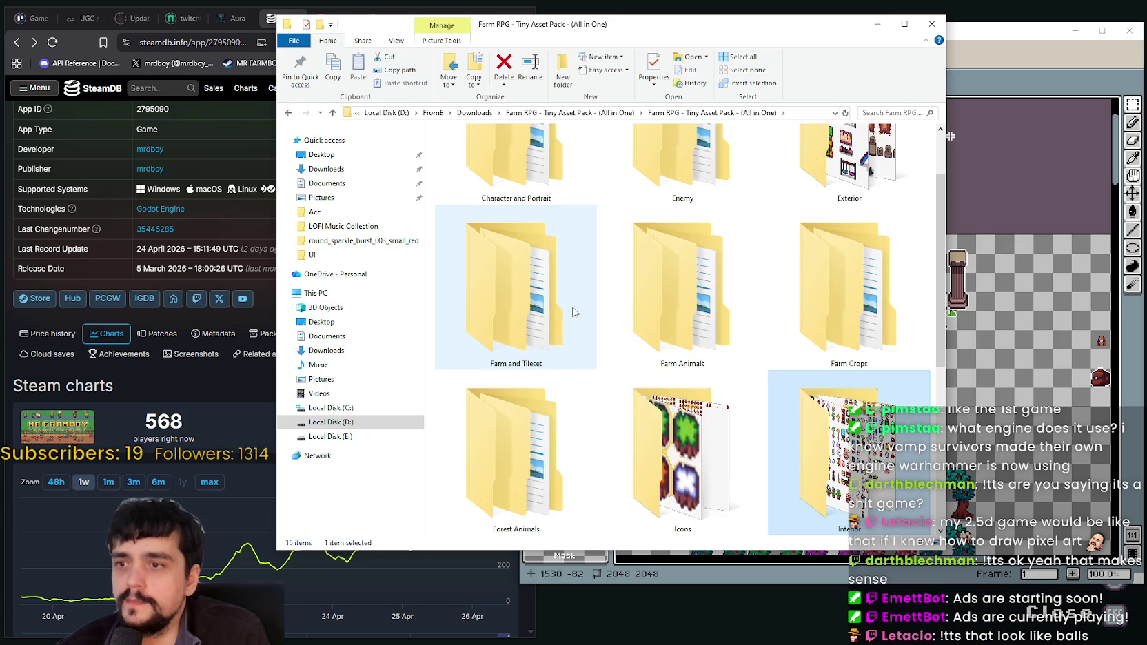
Look into Forest Animals and Farm and Tileset > Work Benches, then return
scroll(576, 310, down, 5)
scroll(569, 307, up, 2)
double_click(558, 162)
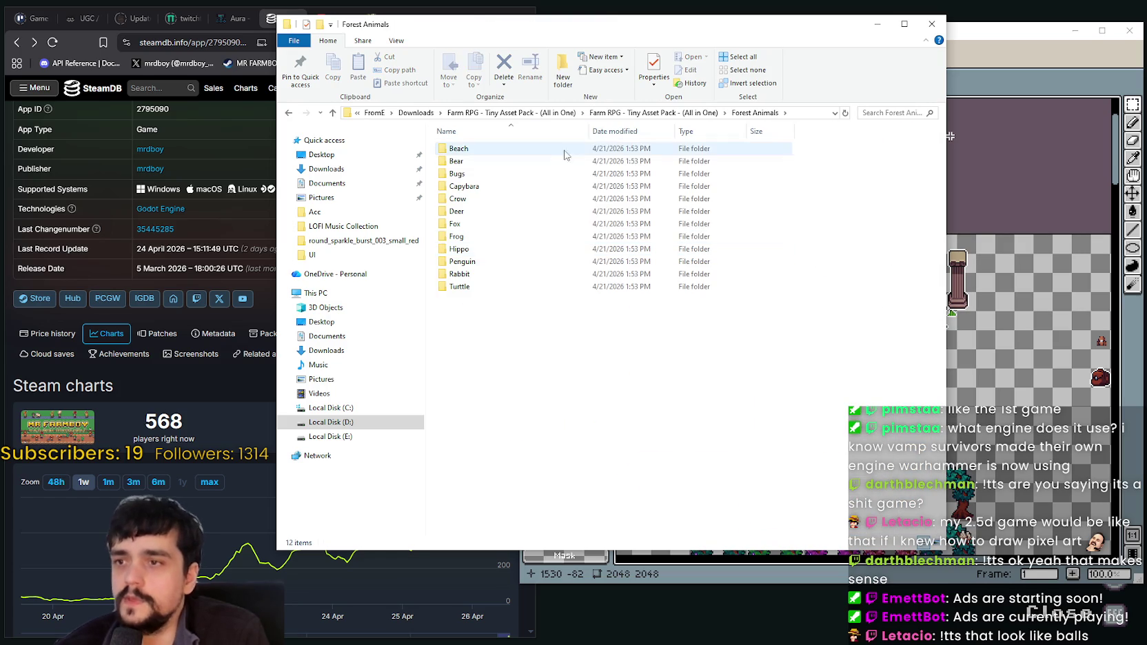
click(654, 112)
click(527, 348)
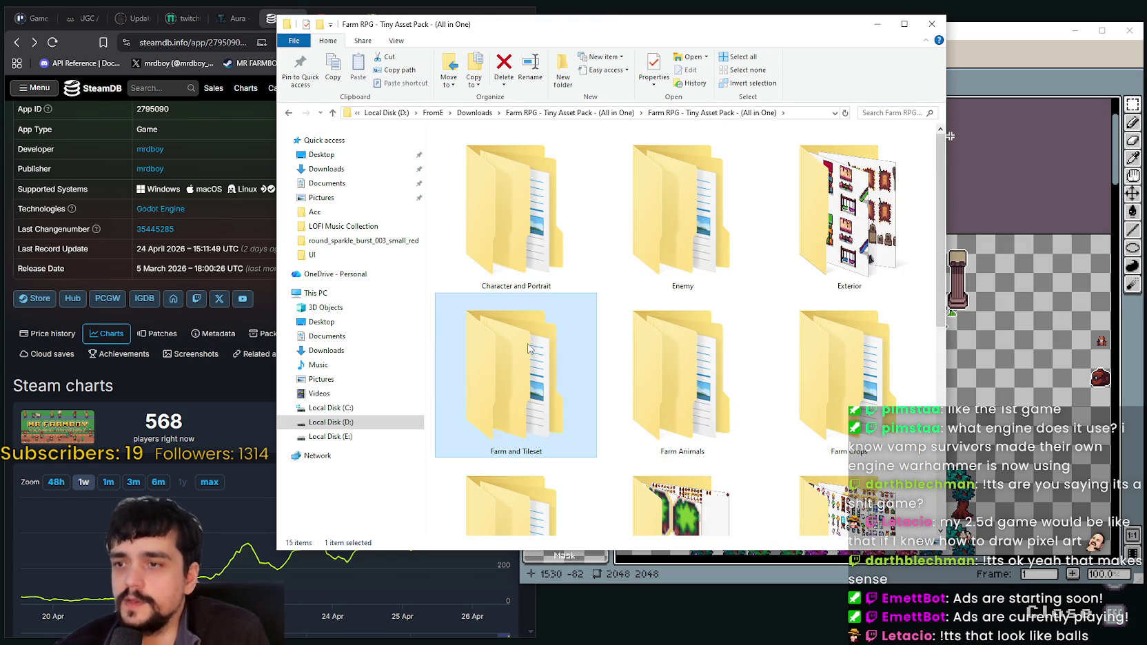
double_click(528, 348)
double_click(472, 198)
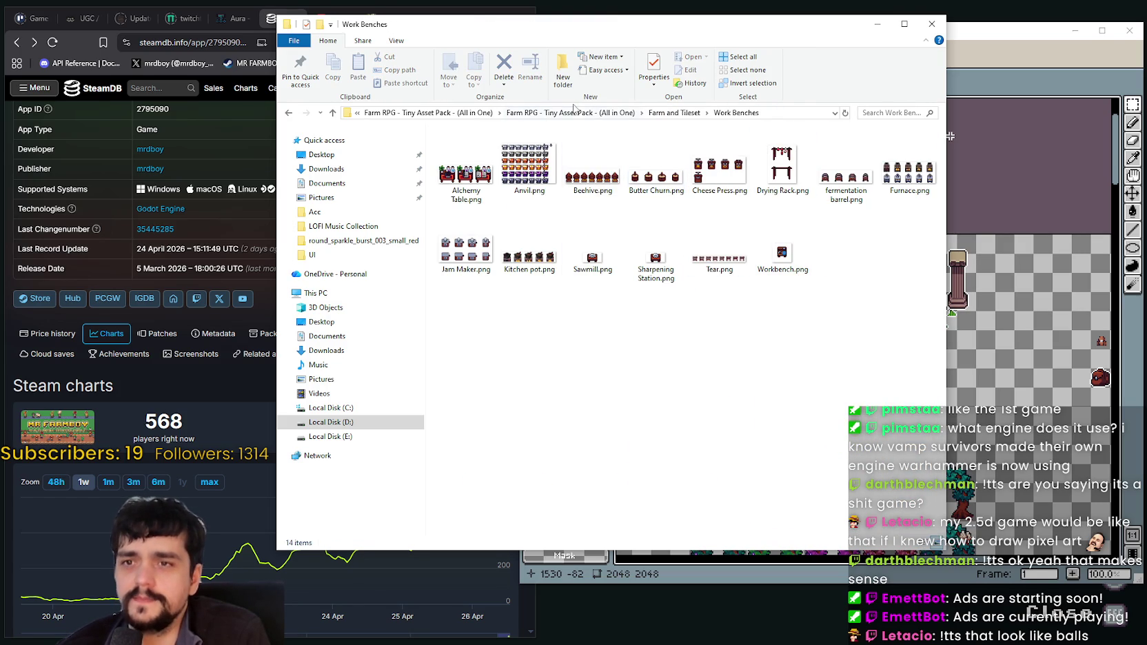
click(560, 112)
Browse the Icons folder and go back up to the main folder
scroll(563, 366, down, 5)
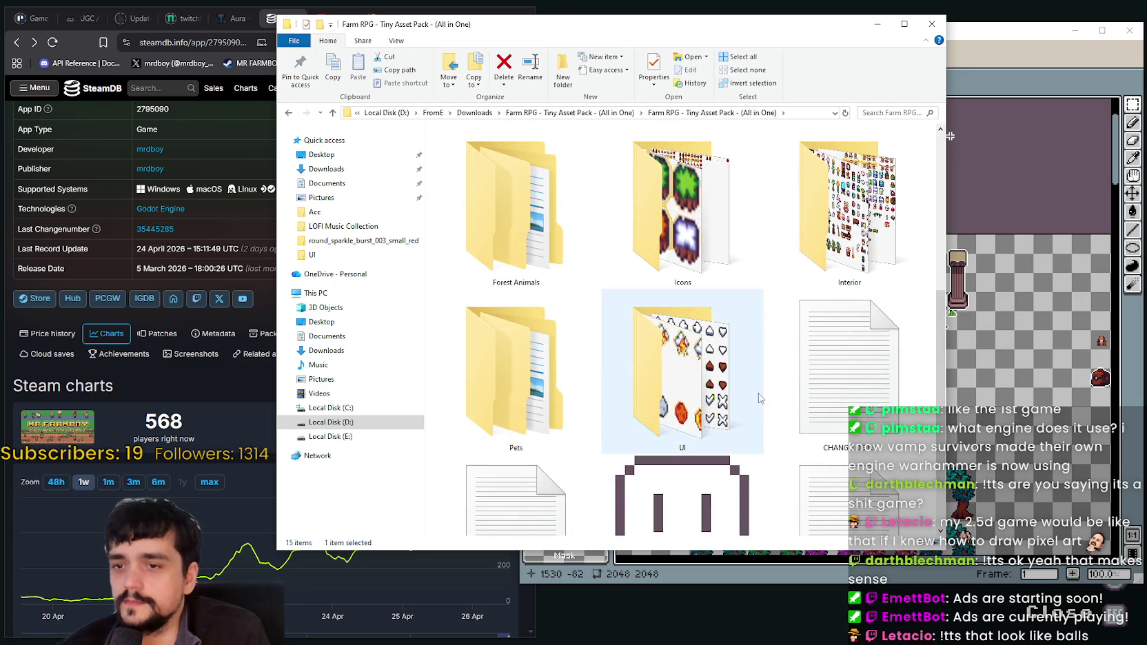
scroll(760, 301, up, 1)
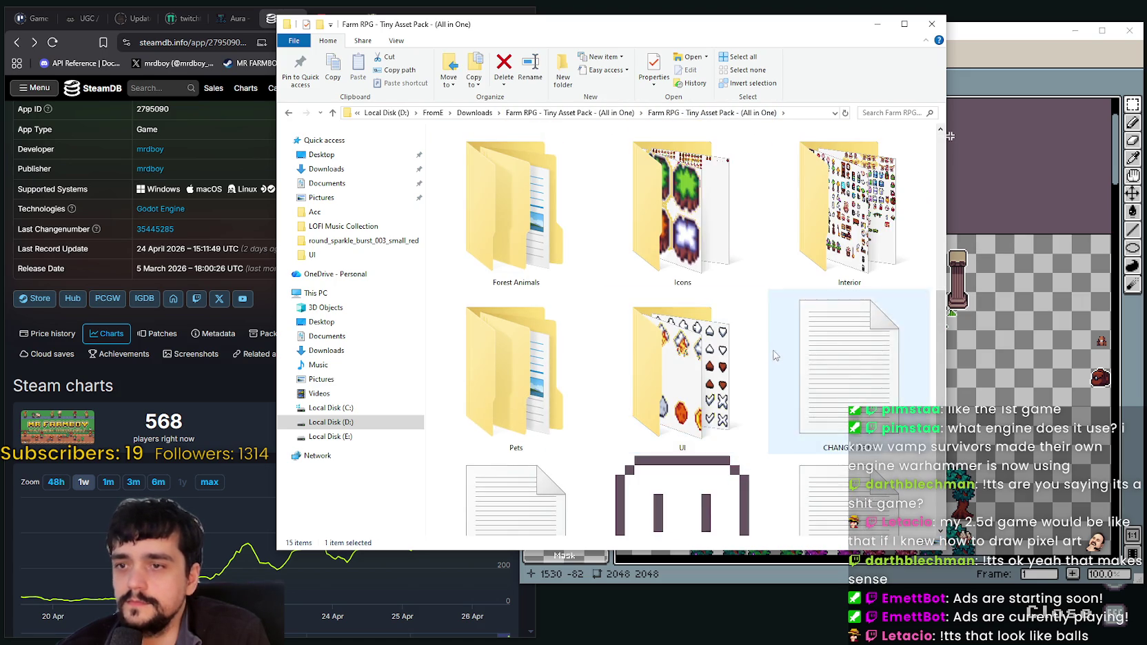
scroll(778, 358, up, 3)
scroll(717, 345, down, 2)
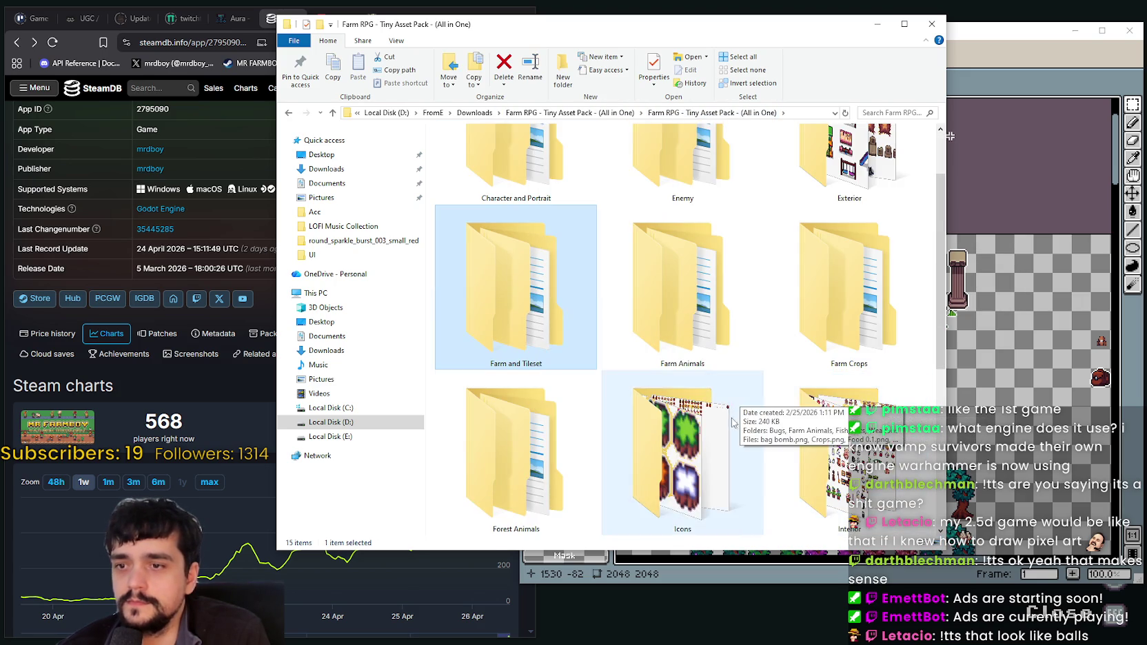
double_click(737, 427)
scroll(717, 448, down, 1)
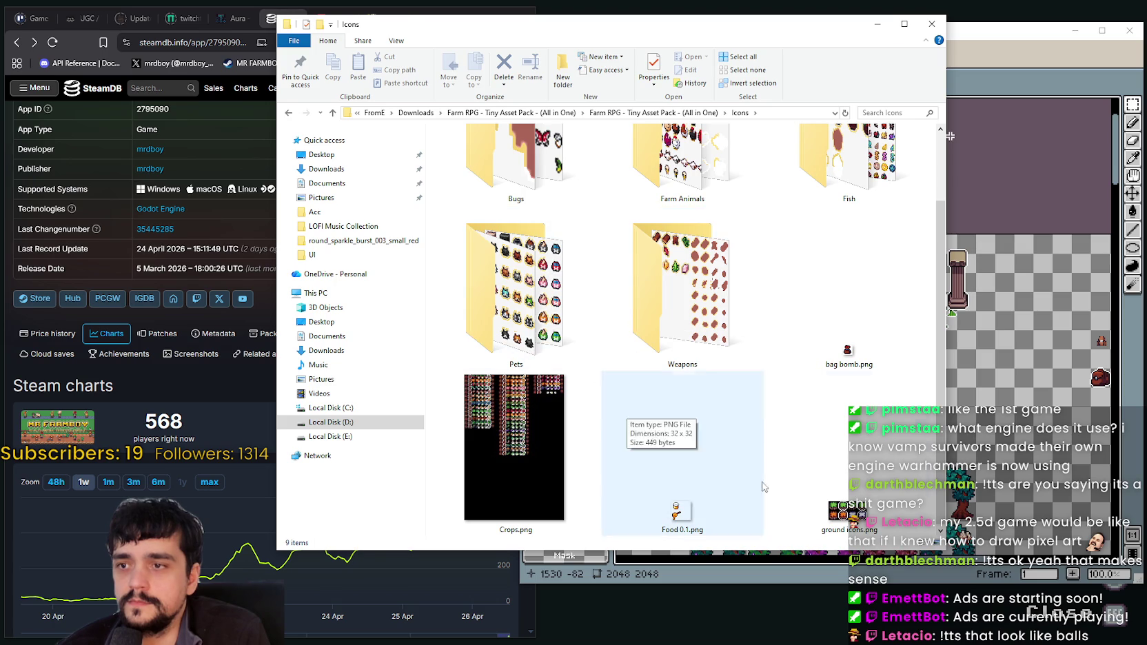
scroll(570, 341, up, 1)
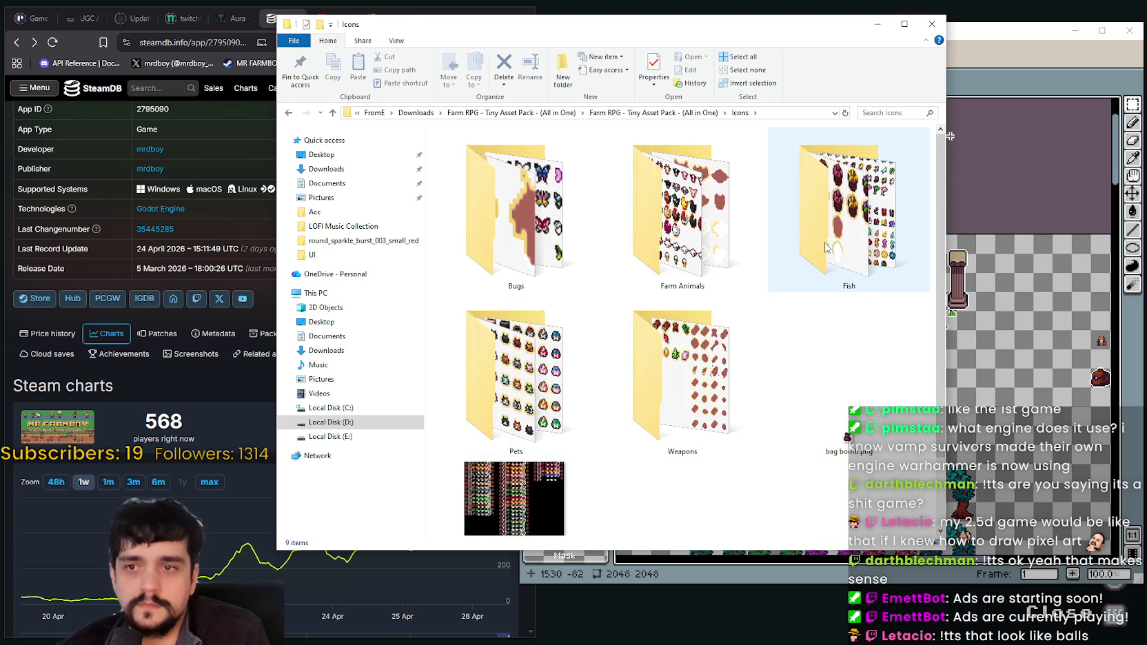
key(alt+Up)
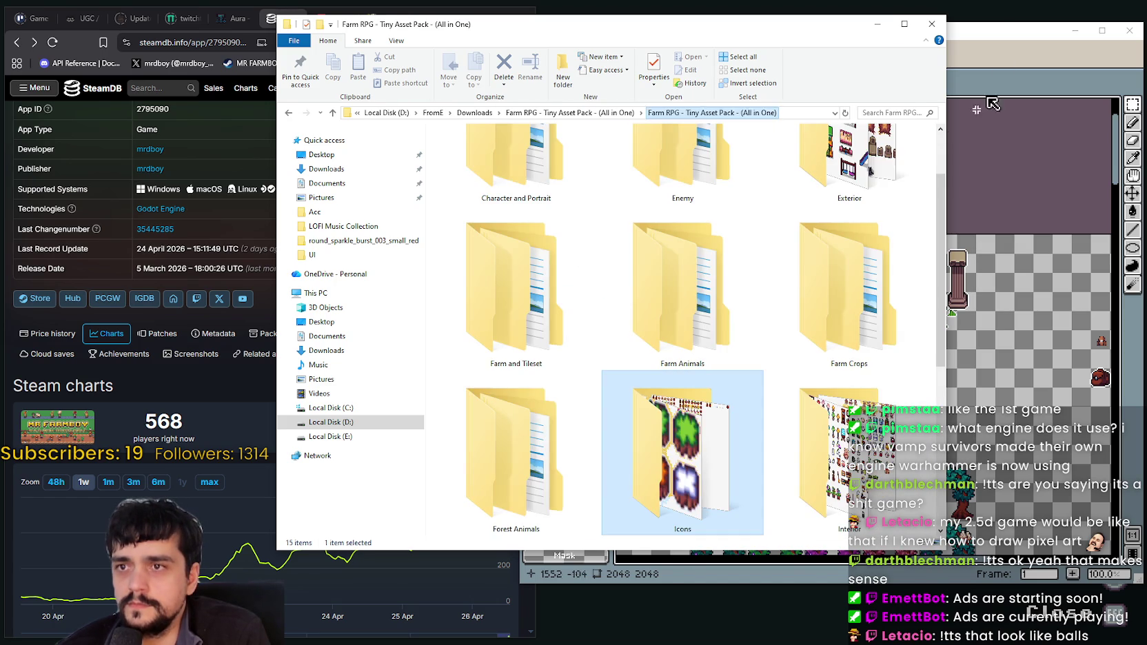
Open Exterior.png from the Exterior folder in Aseprite
scroll(840, 285, up, 1)
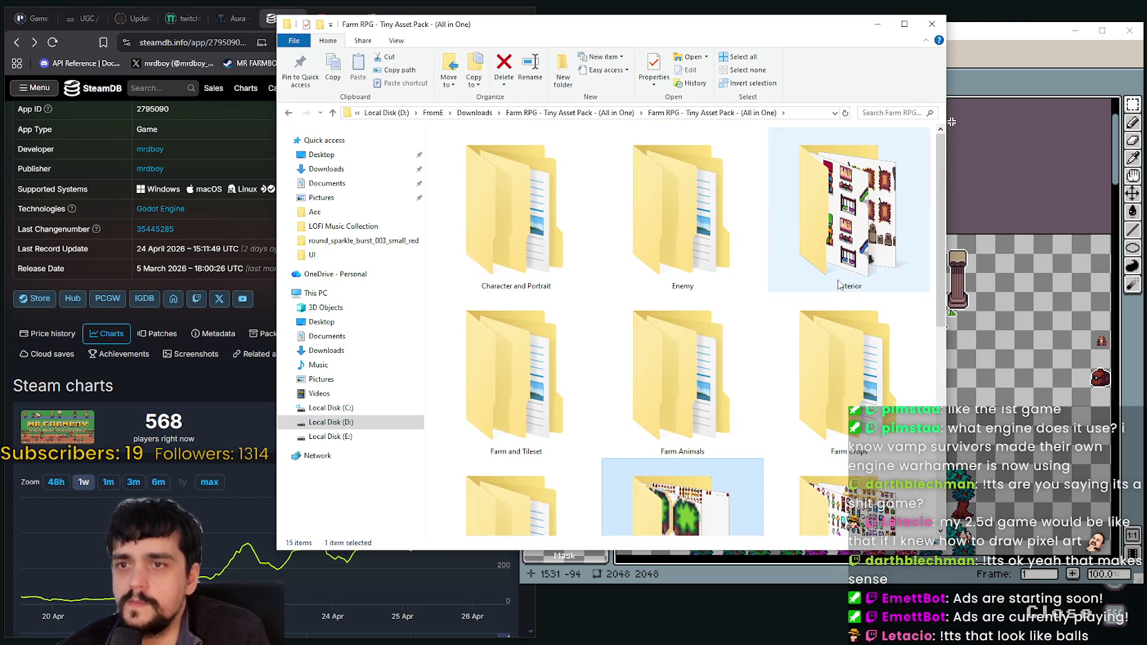
double_click(852, 267)
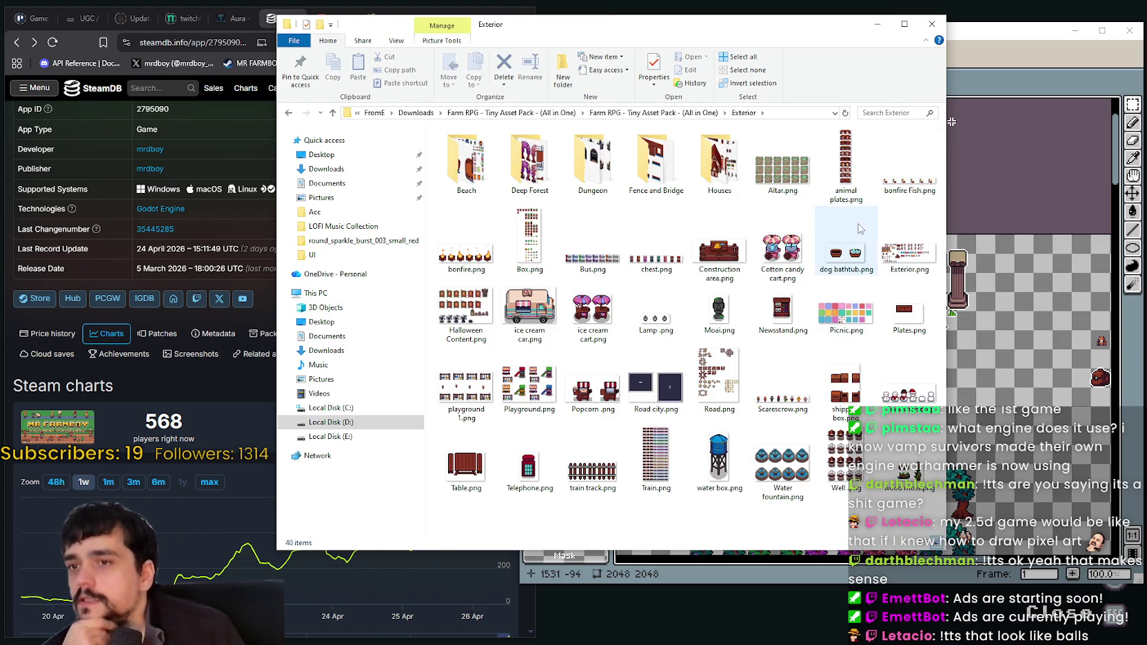
double_click(899, 262)
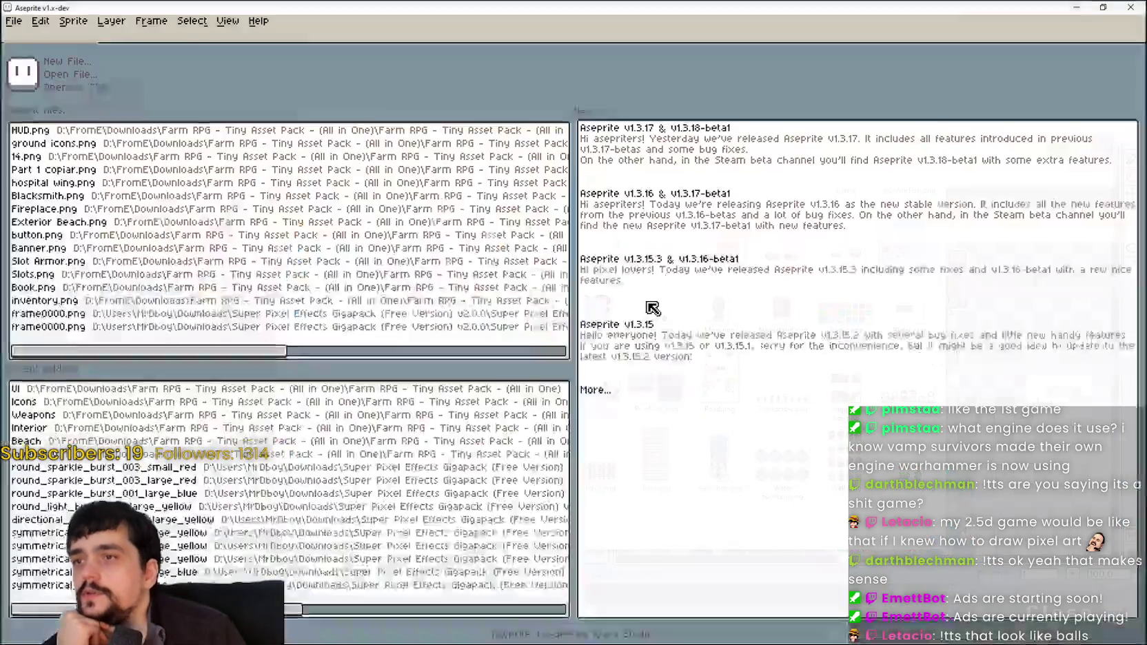
Close the Exterior.png sprite and bring main_atlas.png to the front
scroll(434, 367, up, 1)
scroll(439, 365, down, 1)
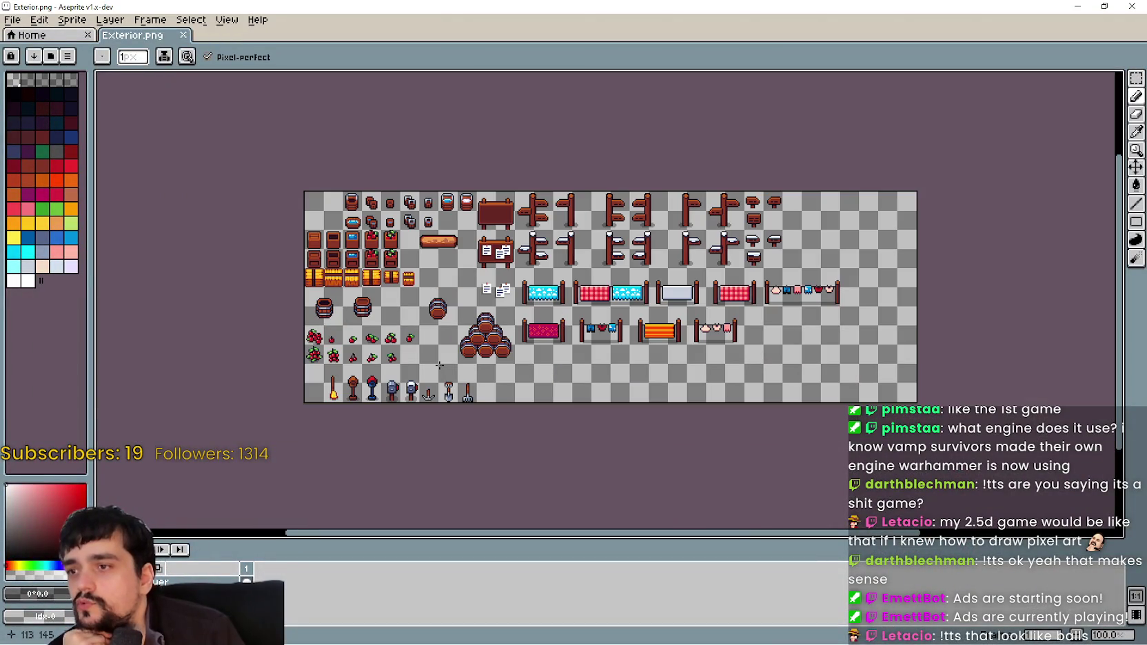
click(1131, 7)
click(999, 344)
Pan and zoom out on main_atlas.png to view the whole atlas at 25%
drag(855, 578, 855, 350)
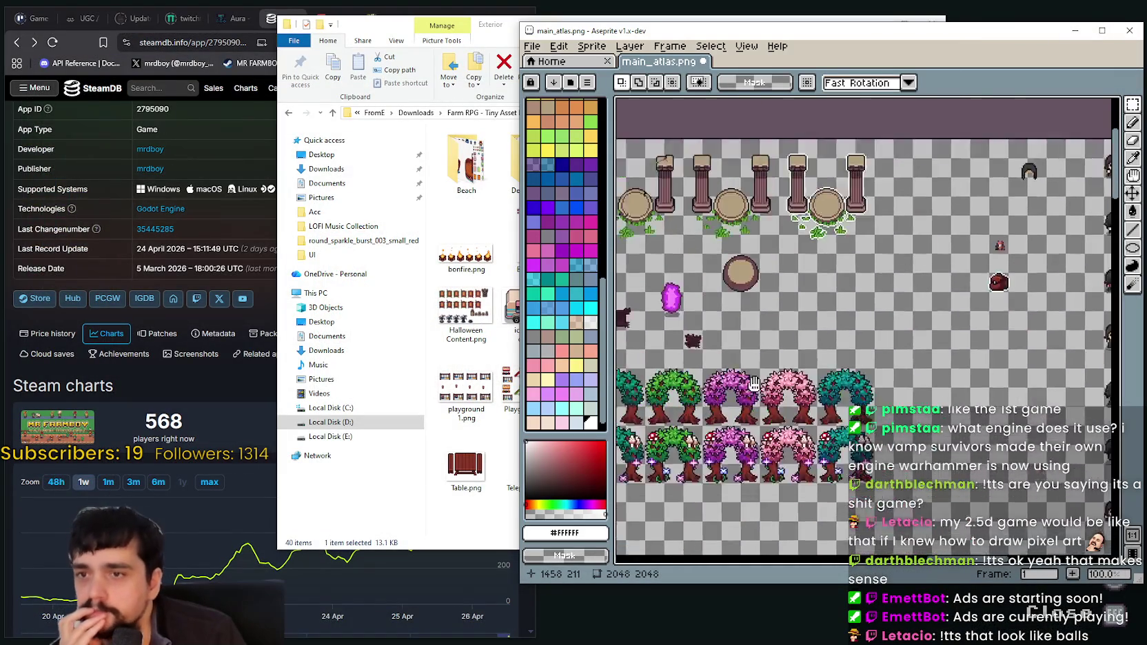
scroll(854, 351, down, 3)
scroll(858, 338, down, 2)
scroll(861, 324, down, 3)
scroll(864, 307, down, 3)
scroll(865, 307, down, 3)
scroll(793, 311, up, 1)
scroll(744, 316, up, 2)
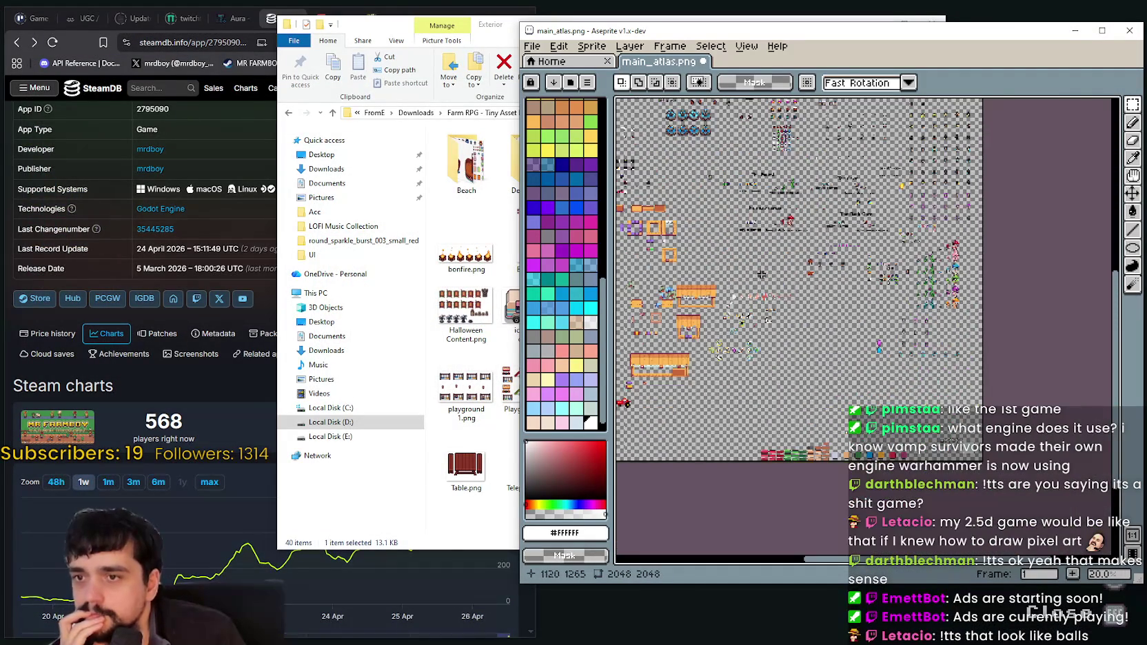
scroll(710, 318, up, 3)
scroll(730, 303, down, 1)
scroll(758, 289, down, 1)
scroll(793, 269, down, 1)
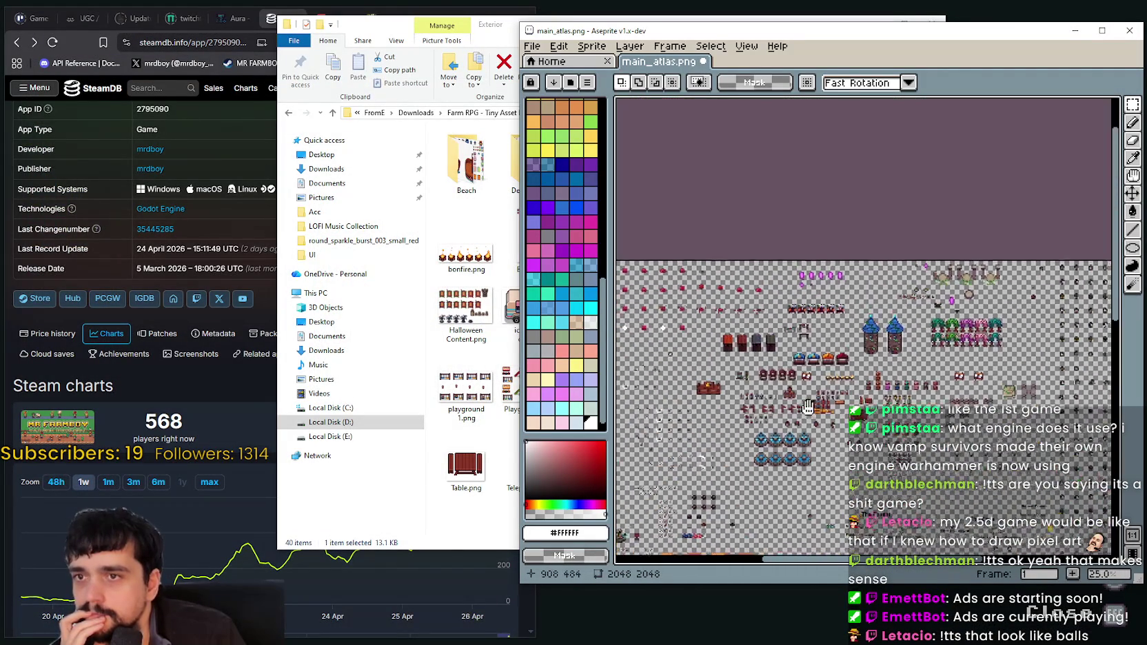
scroll(823, 268, up, 1)
scroll(838, 297, up, 1)
scroll(858, 338, up, 2)
scroll(881, 375, up, 1)
scroll(896, 372, down, 1)
scroll(978, 362, down, 1)
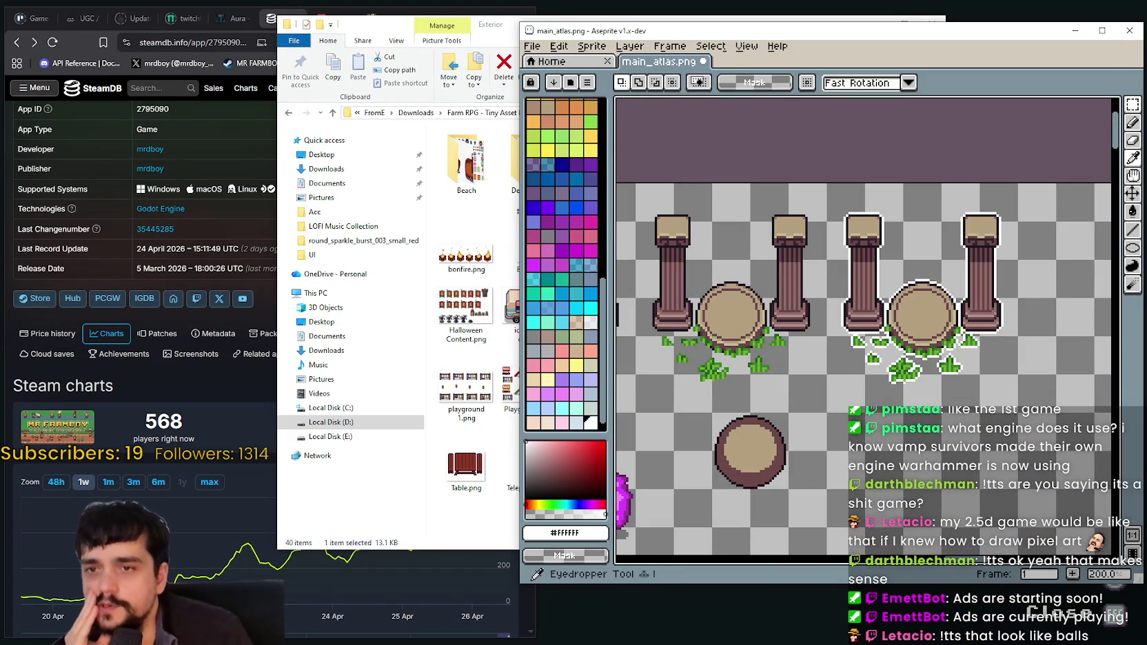
scroll(835, 250, down, 1)
scroll(835, 250, right, 1)
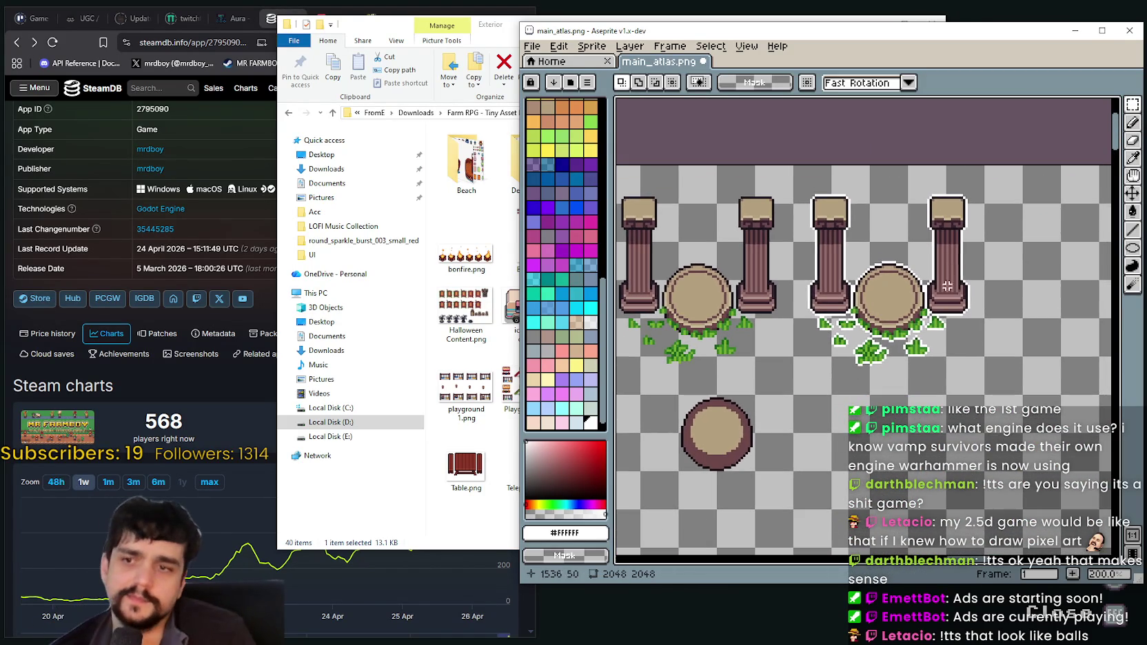
scroll(835, 250, down, 1)
scroll(813, 412, down, 1)
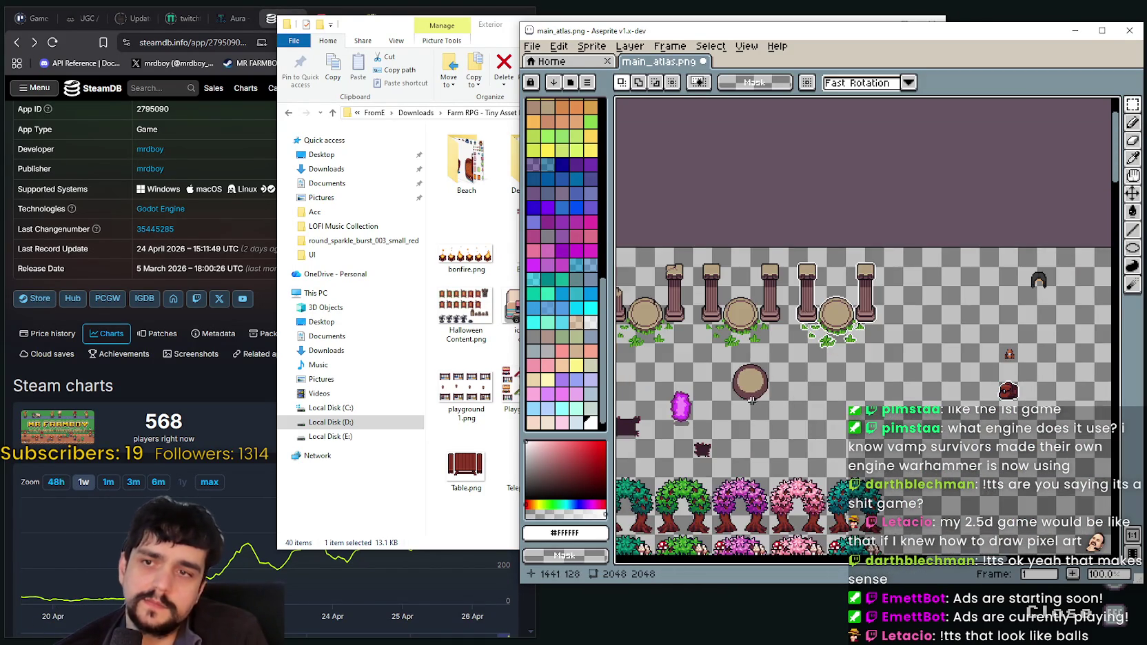
Pan toward the tool icon sprites and zoom back in to 200% on the icon row
mouse_move(813, 412)
mouse_down()
mouse_move(853, 400)
mouse_move(943, 303)
mouse_up()
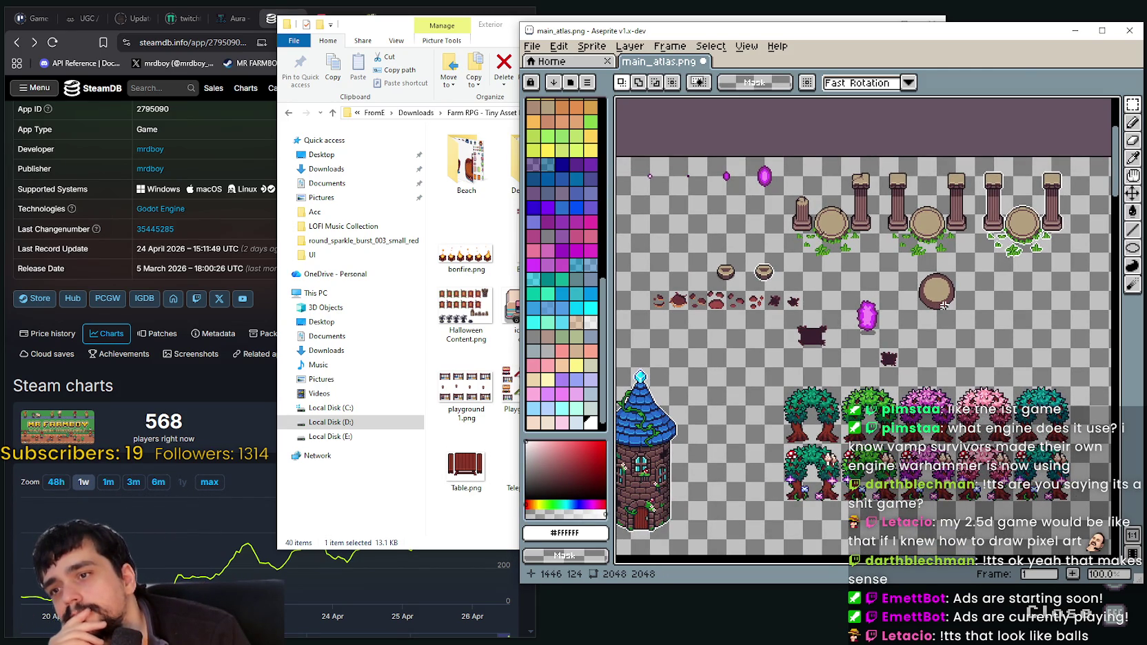
scroll(942, 304, down, 2)
scroll(923, 306, down, 1)
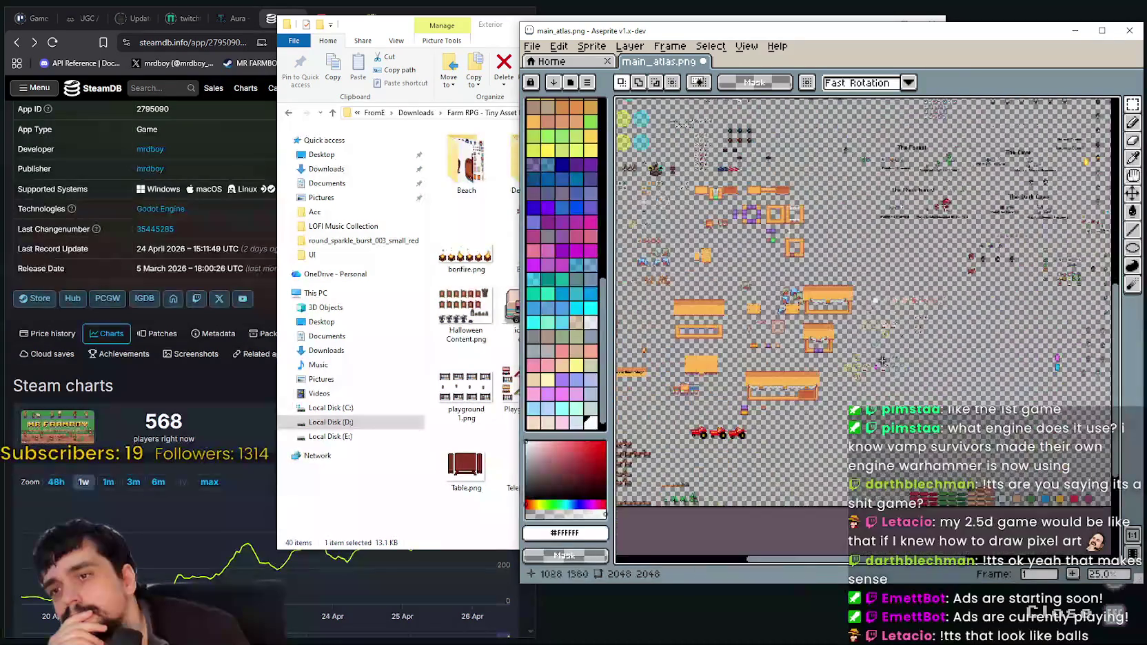
scroll(899, 308, up, 2)
scroll(917, 371, down, 1)
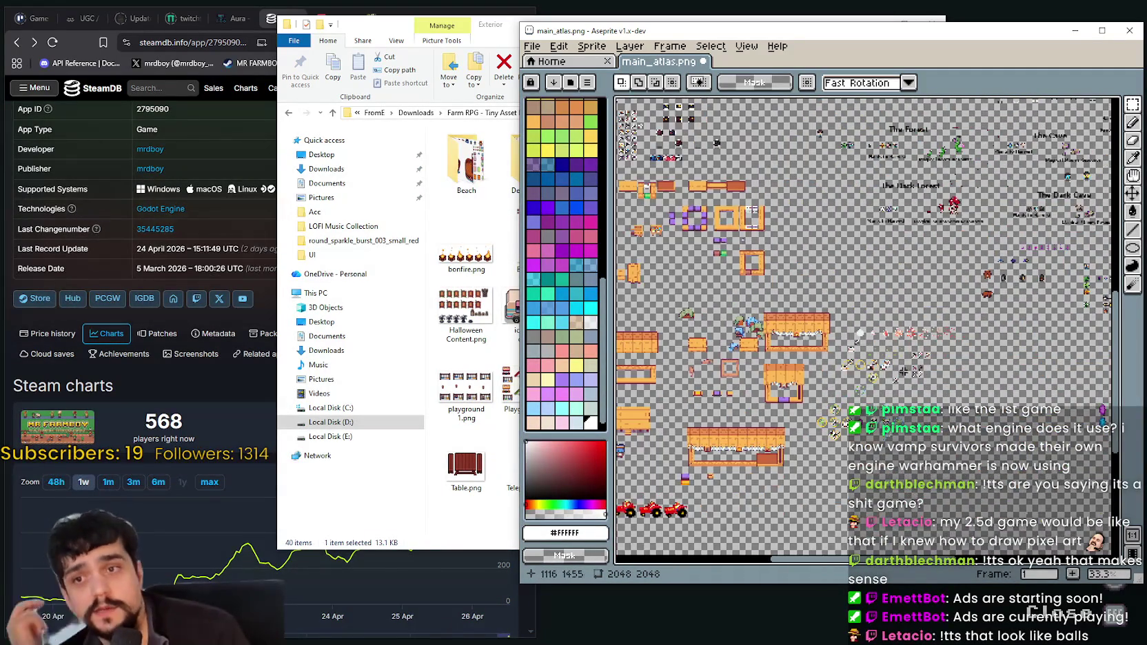
scroll(959, 347, up, 1)
scroll(896, 352, down, 1)
scroll(827, 355, up, 1)
drag(814, 350, 822, 361)
scroll(821, 362, up, 1)
scroll(792, 345, up, 1)
scroll(758, 331, up, 1)
scroll(732, 316, down, 1)
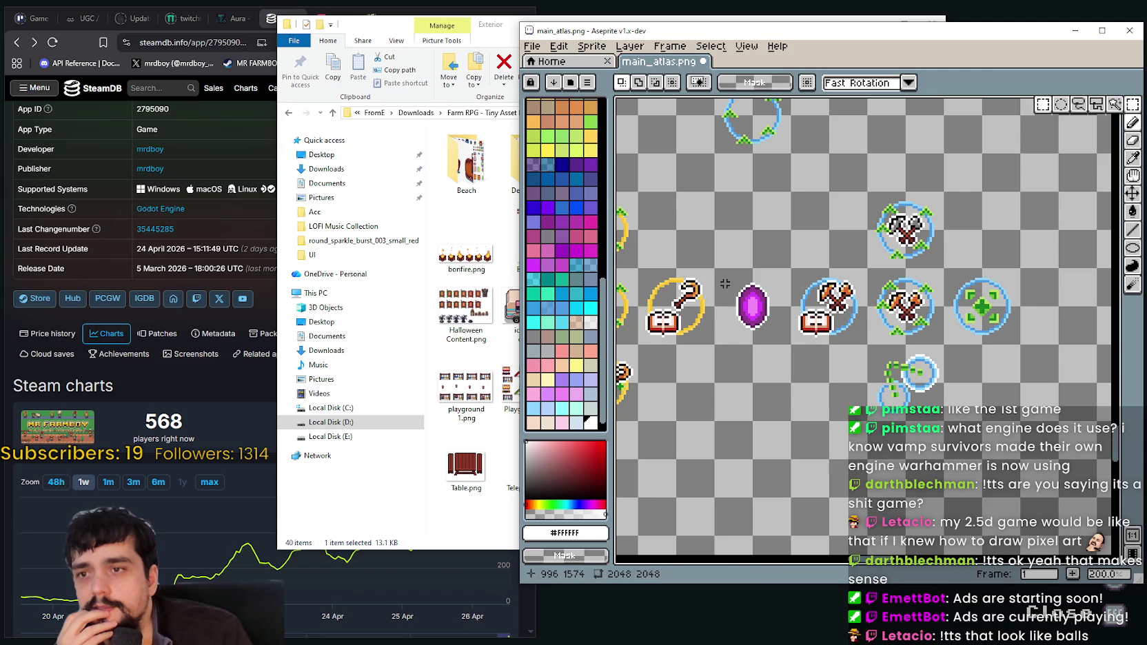
Marquee-select the 32×32 purple gem tile, checking and refreshing the SteamDB stats page in between
drag(719, 273, 763, 339)
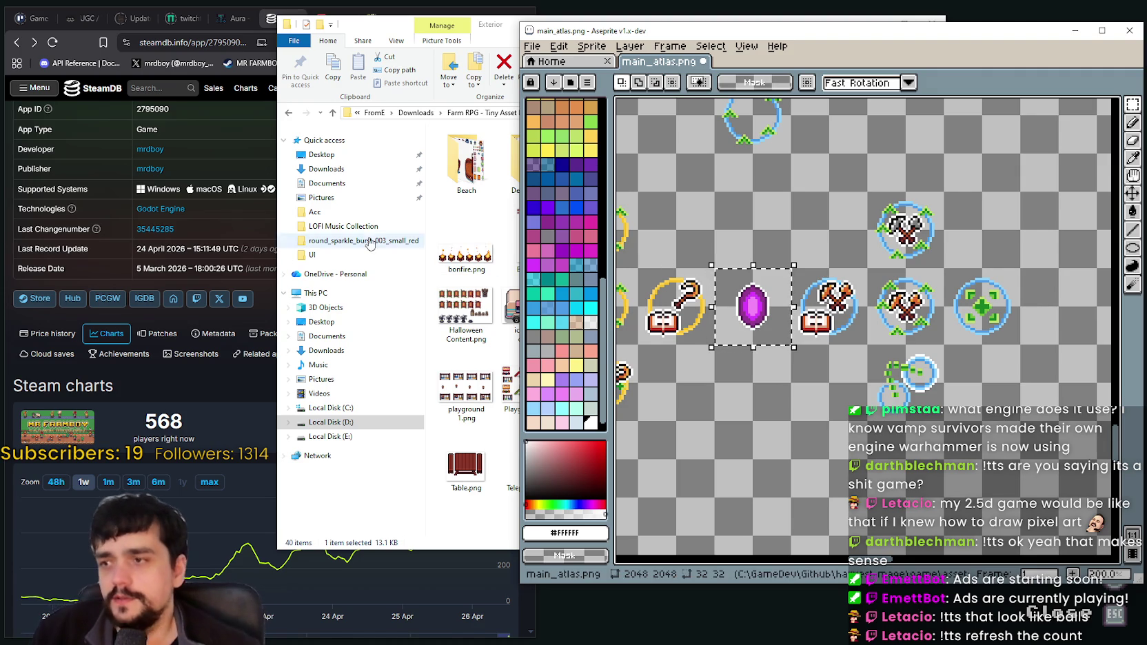
click(132, 401)
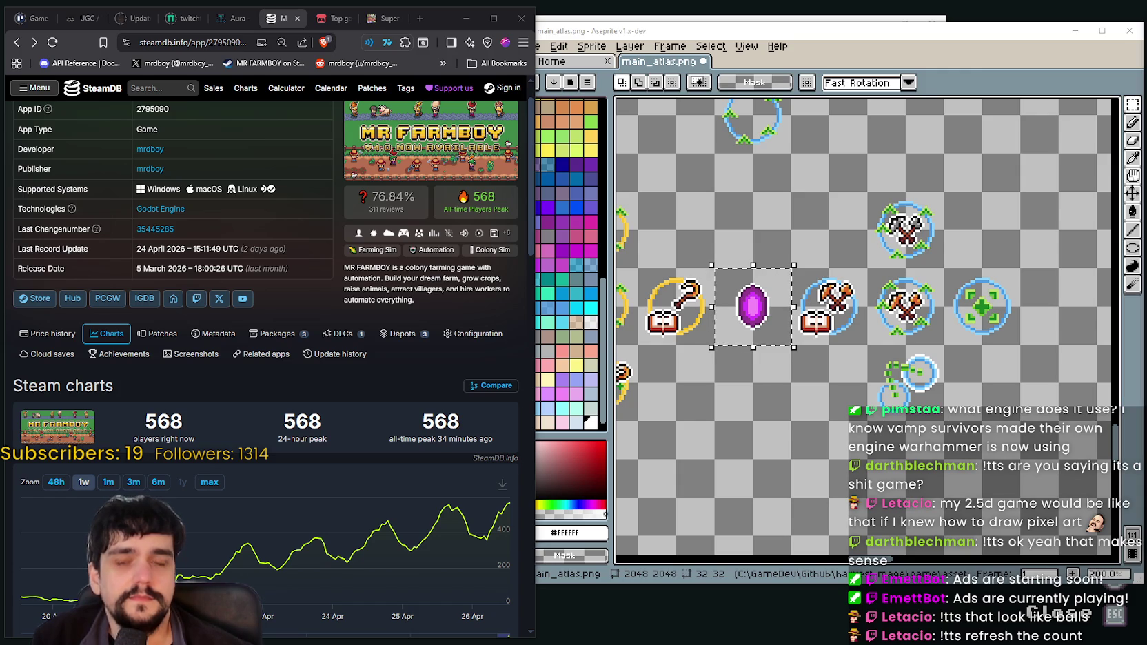
drag(746, 396, 772, 403)
scroll(773, 396, down, 2)
scroll(774, 387, up, 2)
scroll(776, 385, up, 2)
drag(742, 319, 858, 181)
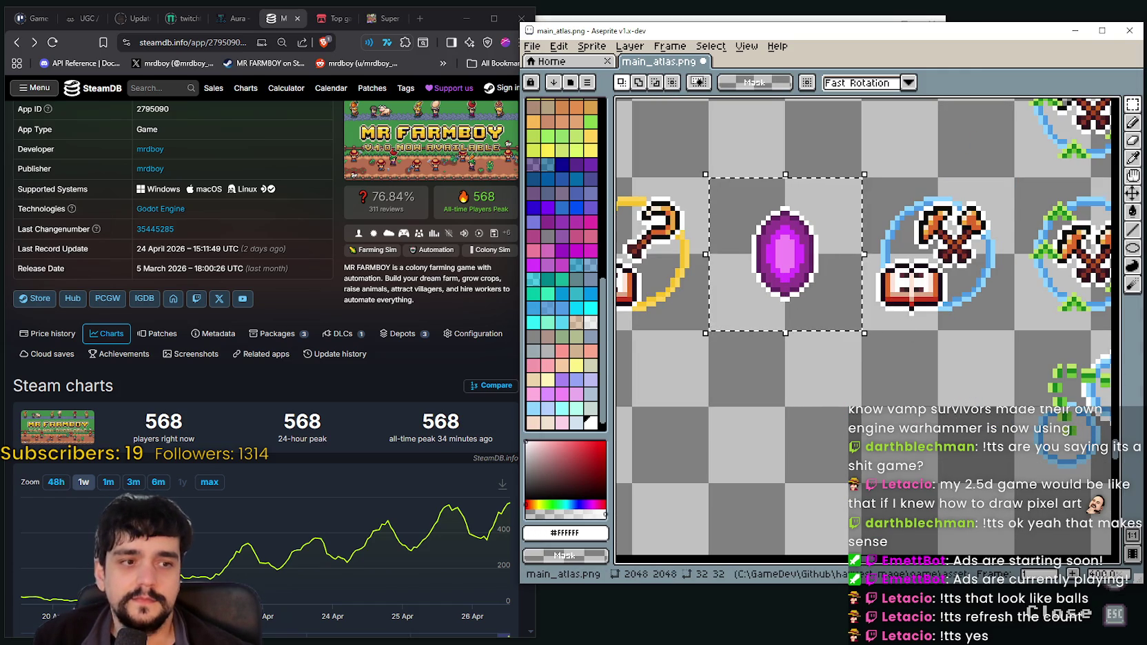
click(52, 42)
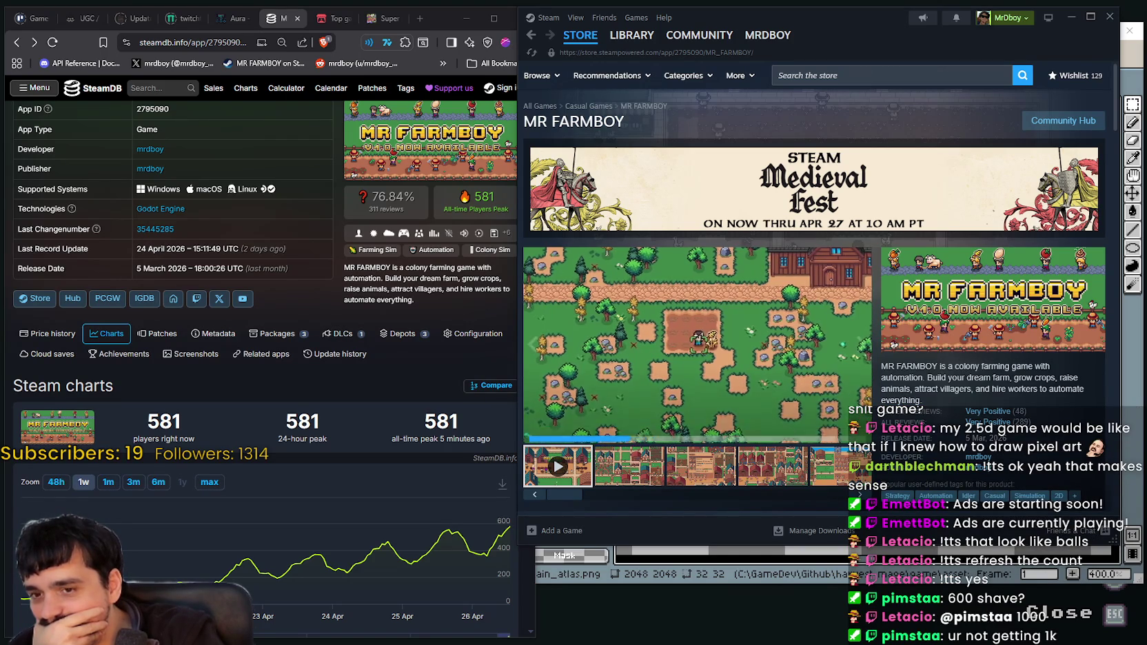
Scroll the MR FARMBOY store page to Recent Events and open the Update 1.0.6 announcement
scroll(829, 416, down, 3)
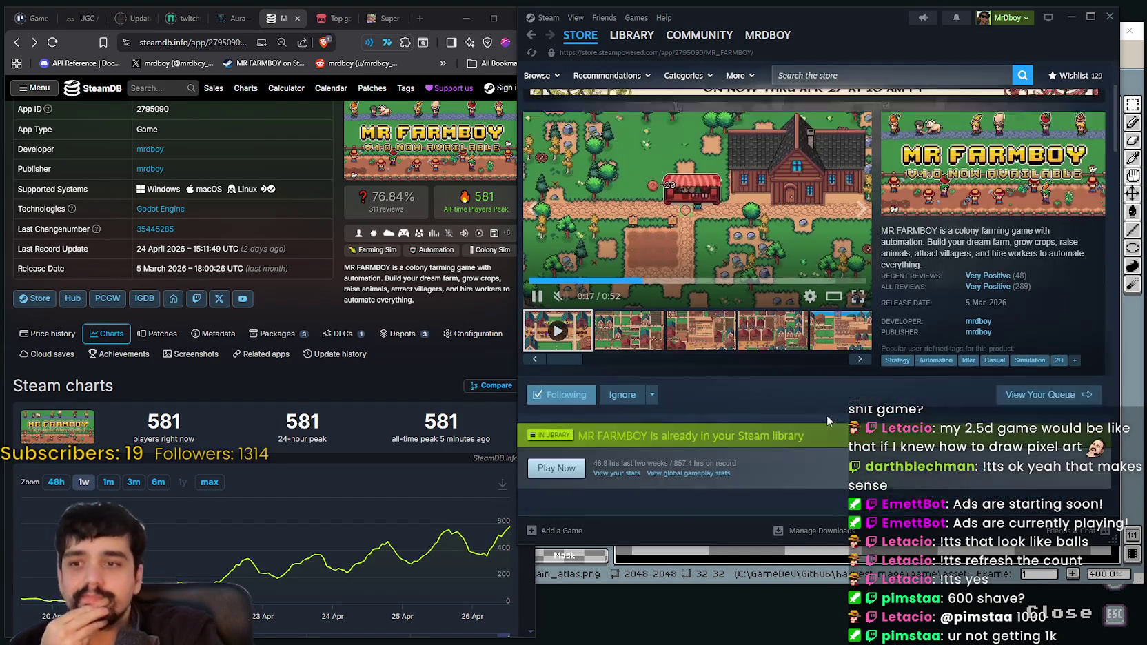
scroll(679, 314, down, 2)
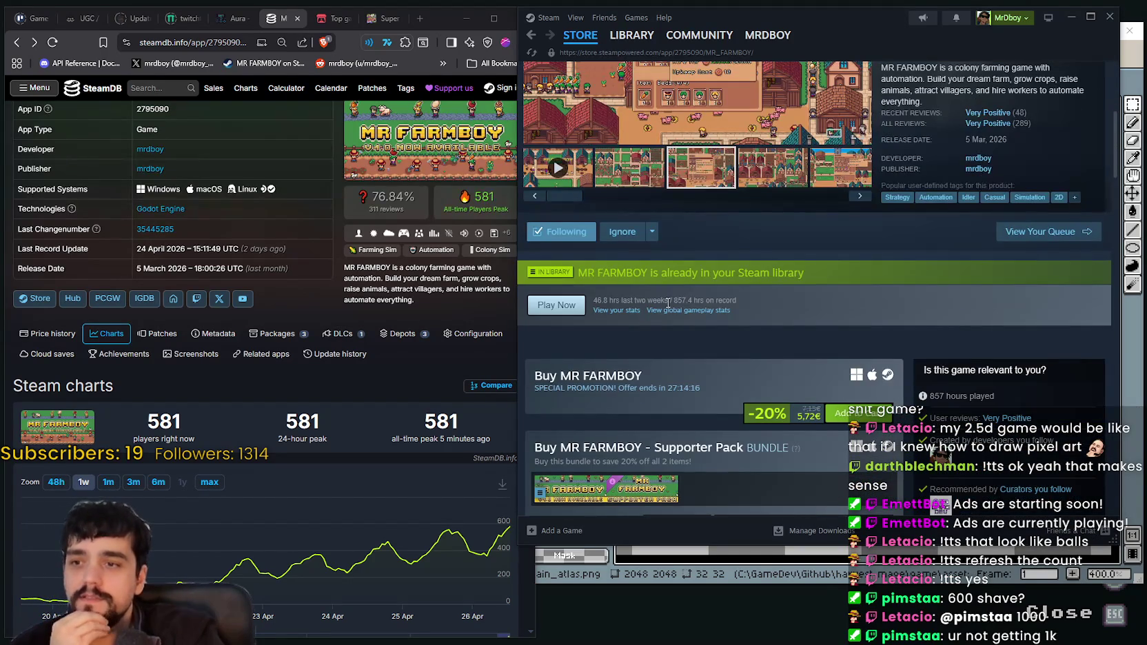
scroll(665, 302, down, 2)
scroll(665, 302, down, 4)
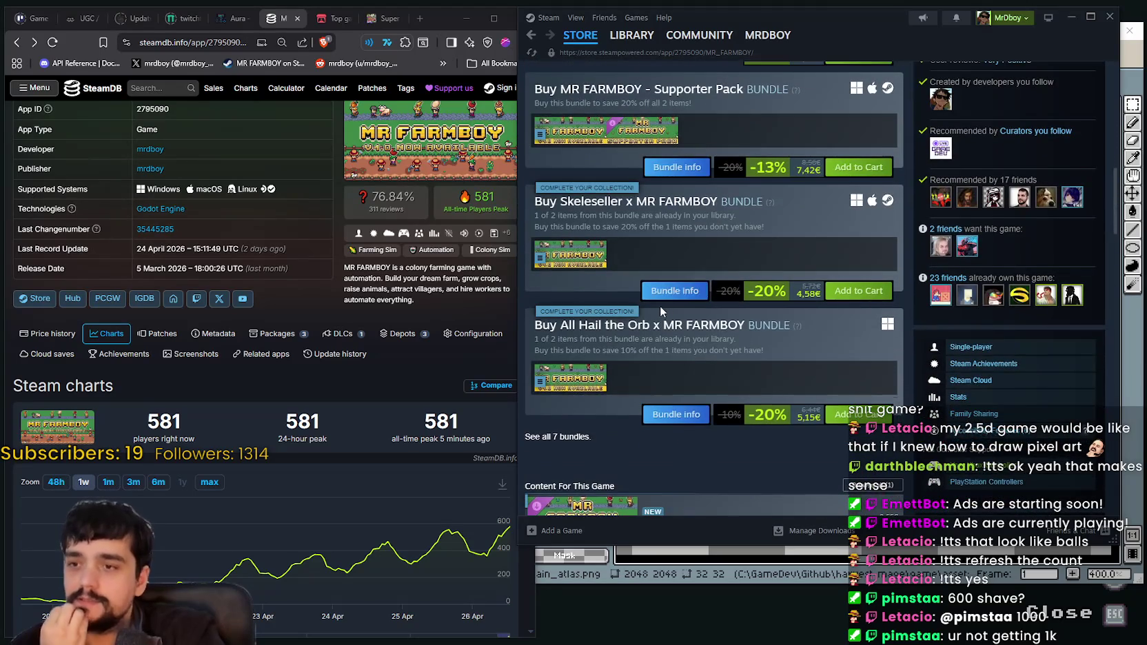
scroll(835, 435, down, 5)
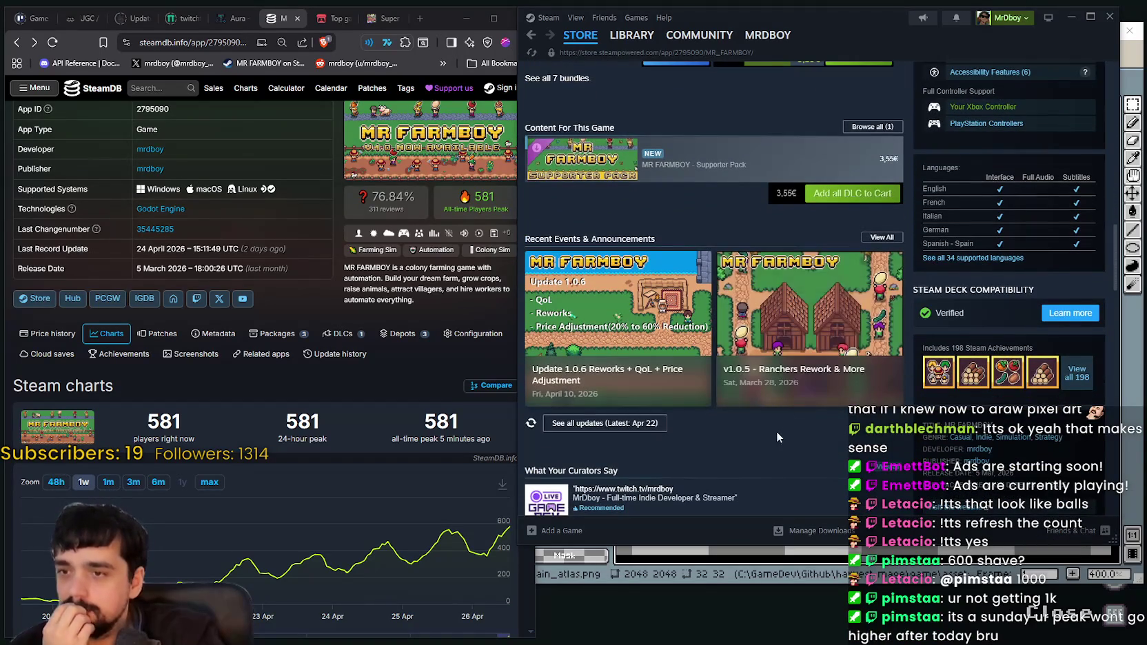
scroll(794, 434, down, 1)
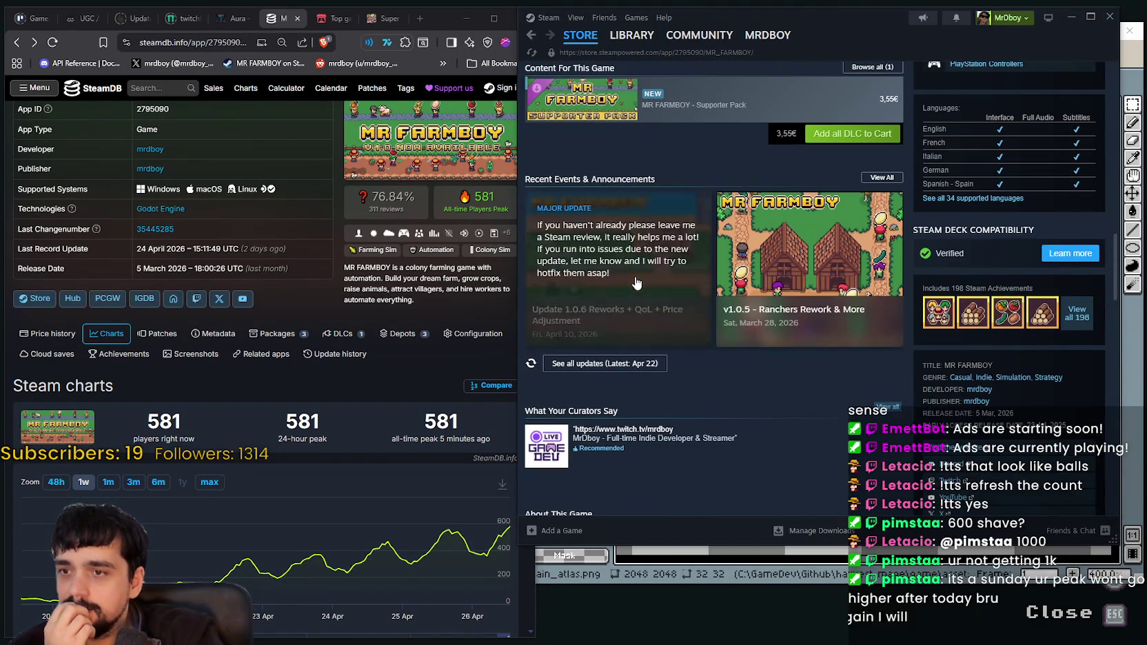
click(689, 317)
Scroll through the Update 1.0.6 patch notes and open the post's comments page
scroll(770, 358, down, 5)
scroll(772, 351, down, 5)
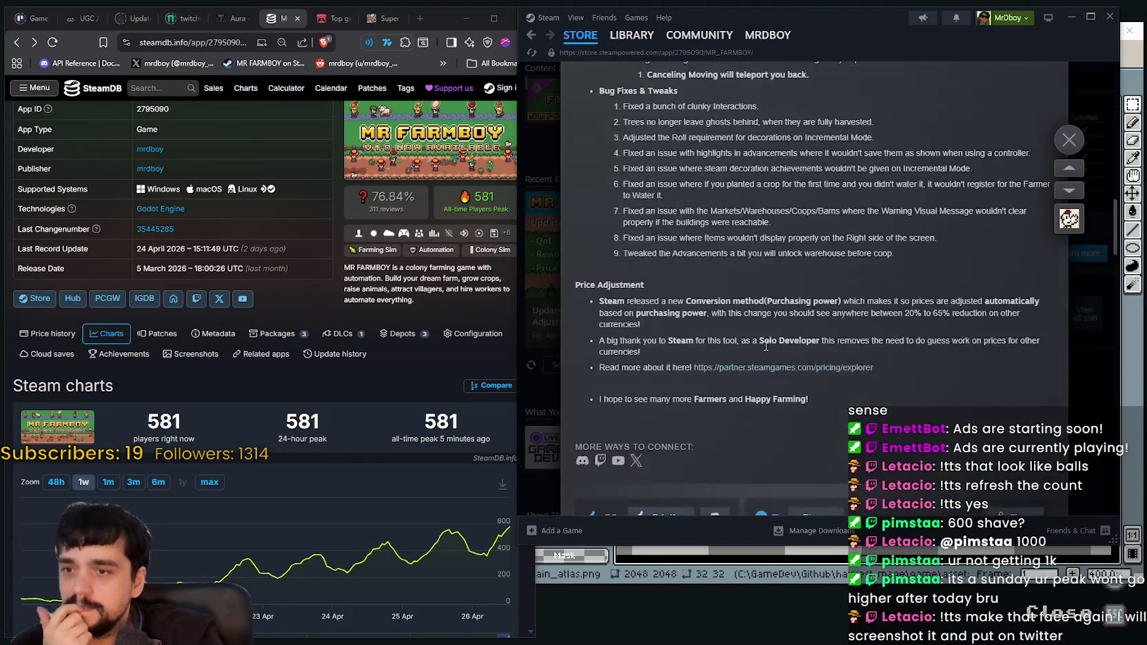
scroll(775, 341, down, 5)
click(813, 339)
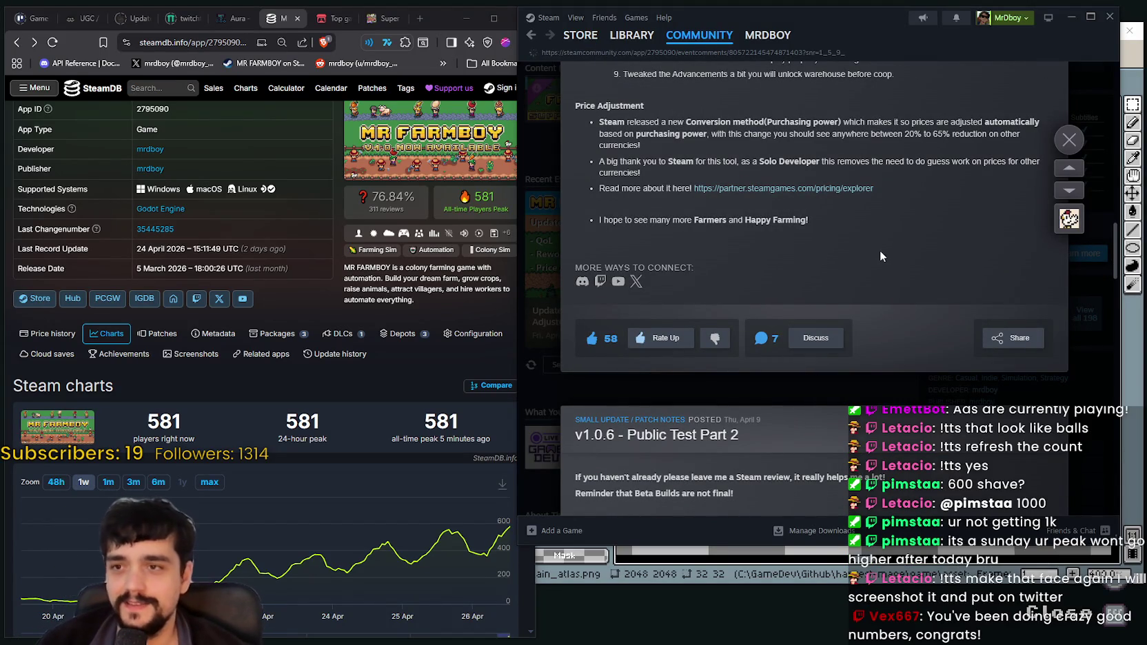
Scroll through the Update 1.0.6 announcement's price-adjustment notes
scroll(761, 329, up, 5)
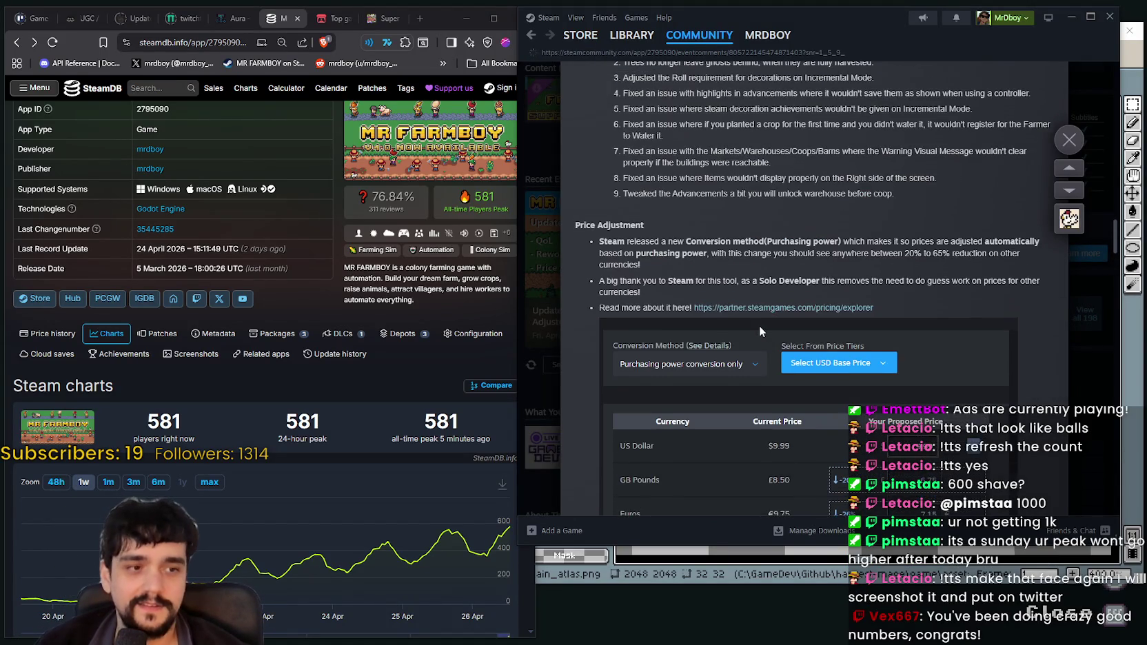
scroll(754, 330, up, 3)
scroll(753, 328, up, 5)
scroll(752, 324, up, 4)
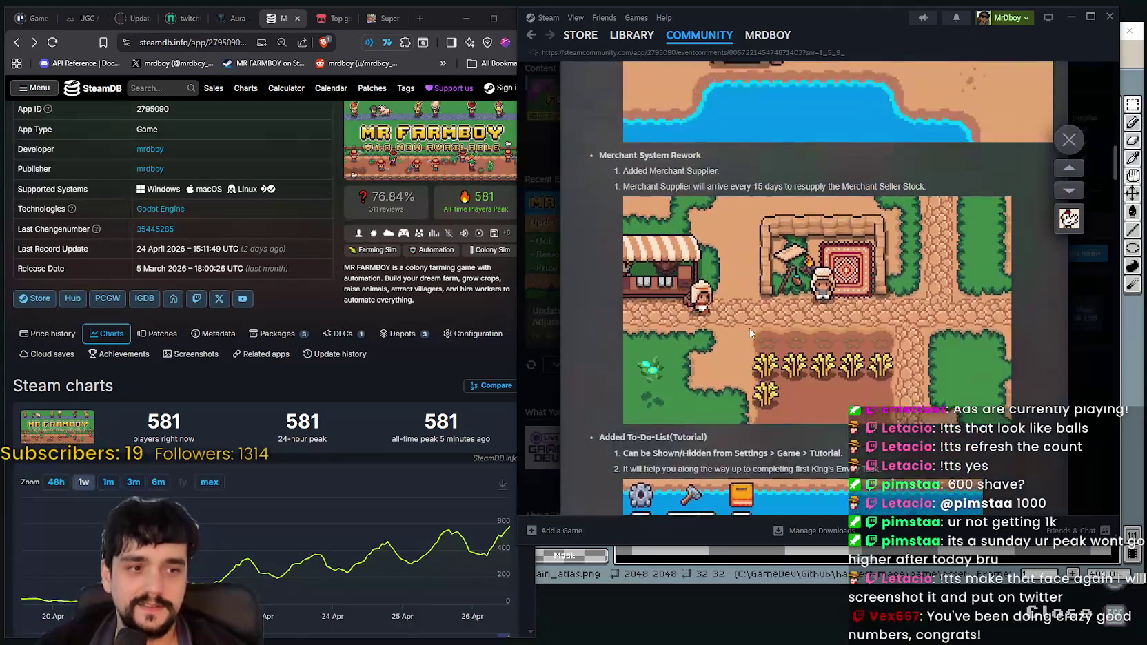
scroll(754, 307, down, 5)
scroll(755, 304, down, 5)
scroll(771, 317, down, 5)
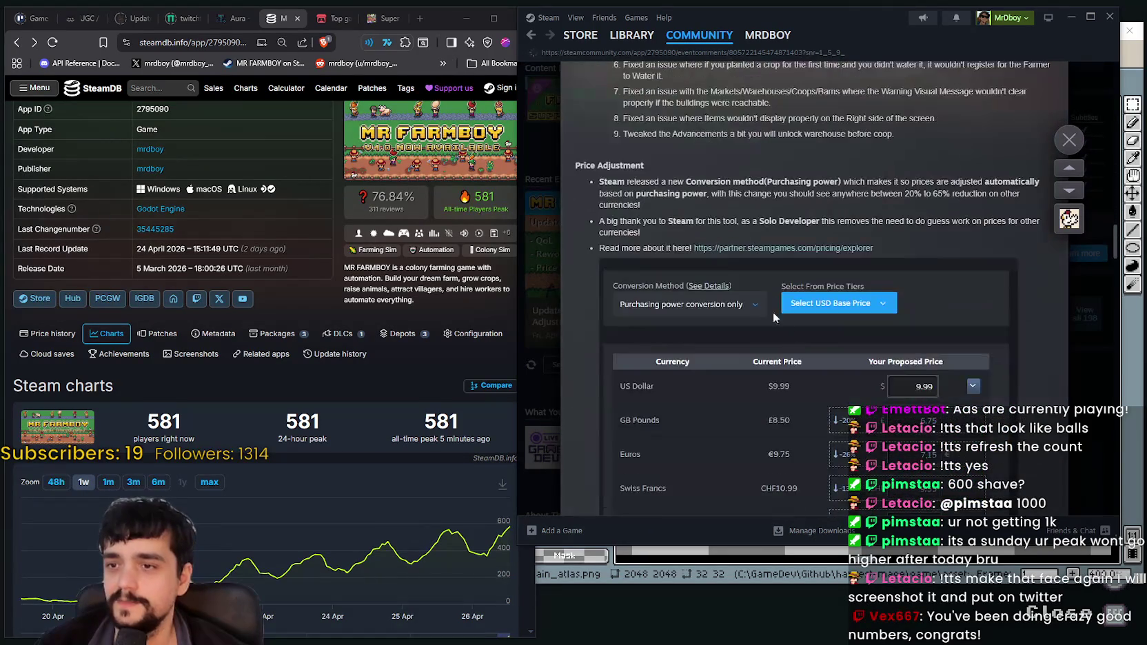
scroll(771, 303, down, 3)
scroll(766, 288, down, 4)
scroll(764, 286, down, 3)
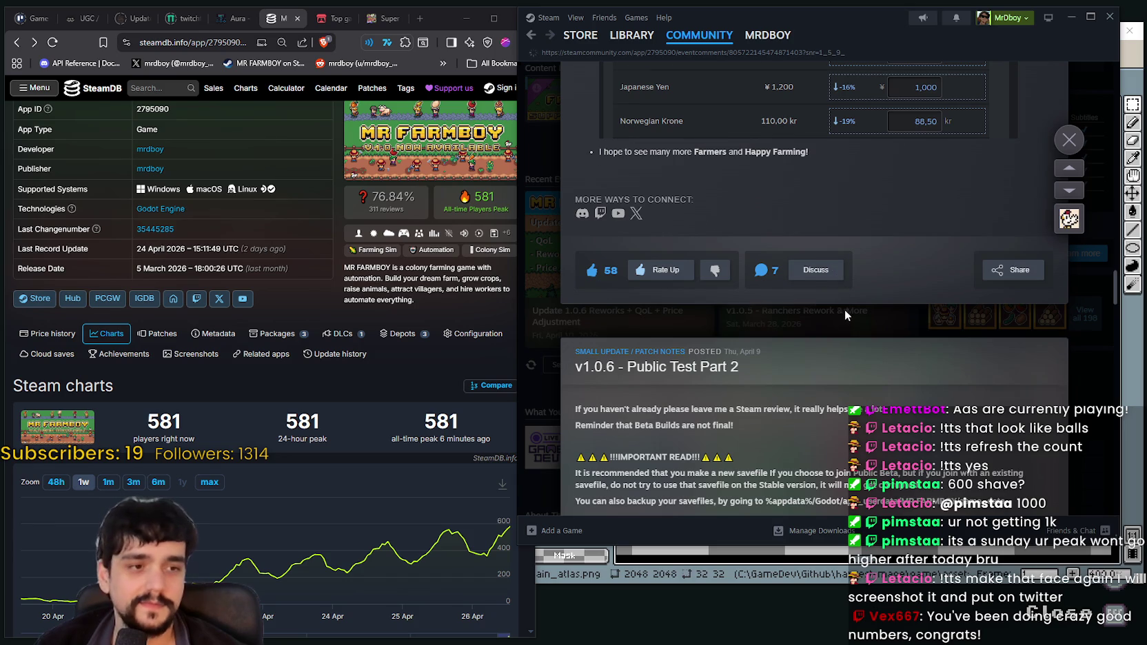
scroll(845, 310, up, 3)
scroll(1022, 199, up, 6)
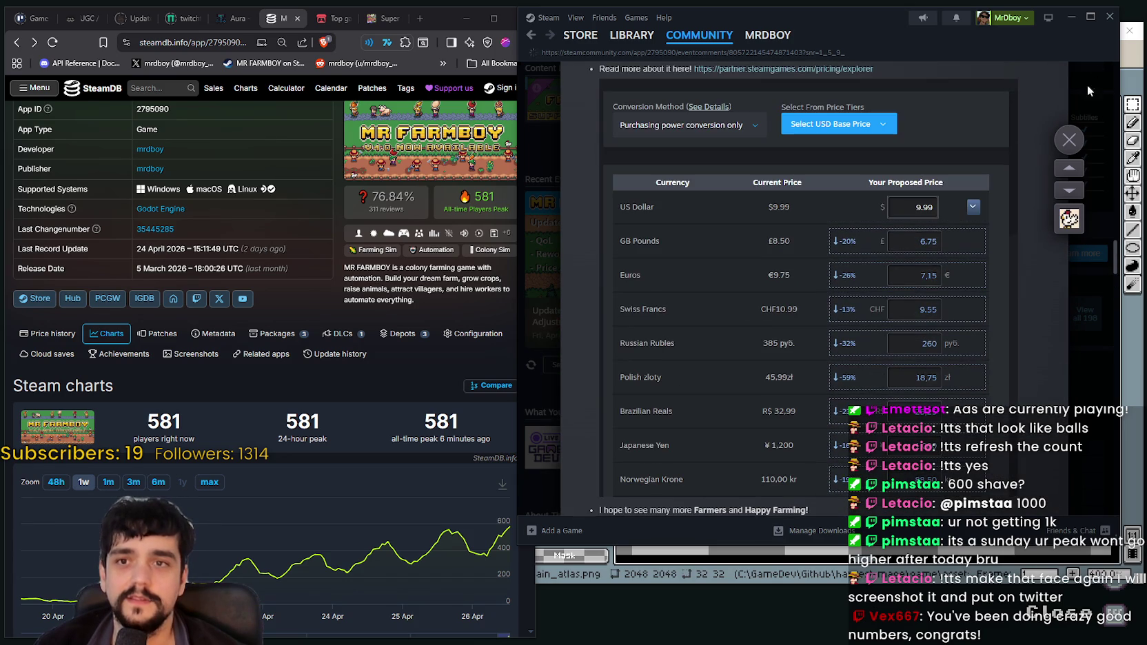
scroll(899, 249, down, 7)
scroll(838, 338, up, 2)
scroll(833, 107, up, 4)
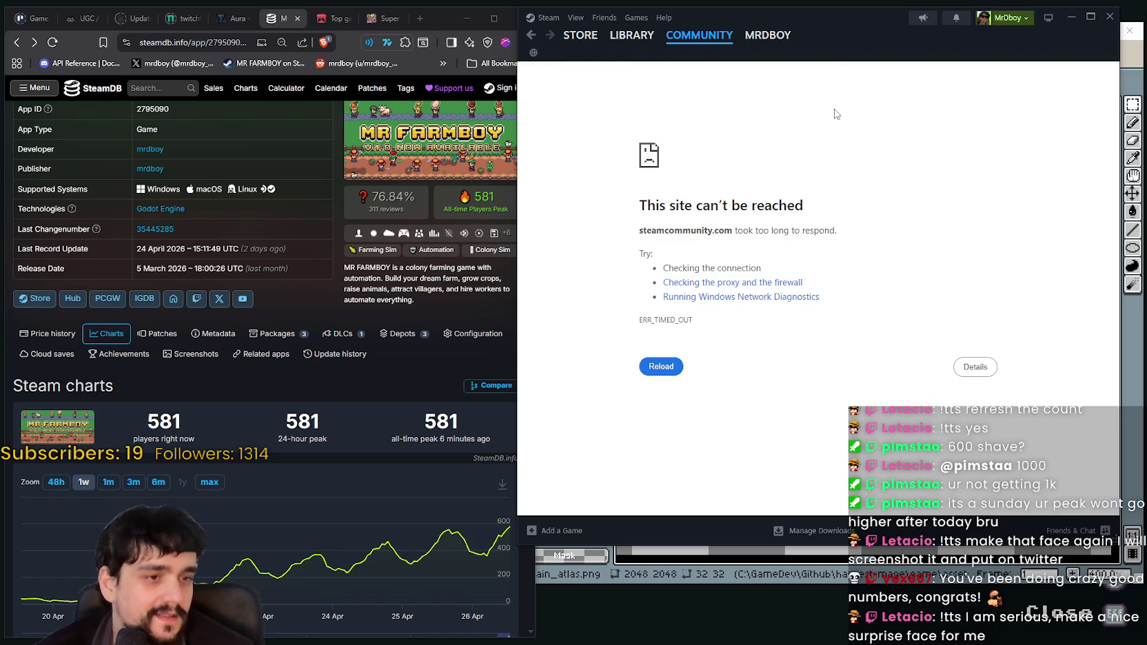
Reload the timed-out community page and nudge the Steam window down slightly
click(699, 34)
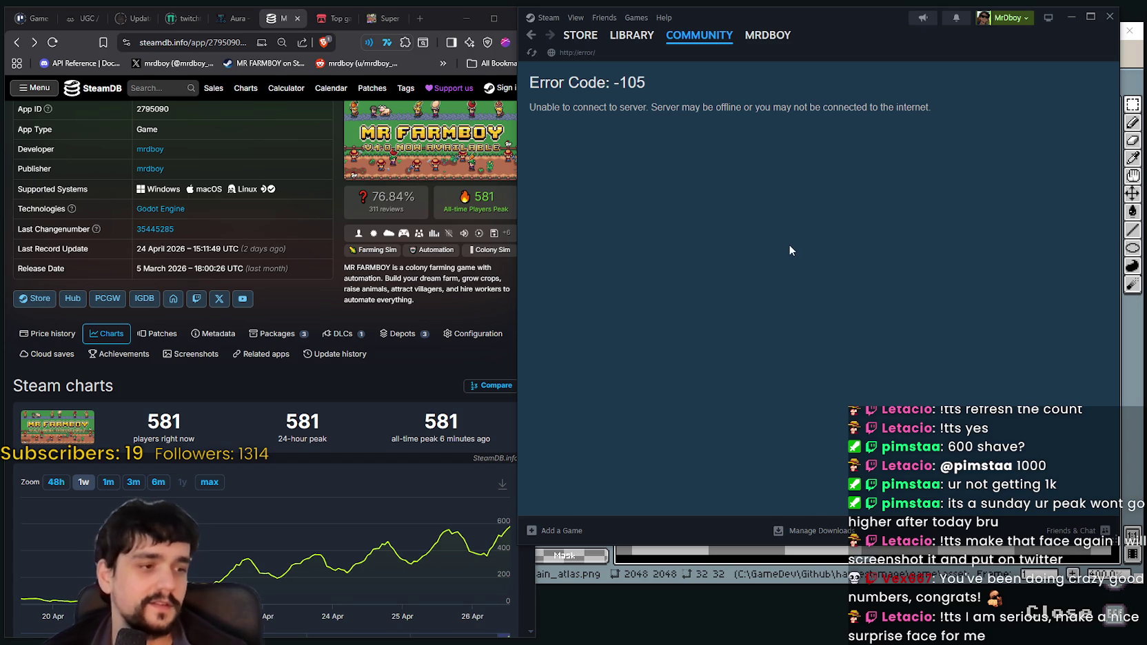
right_click(769, 222)
click(794, 272)
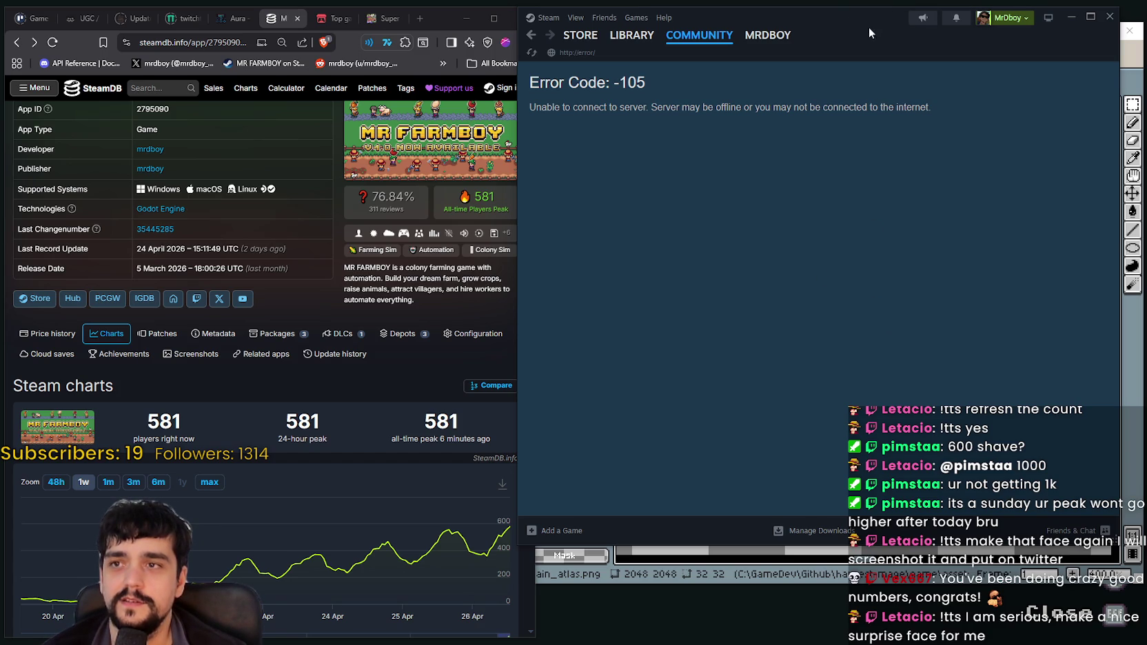
drag(867, 26, 867, 37)
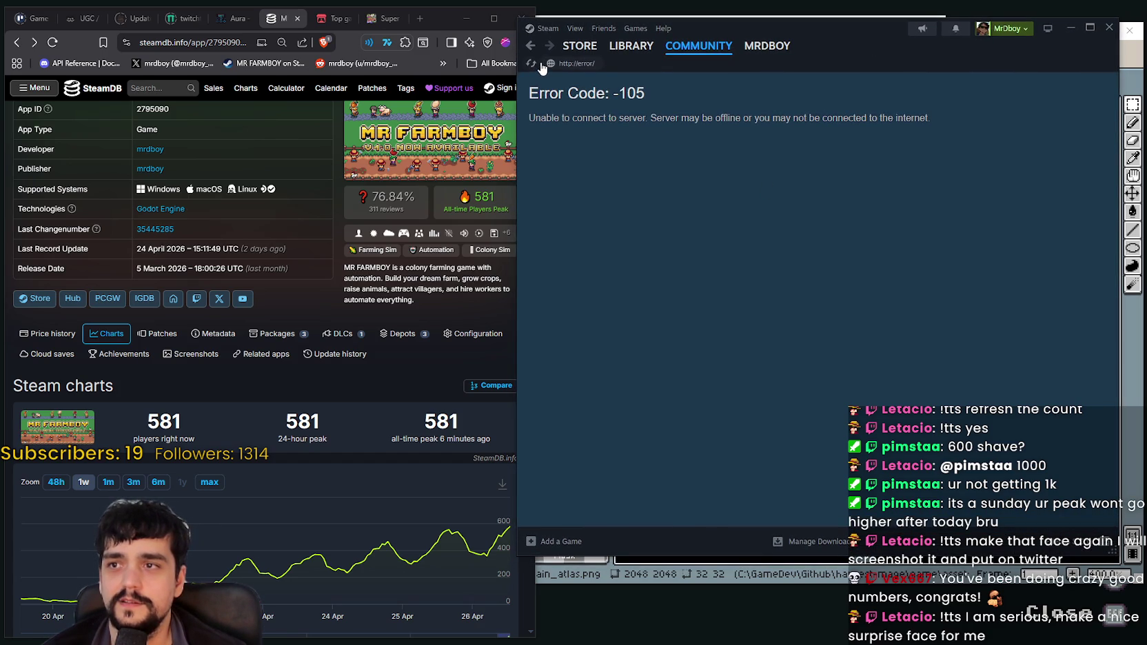
Return to the MR FARMBOY store page, open the v1.0.6-Hotfix1 update, then Discussions
click(579, 46)
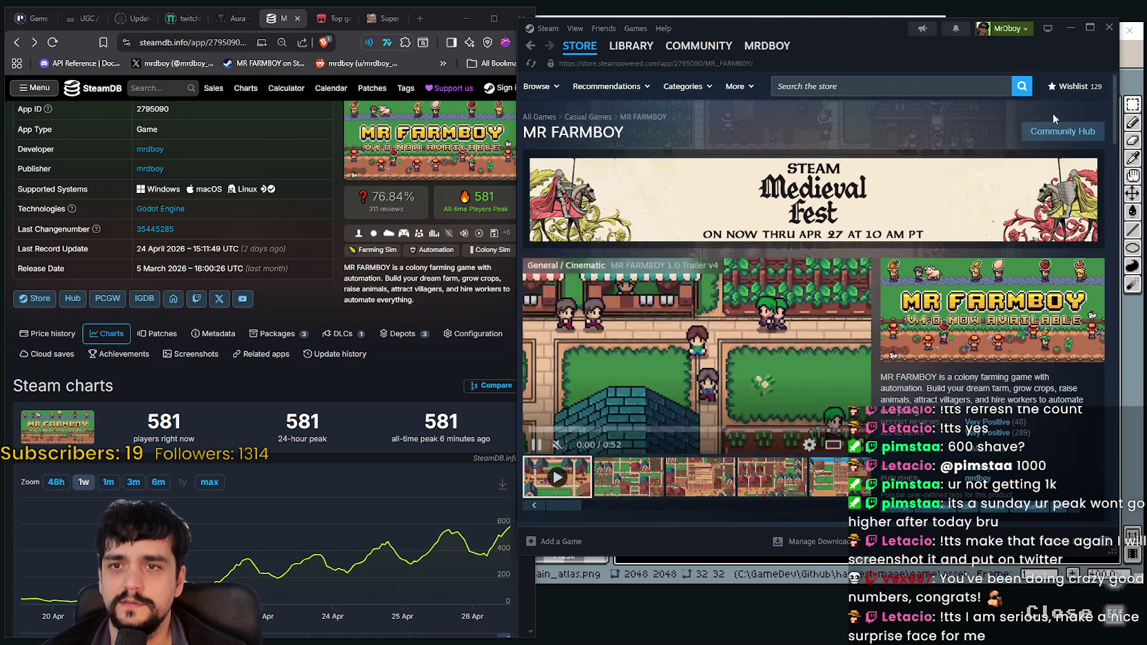
scroll(697, 353, down, 3)
scroll(697, 353, down, 3)
scroll(677, 377, down, 5)
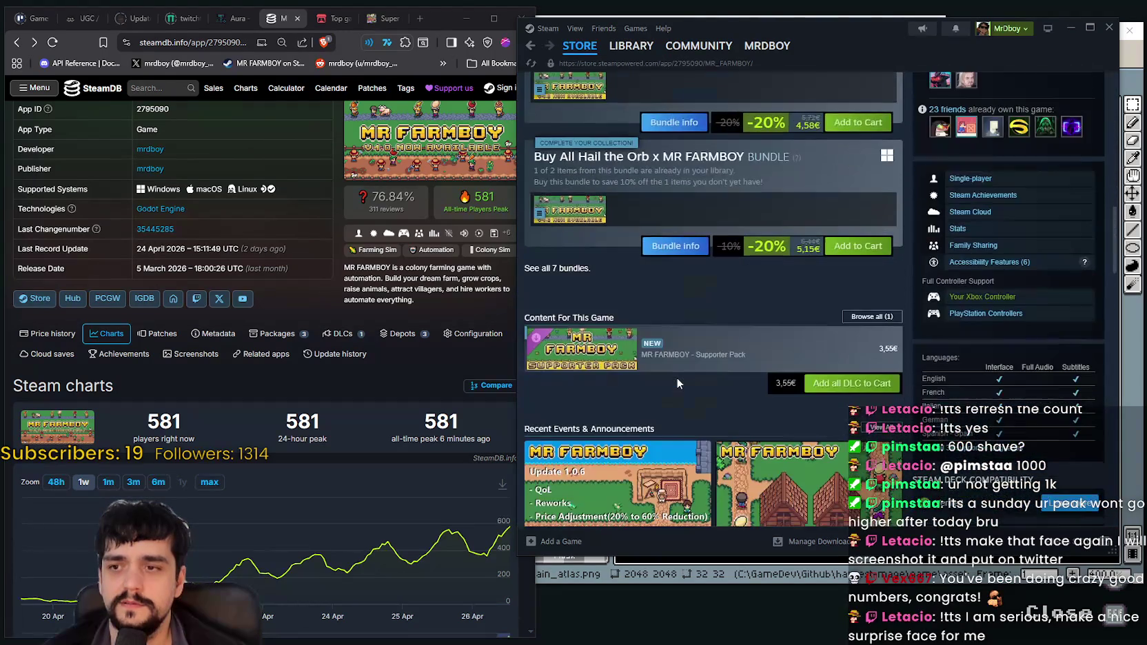
scroll(677, 376, down, 3)
scroll(677, 281, down, 2)
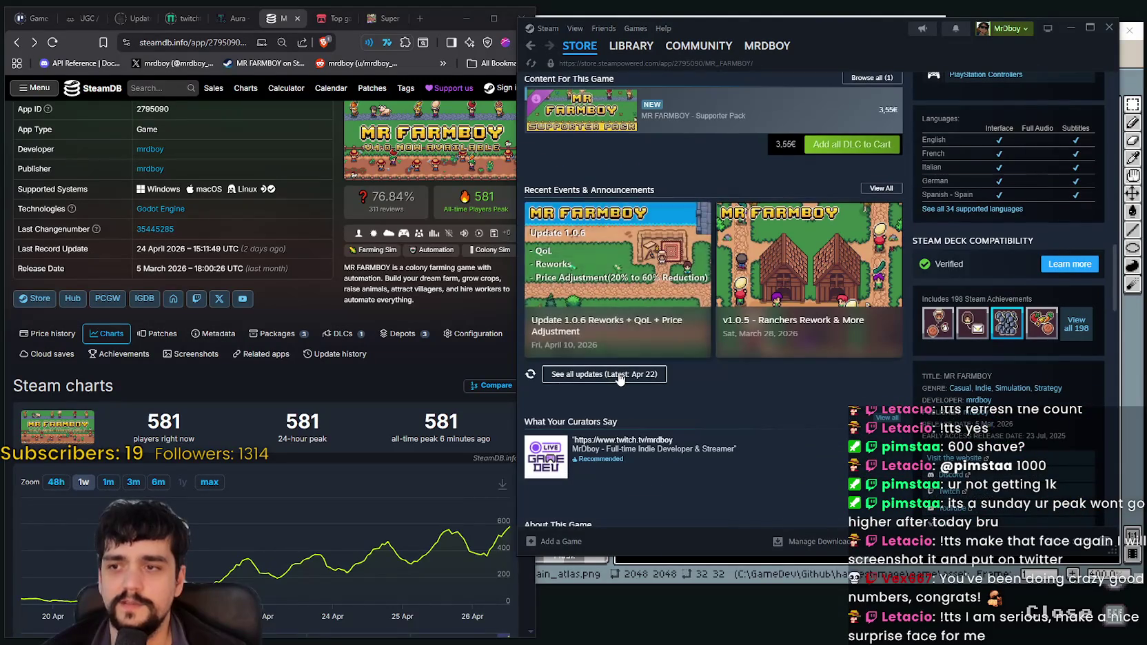
click(604, 376)
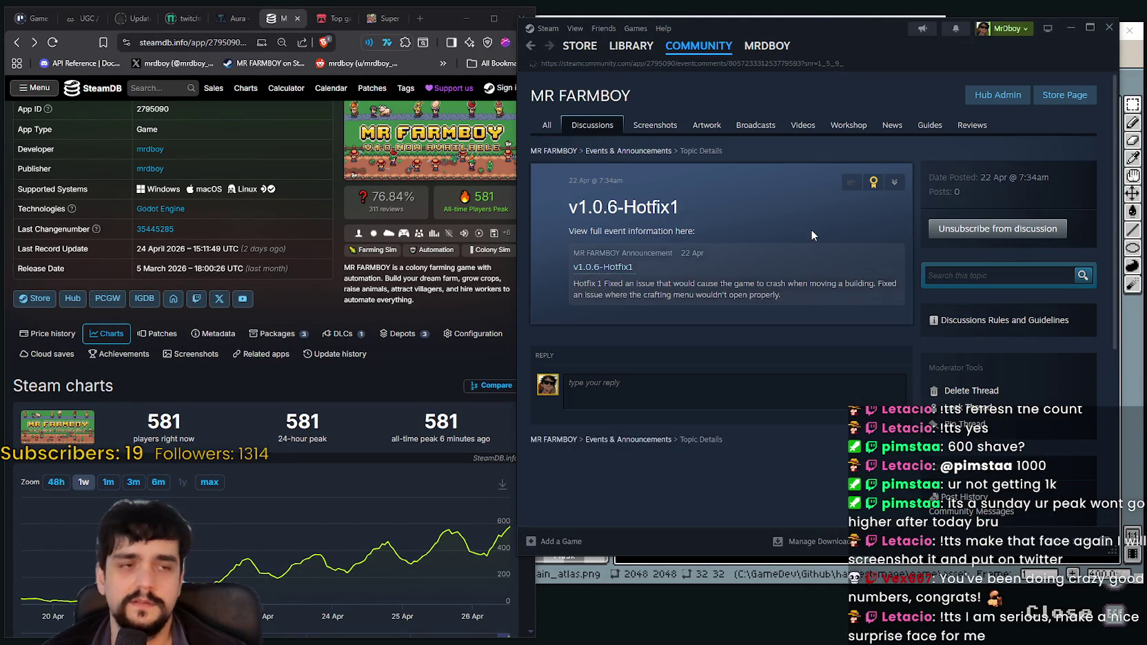
click(607, 127)
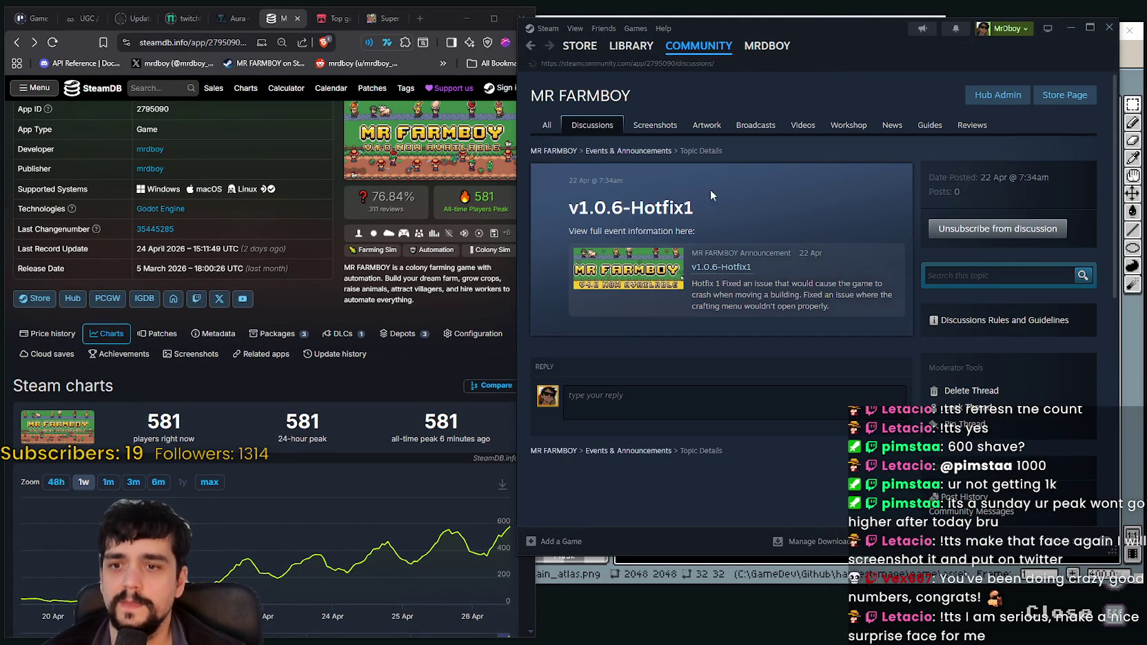
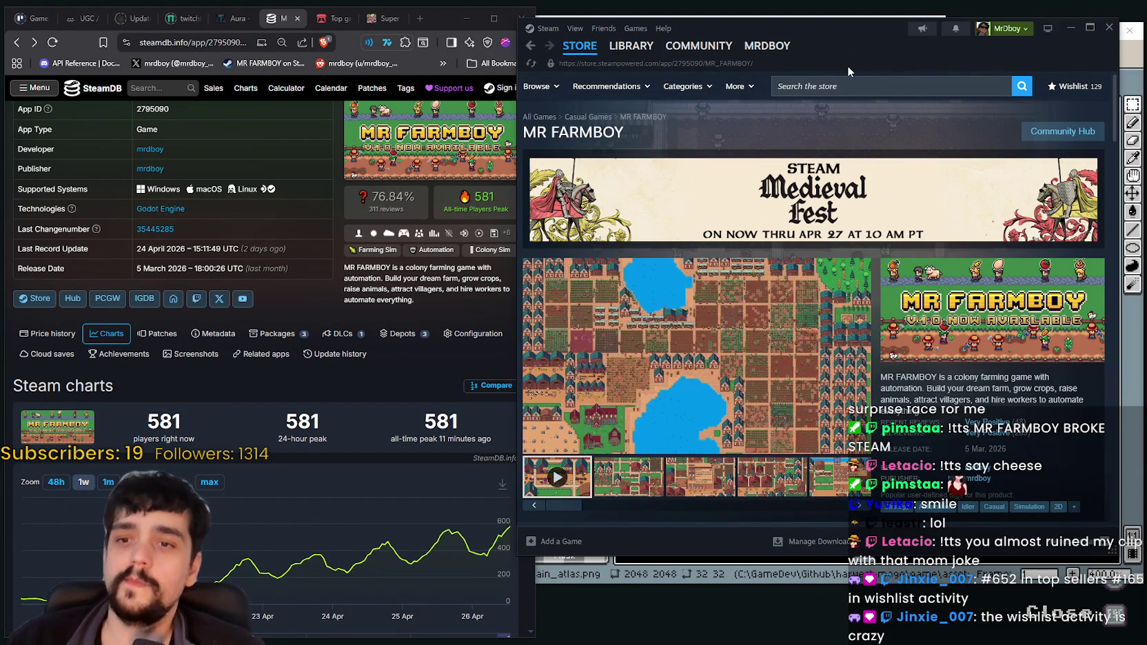
Switch to Aseprite and zoom in on the purple gem in main_atlas.png
key(alt+Tab)
drag(850, 309, 811, 345)
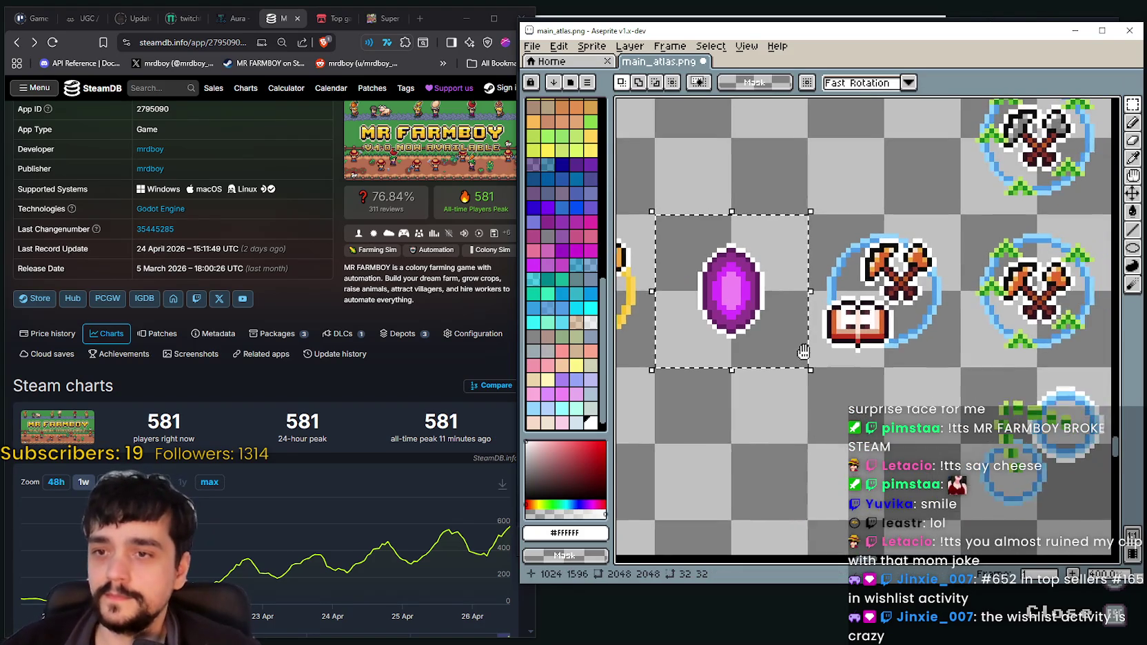
scroll(814, 345, down, 3)
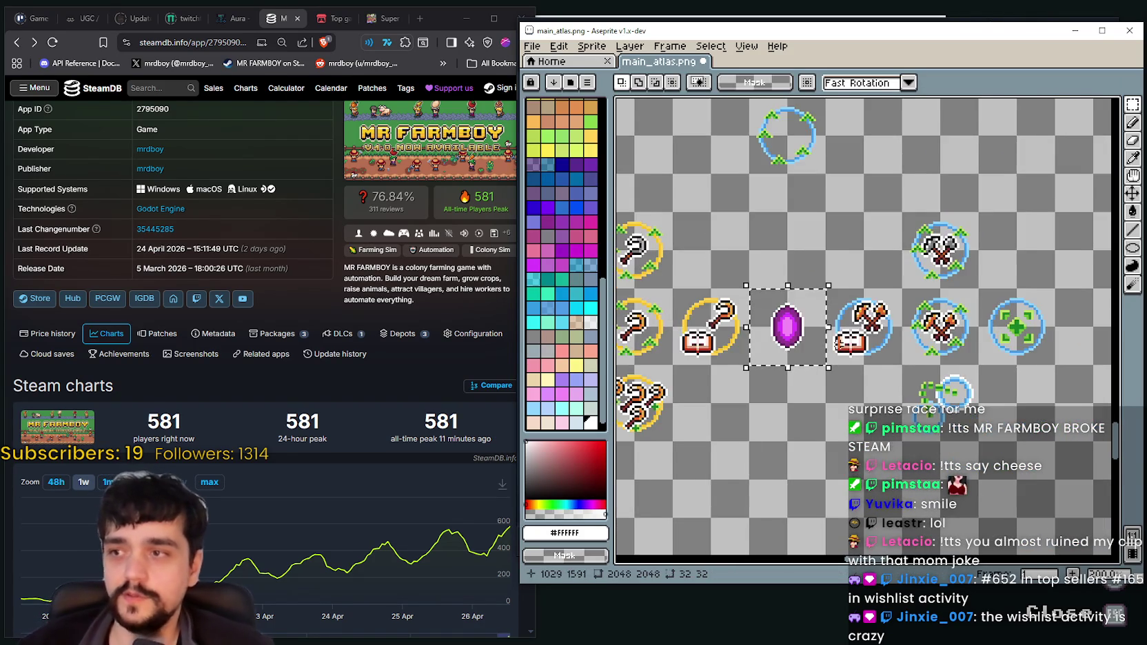
scroll(920, 382, down, 2)
scroll(920, 382, down, 2)
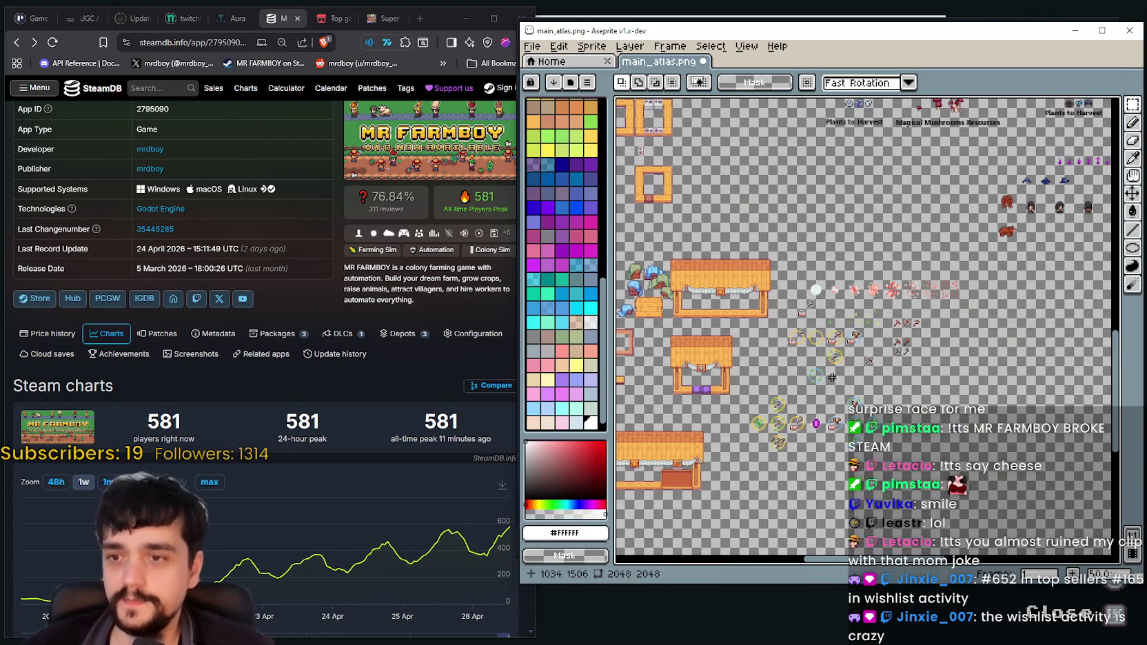
scroll(831, 377, up, 5)
scroll(831, 377, up, 1)
drag(830, 364, 874, 416)
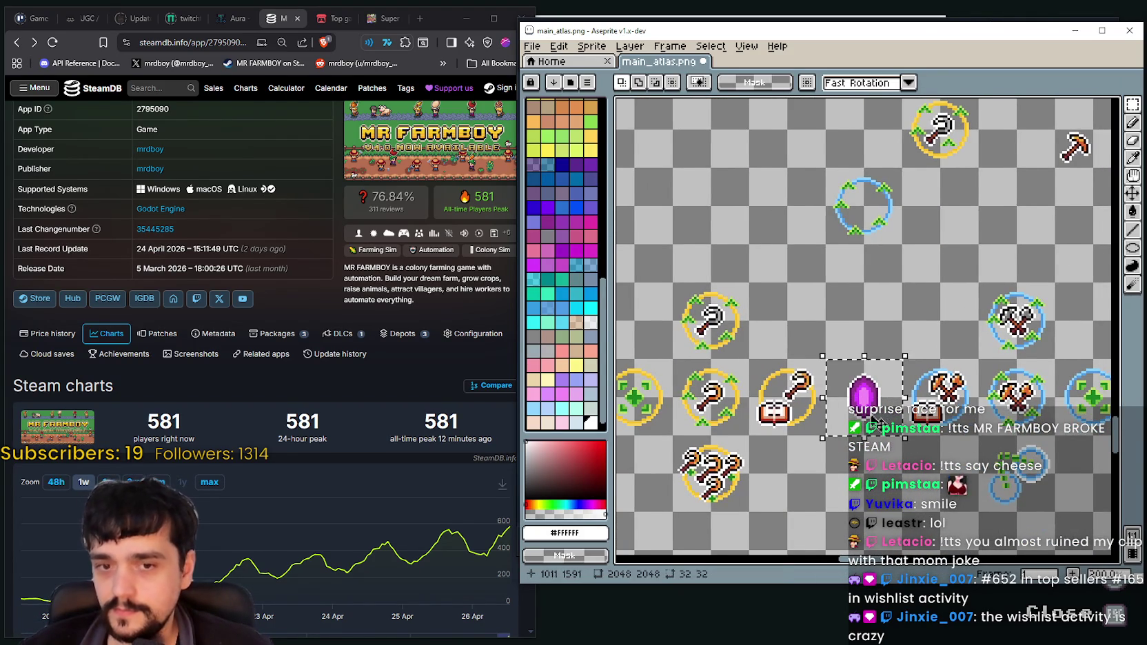
scroll(874, 417, down, 2)
scroll(947, 344, down, 2)
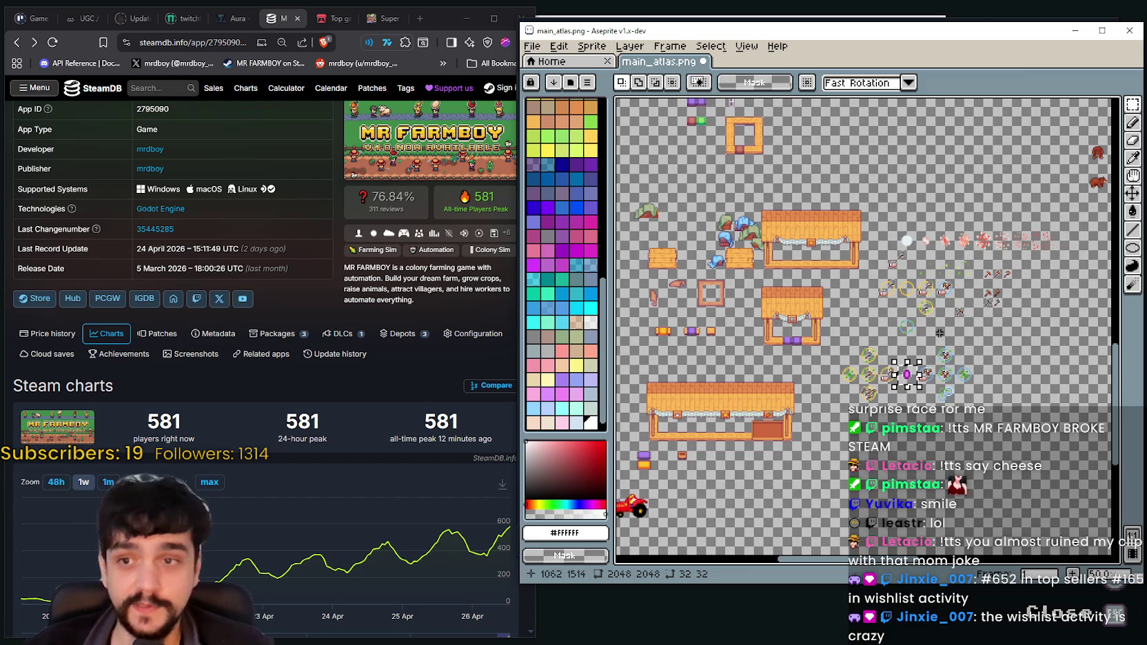
scroll(958, 310, up, 2)
Select the 224×96 block of upgrade icons surrounding the purple gem
drag(915, 262, 900, 266)
scroll(914, 367, down, 1)
scroll(914, 367, down, 1)
scroll(913, 367, down, 1)
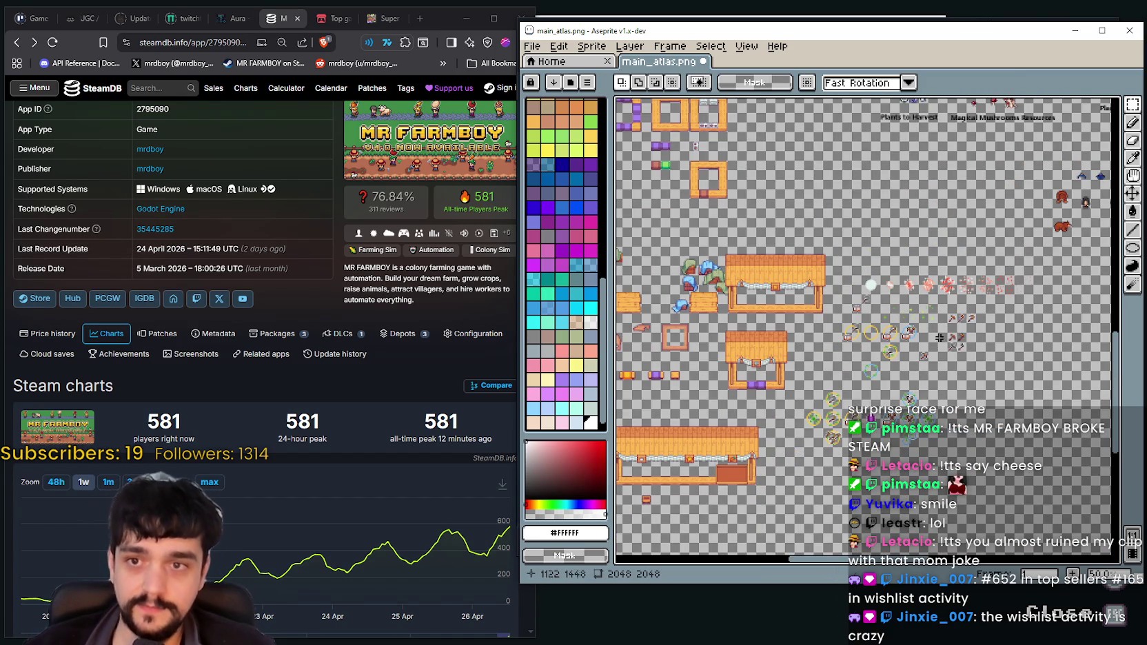
scroll(950, 321, up, 2)
scroll(953, 294, down, 1)
scroll(780, 511, up, 1)
scroll(780, 511, down, 2)
scroll(850, 359, up, 1)
scroll(816, 372, down, 2)
scroll(761, 282, up, 2)
drag(713, 224, 963, 328)
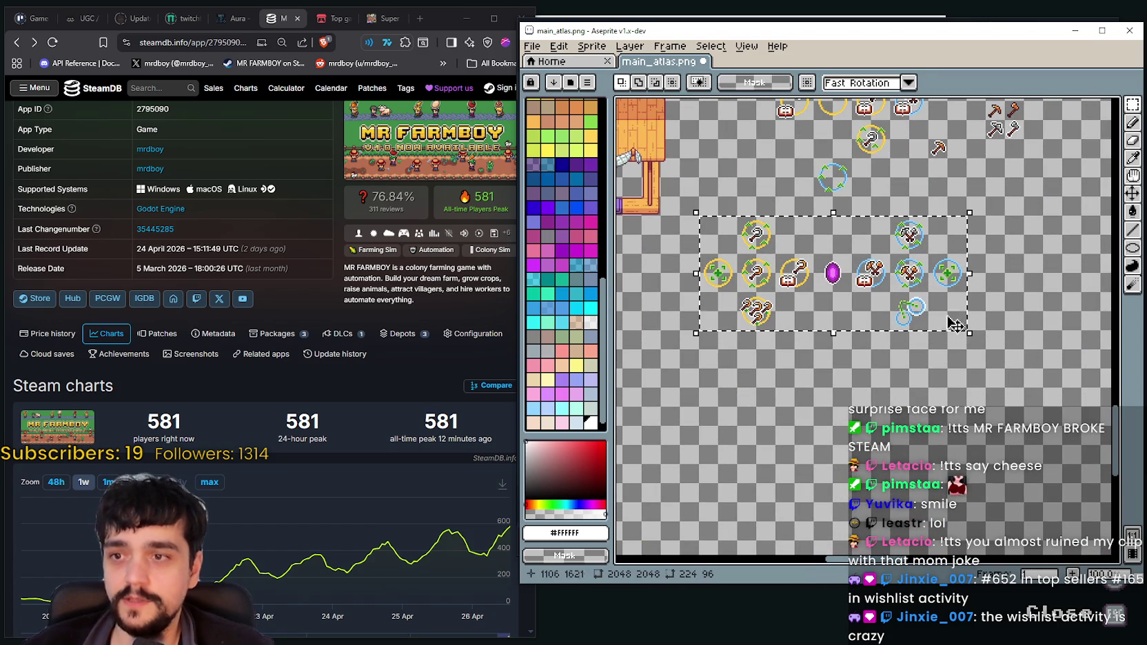
scroll(858, 263, down, 2)
scroll(846, 256, up, 2)
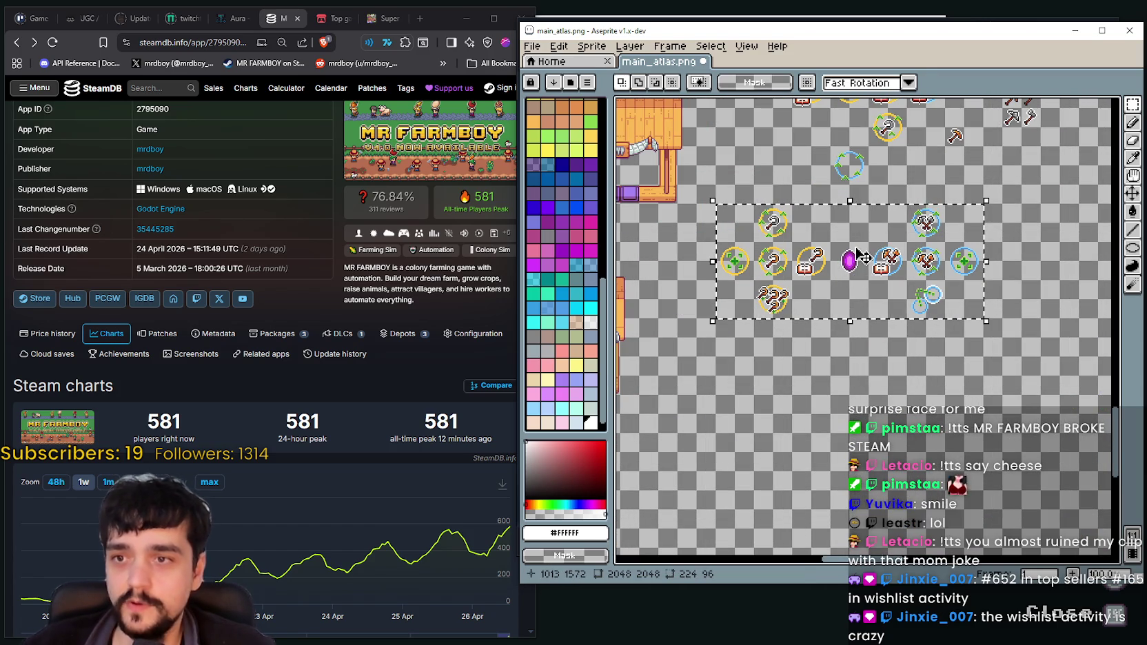
Move the icon block to 896,1648, commit it, and save main_atlas.png
drag(858, 266, 722, 351)
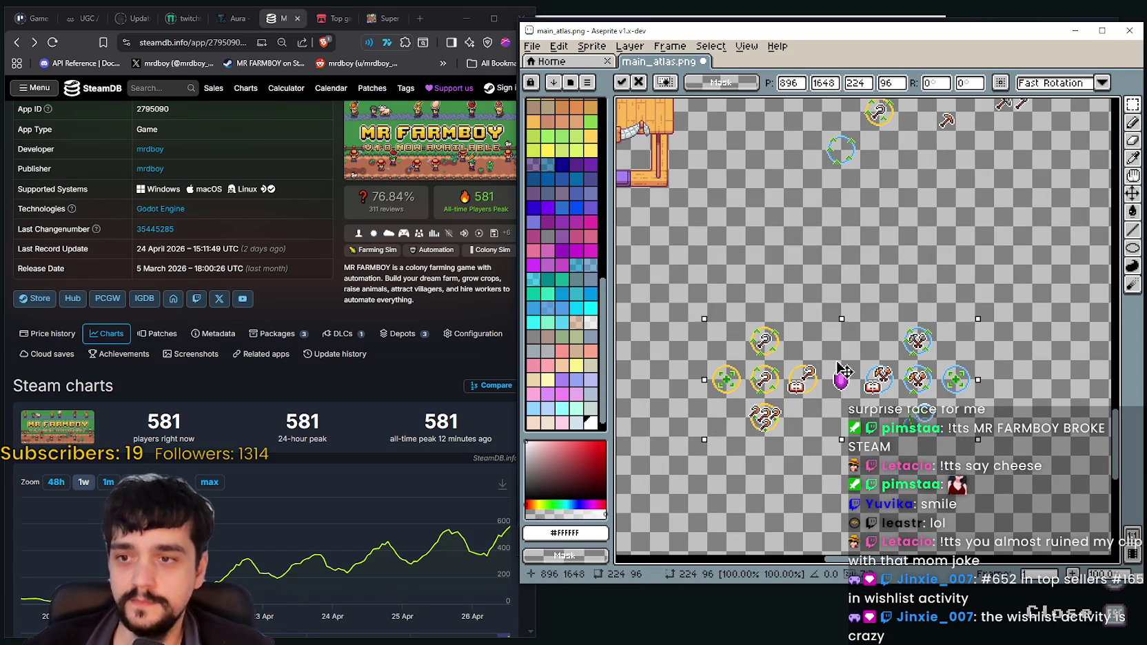
key(ctrl+d)
scroll(800, 265, up, 2)
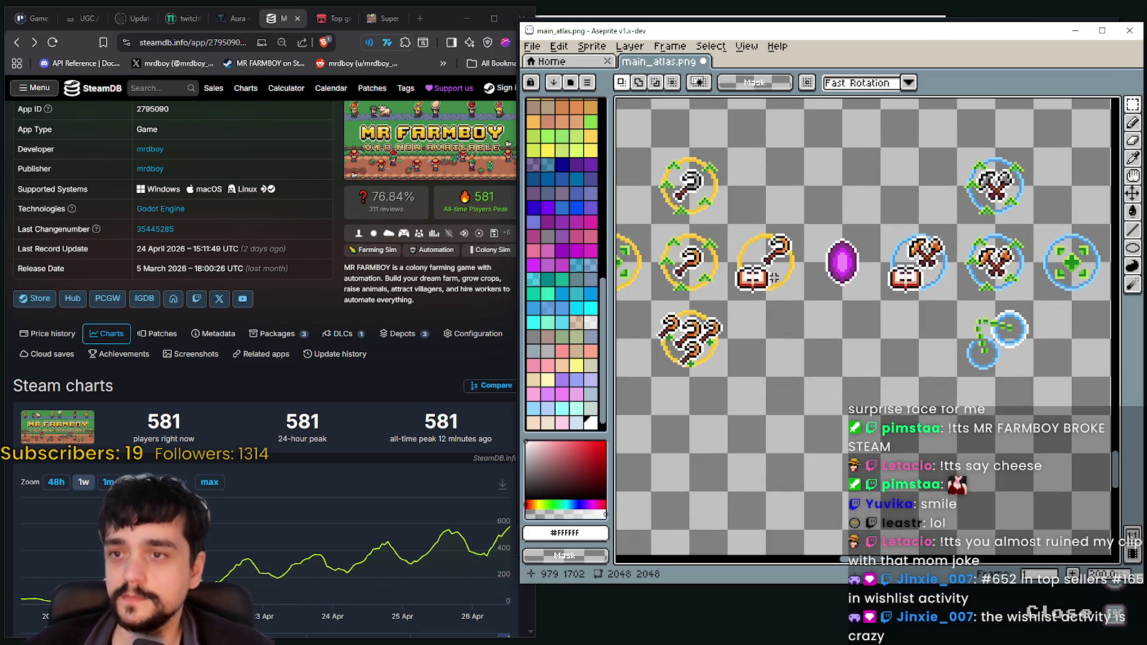
scroll(841, 276, down, 1)
key(ctrl+s)
scroll(789, 284, down, 2)
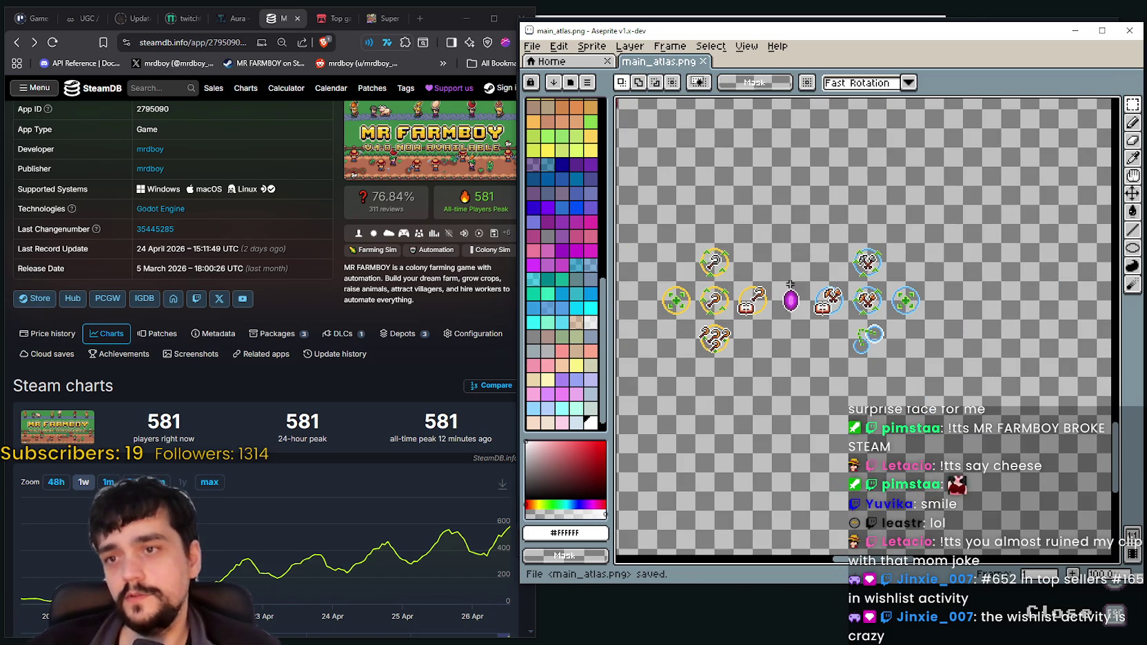
Navigate up the atlas to the backpack sprites above the helmet row
scroll(786, 286, down, 1)
scroll(779, 269, down, 2)
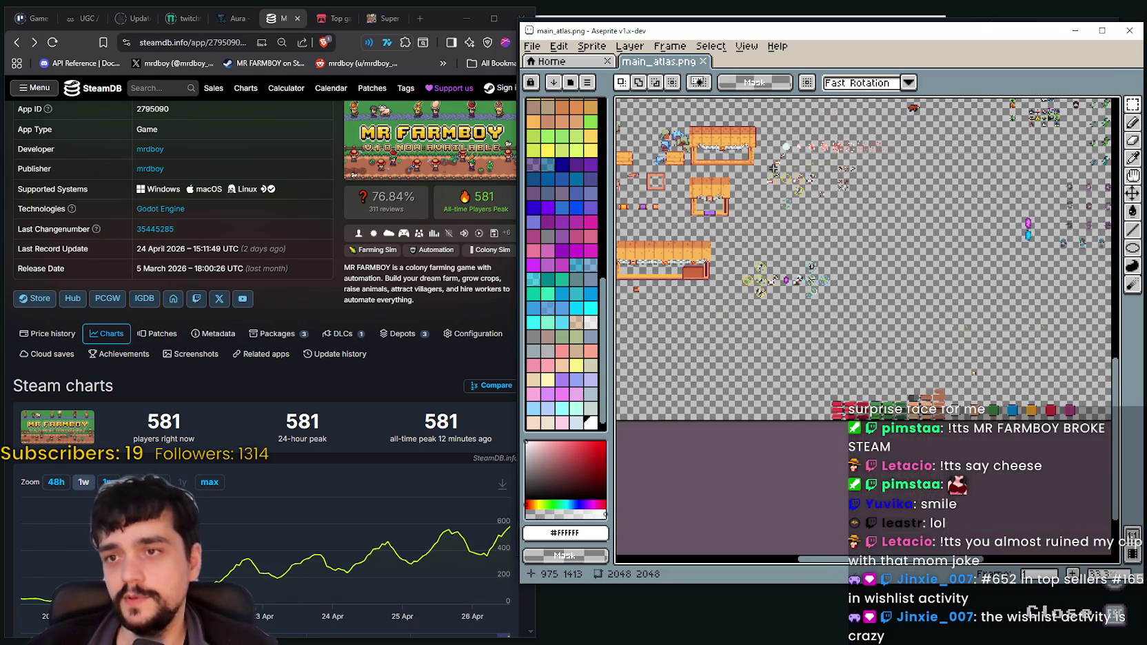
scroll(773, 242, down, 2)
drag(785, 200, 783, 252)
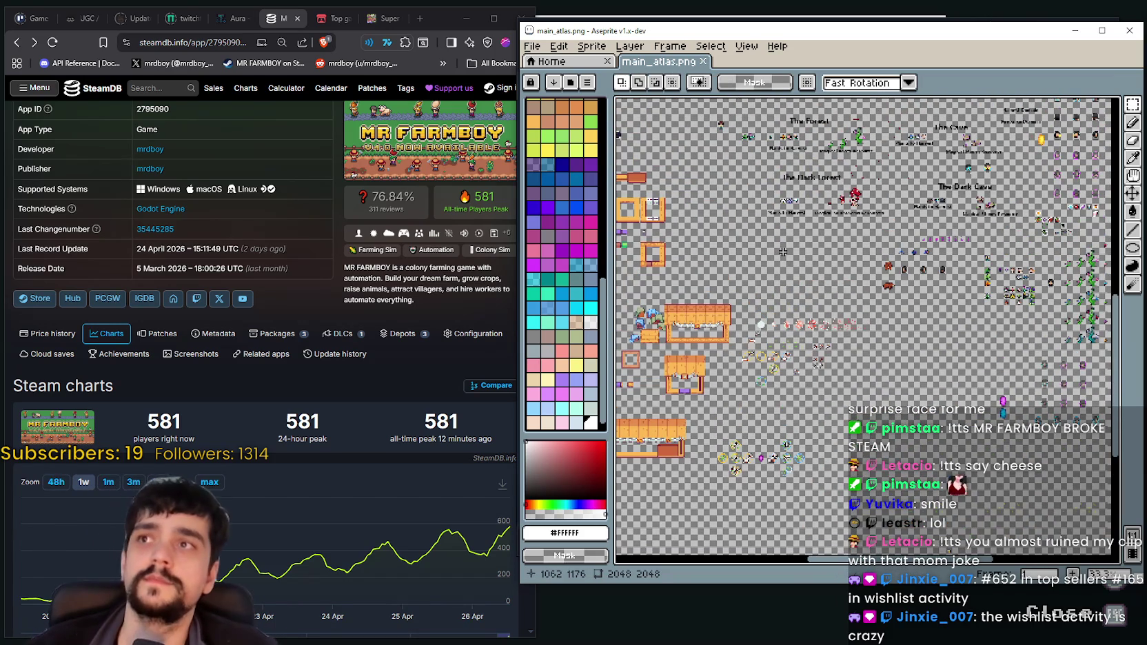
scroll(783, 251, up, 1)
scroll(783, 251, up, 1)
scroll(783, 251, up, 1)
scroll(783, 250, up, 1)
scroll(902, 289, up, 1)
scroll(889, 317, up, 1)
scroll(875, 352, up, 1)
scroll(855, 401, up, 2)
scroll(779, 410, down, 1)
scroll(786, 375, down, 2)
scroll(813, 369, up, 1)
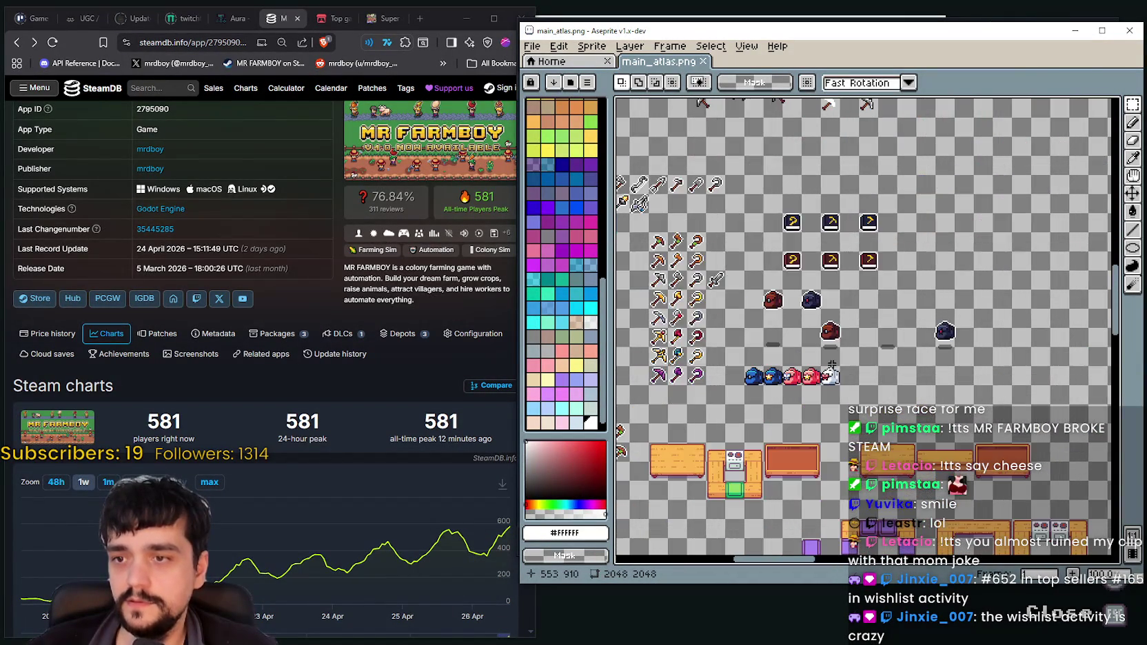
scroll(831, 363, up, 1)
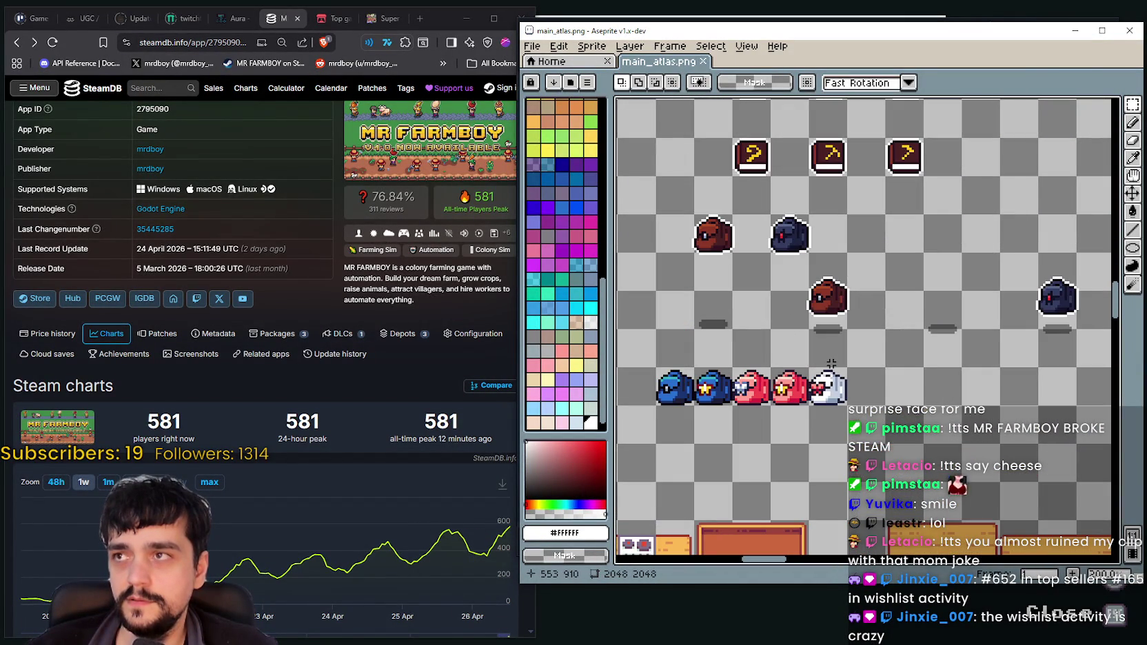
Marquee-select the 26×20 brown bag sprite
drag(831, 364, 950, 348)
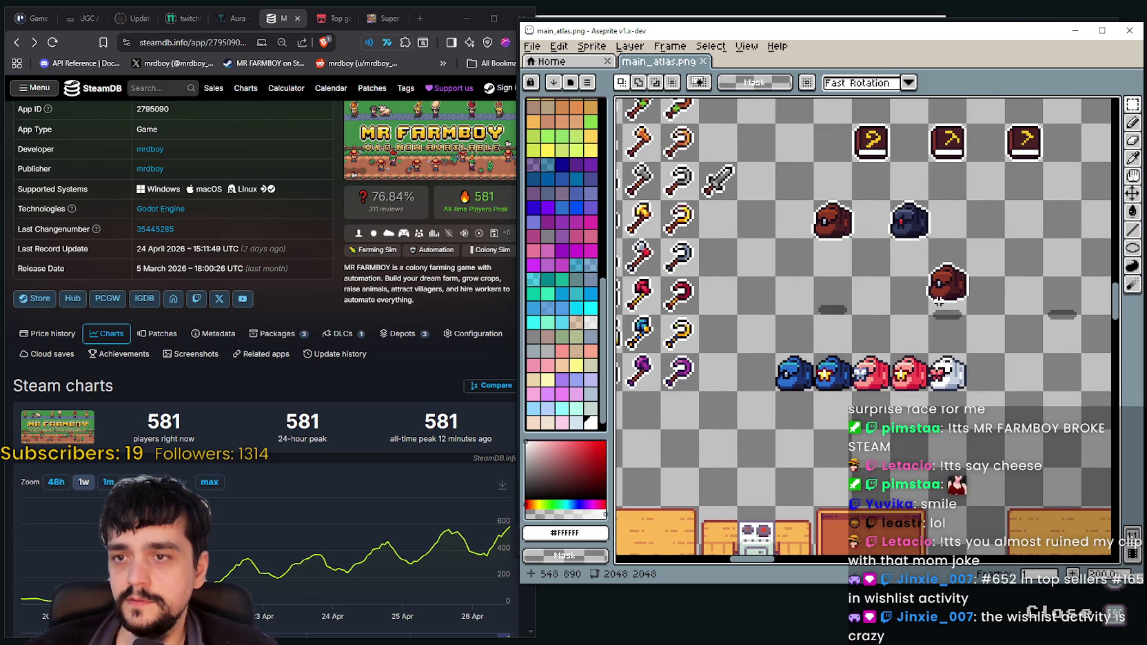
drag(917, 256, 979, 312)
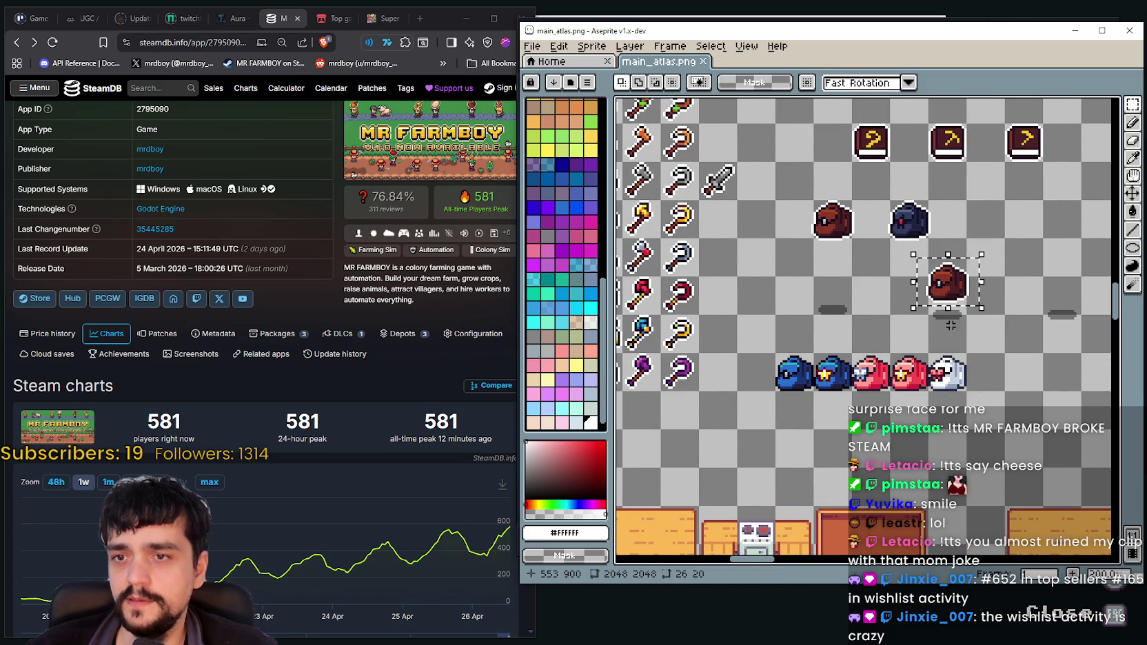
scroll(941, 336, down, 3)
scroll(941, 335, down, 2)
scroll(896, 323, down, 2)
scroll(848, 314, down, 2)
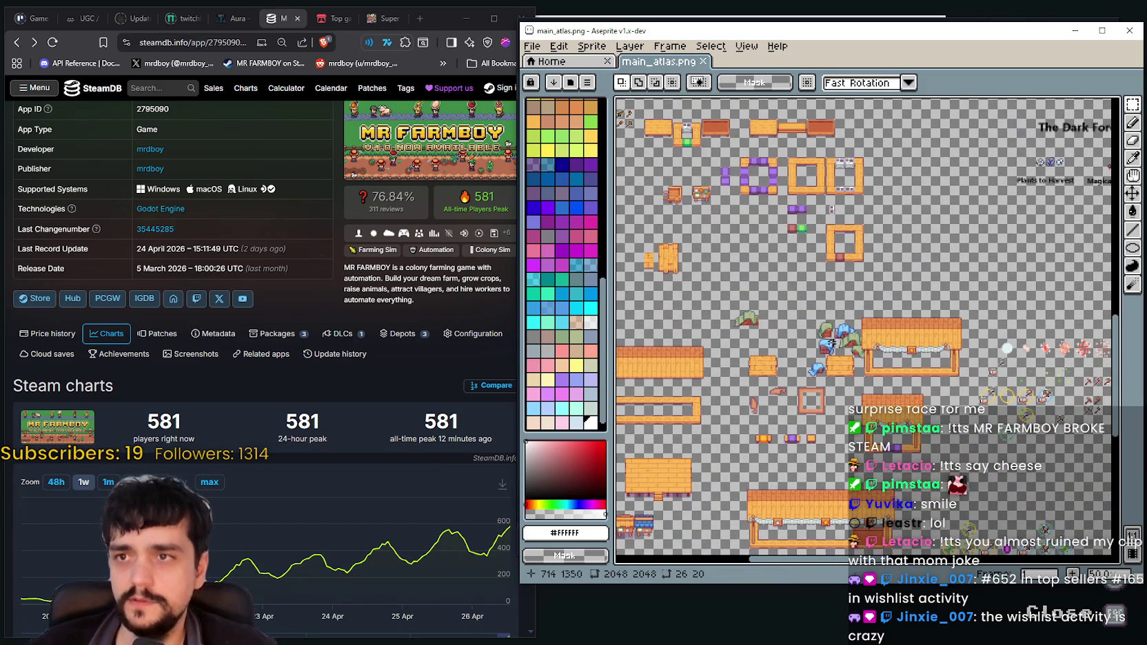
drag(905, 31, 904, 58)
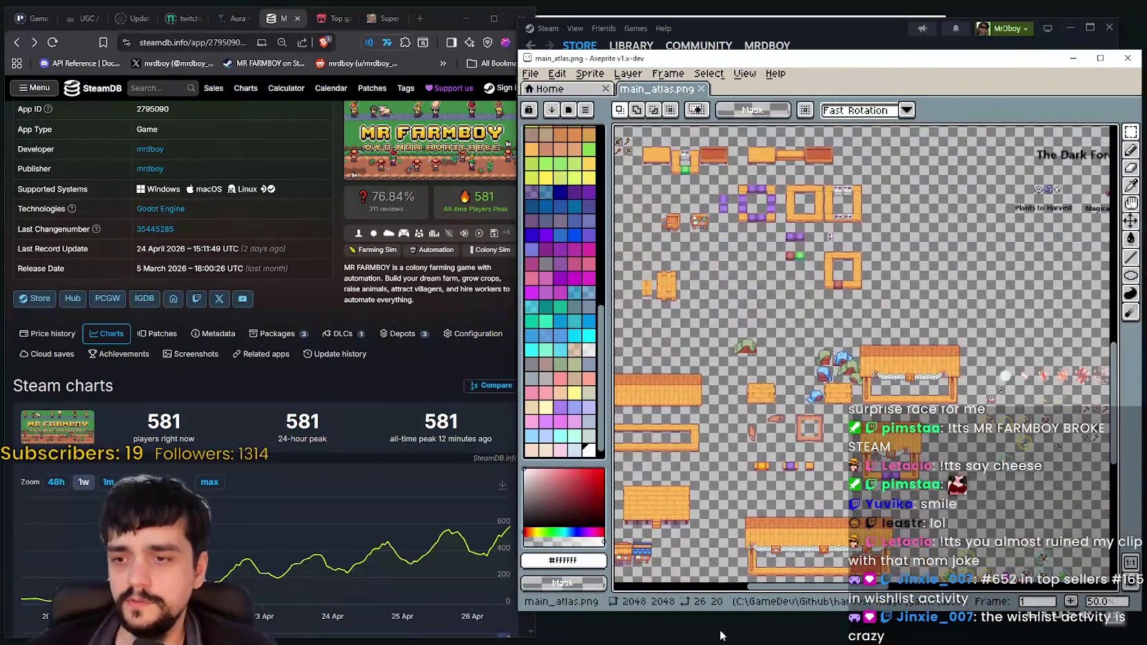
click(721, 634)
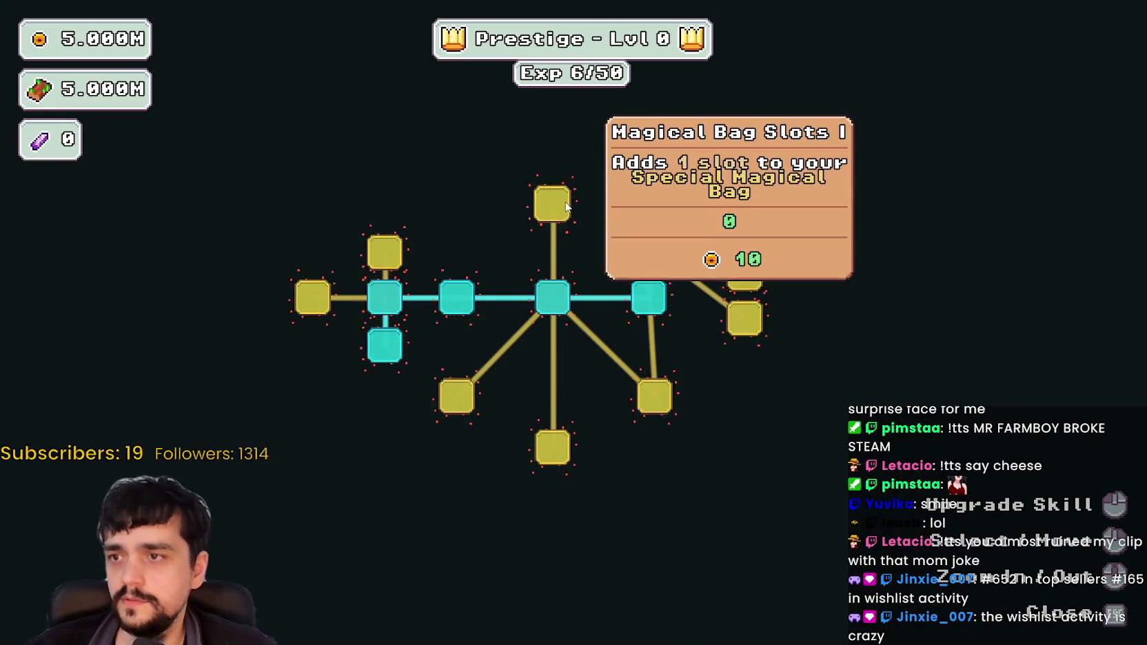
key(alt+Tab)
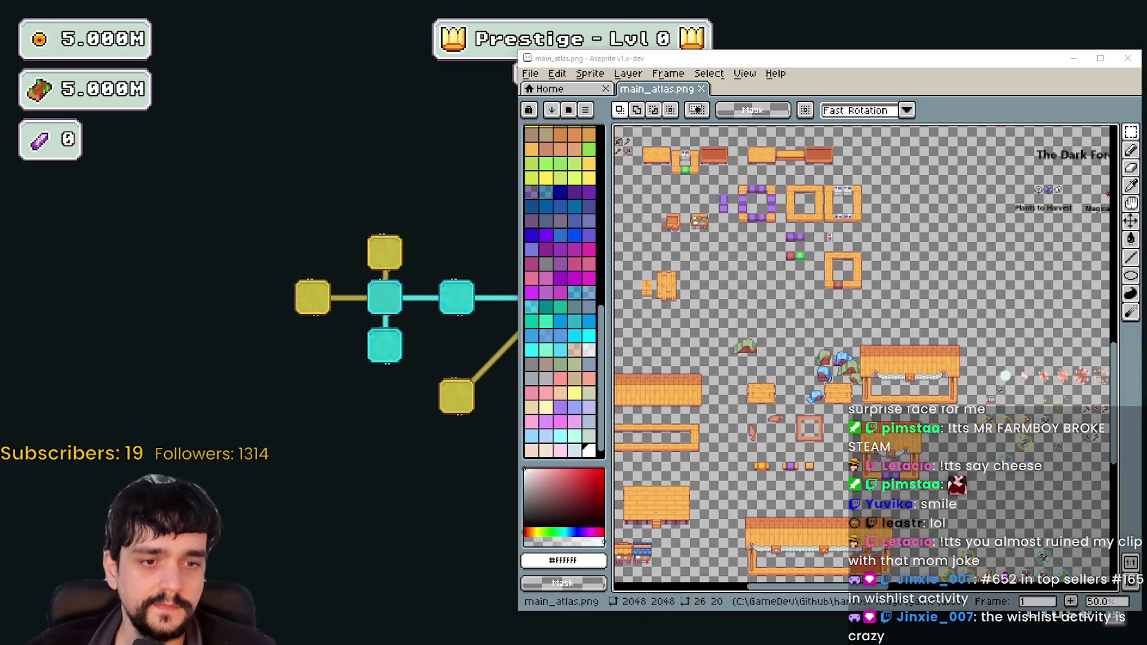
key(alt+Tab)
drag(755, 300, 796, 336)
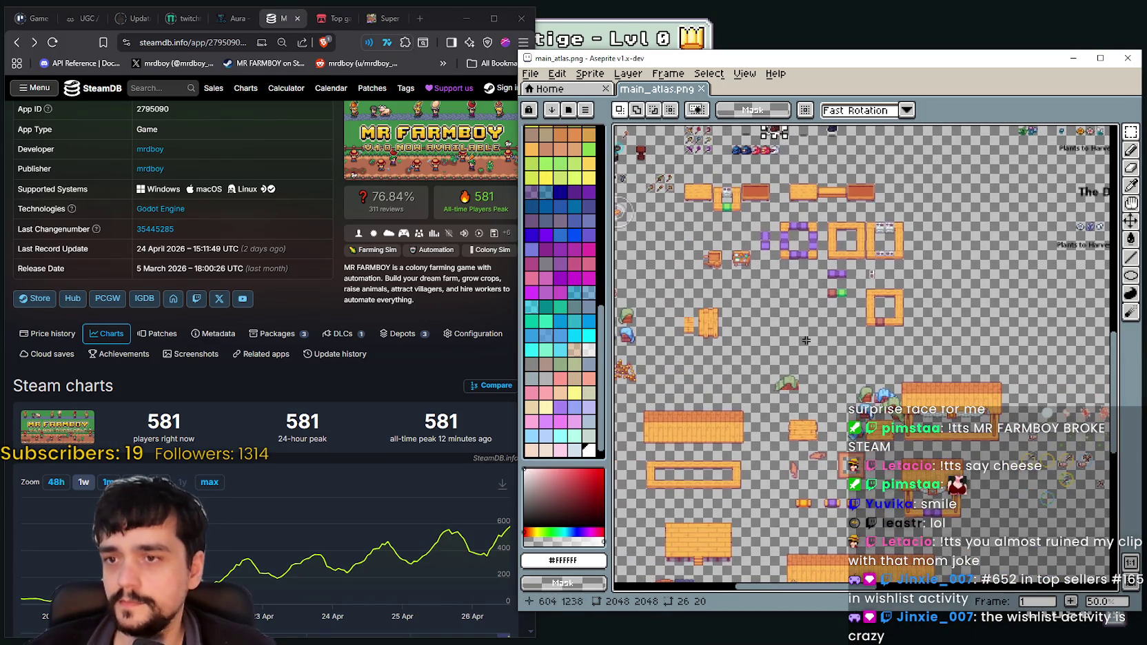
drag(748, 58, 753, 62)
scroll(873, 308, up, 1)
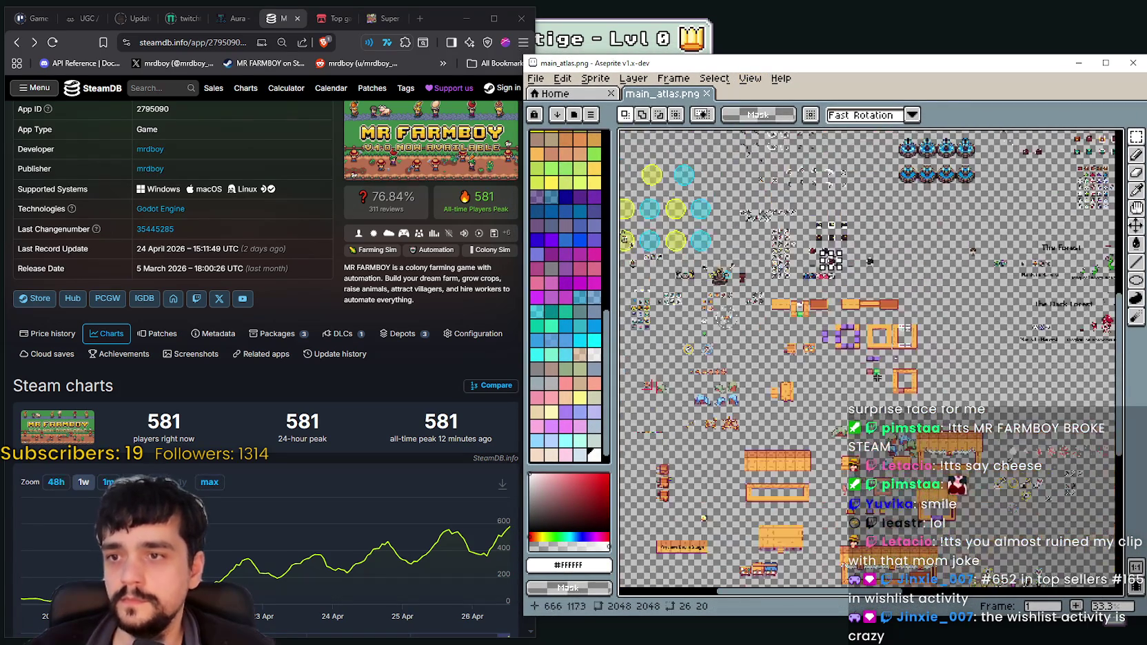
mouse_move(872, 307)
mouse_down()
mouse_move(821, 407)
mouse_move(832, 422)
mouse_up()
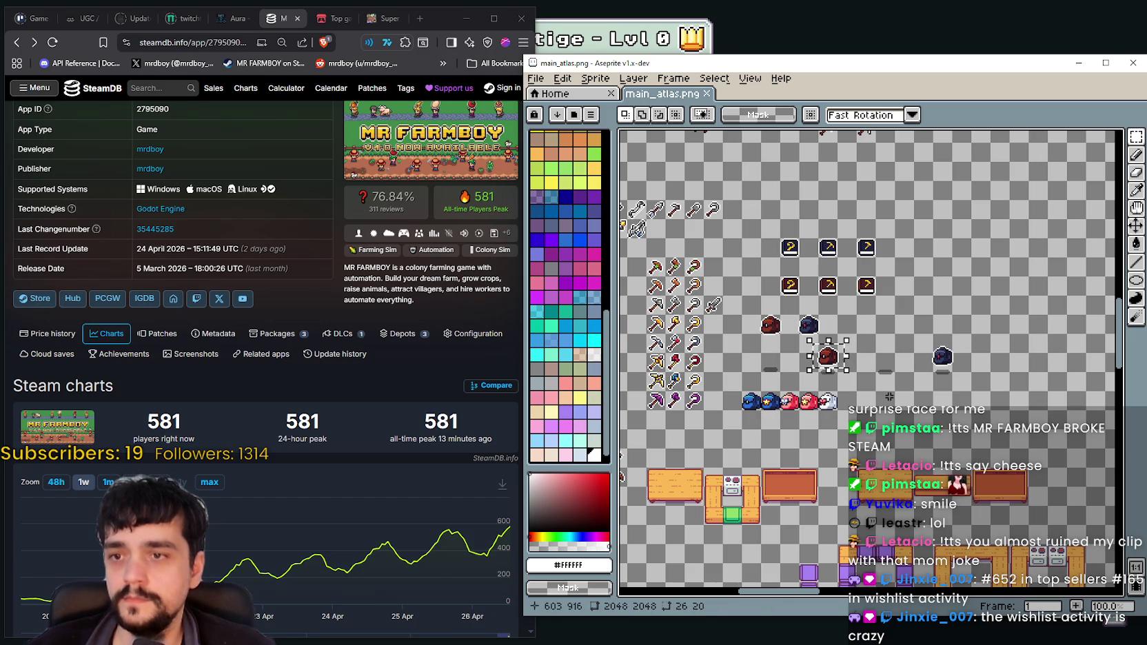
scroll(885, 385, down, 1)
scroll(869, 383, down, 1)
scroll(848, 381, down, 1)
scroll(827, 377, down, 2)
scroll(827, 377, down, 1)
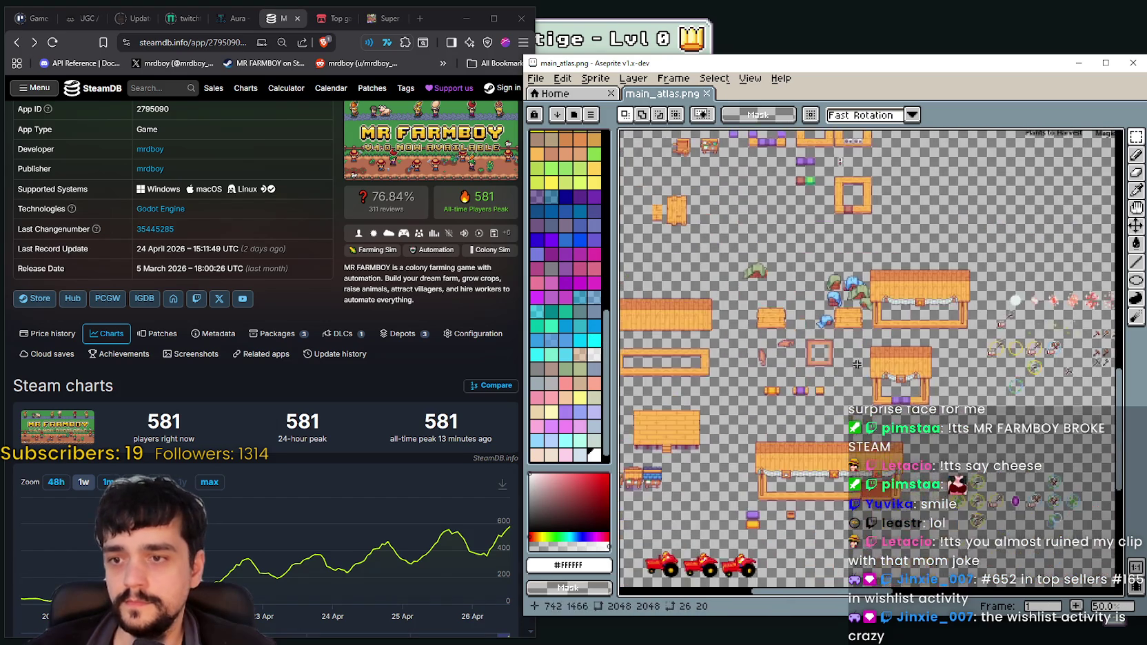
scroll(817, 385, down, 1)
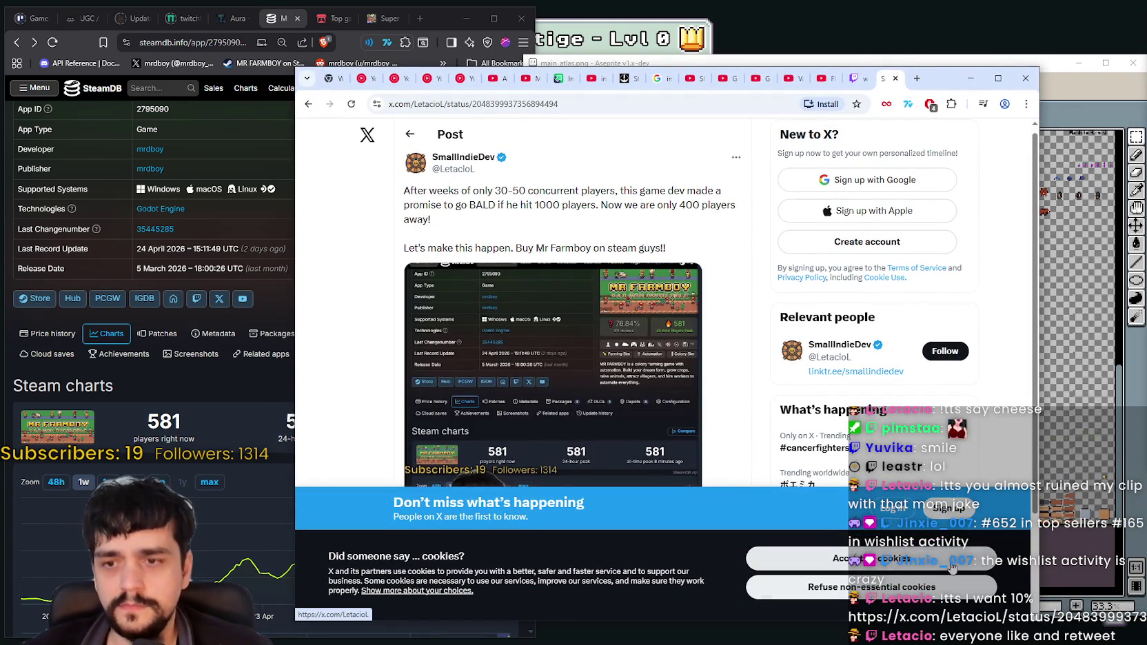
click(844, 587)
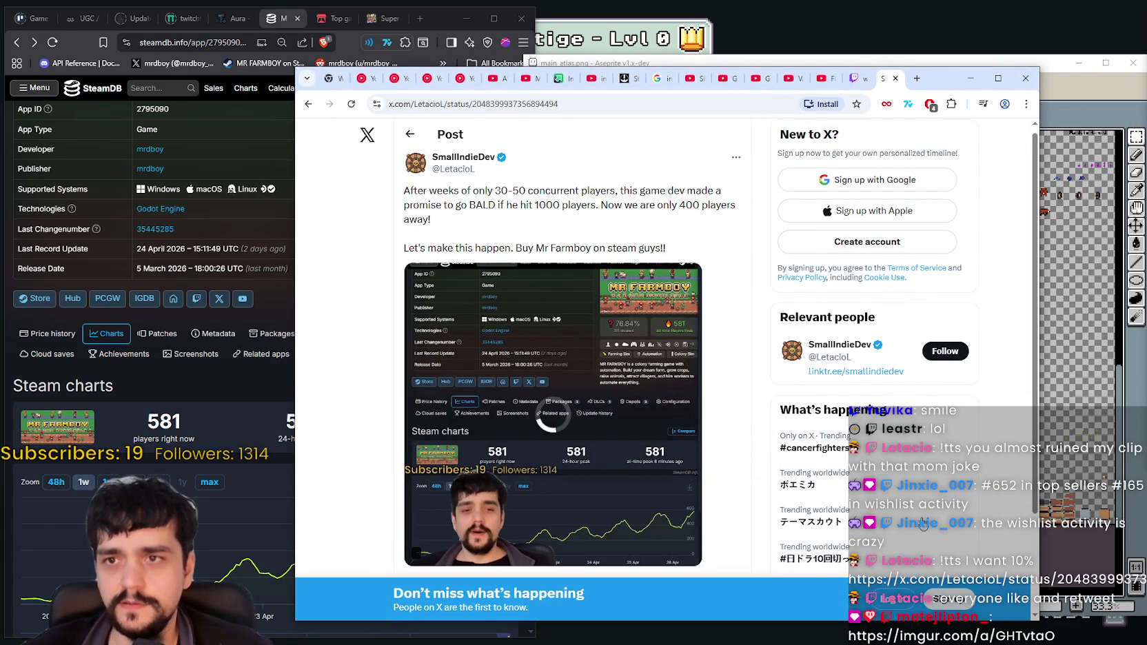
scroll(838, 500, down, 1)
scroll(534, 262, up, 1)
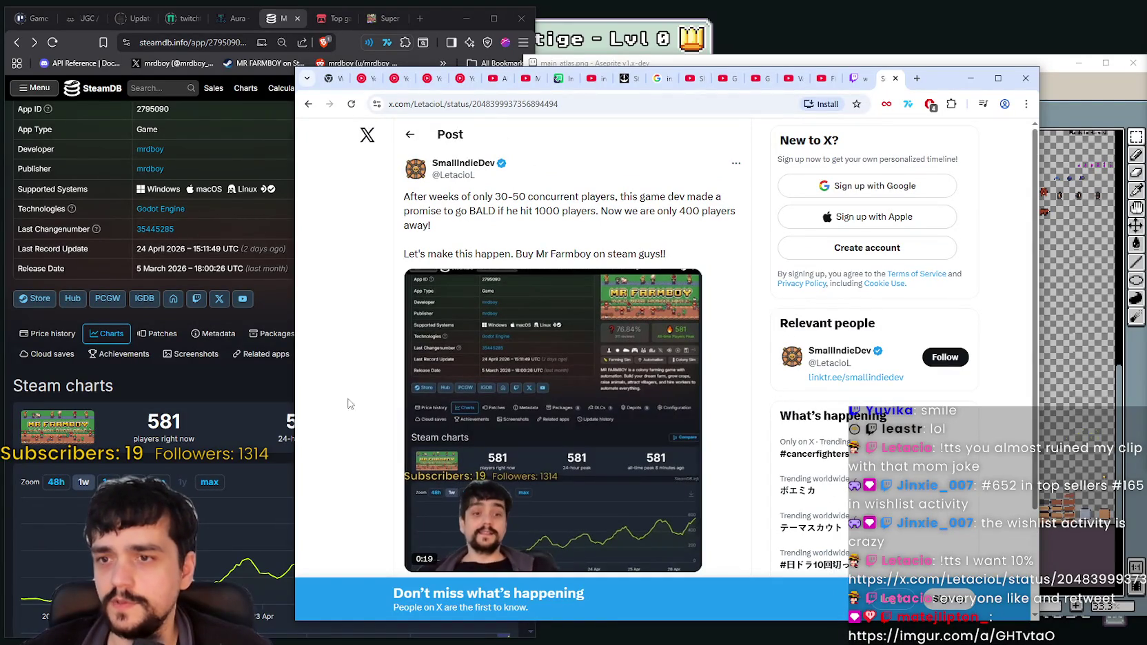
scroll(510, 417, down, 1)
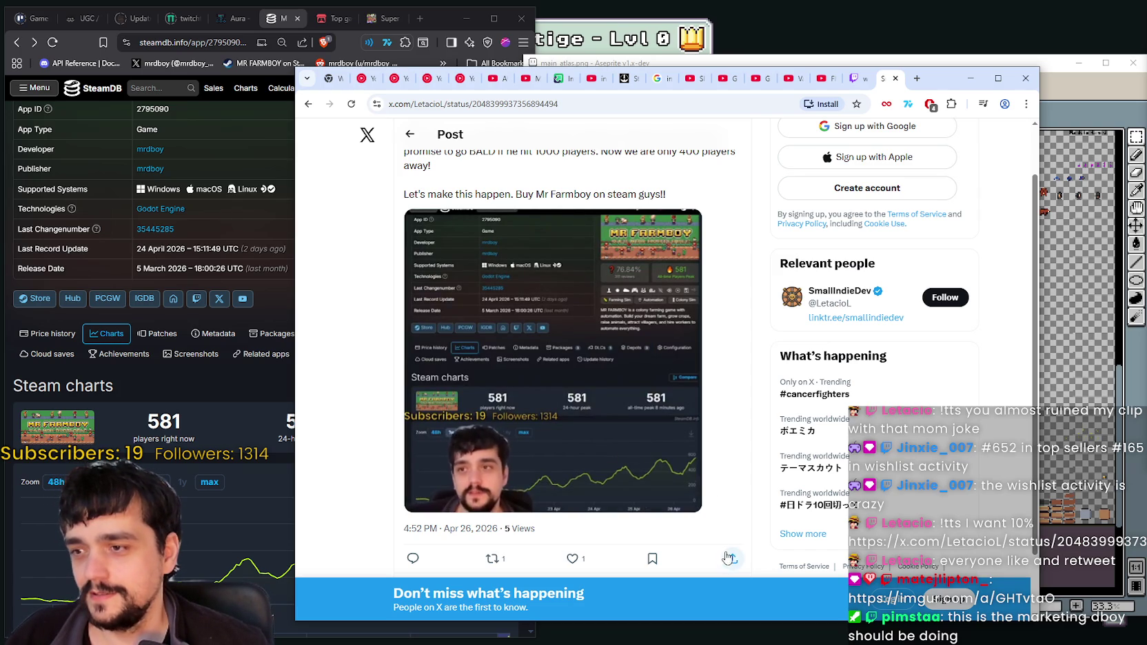
mouse_move(552, 376)
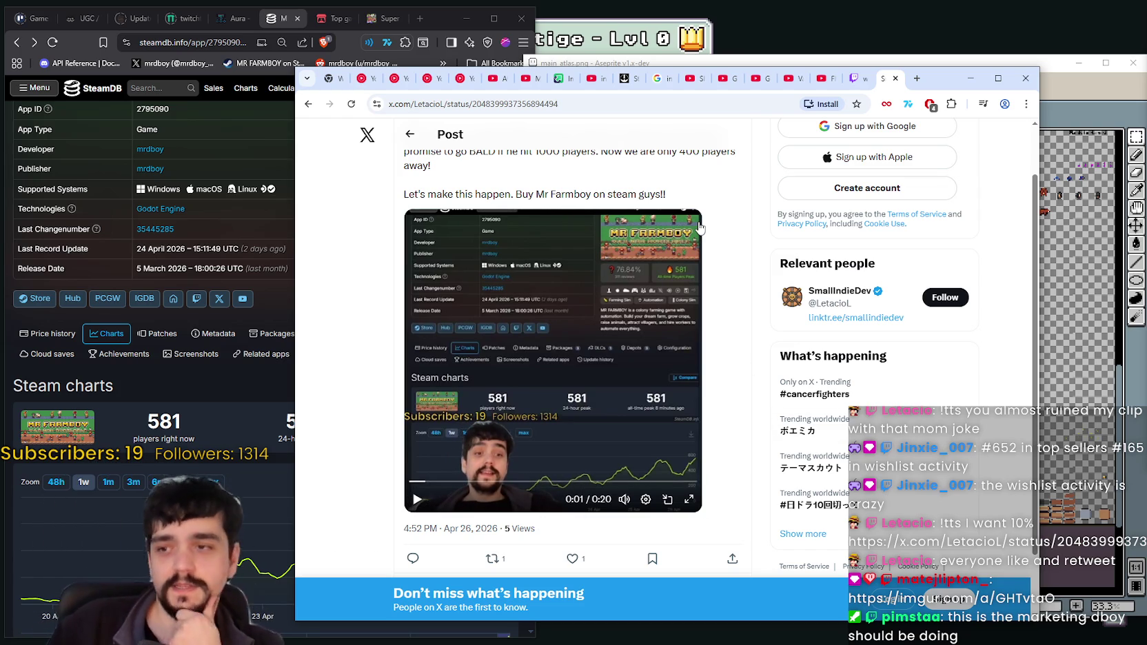
Play the X post's video, then drag the Chrome window aside to reveal Aseprite
click(686, 335)
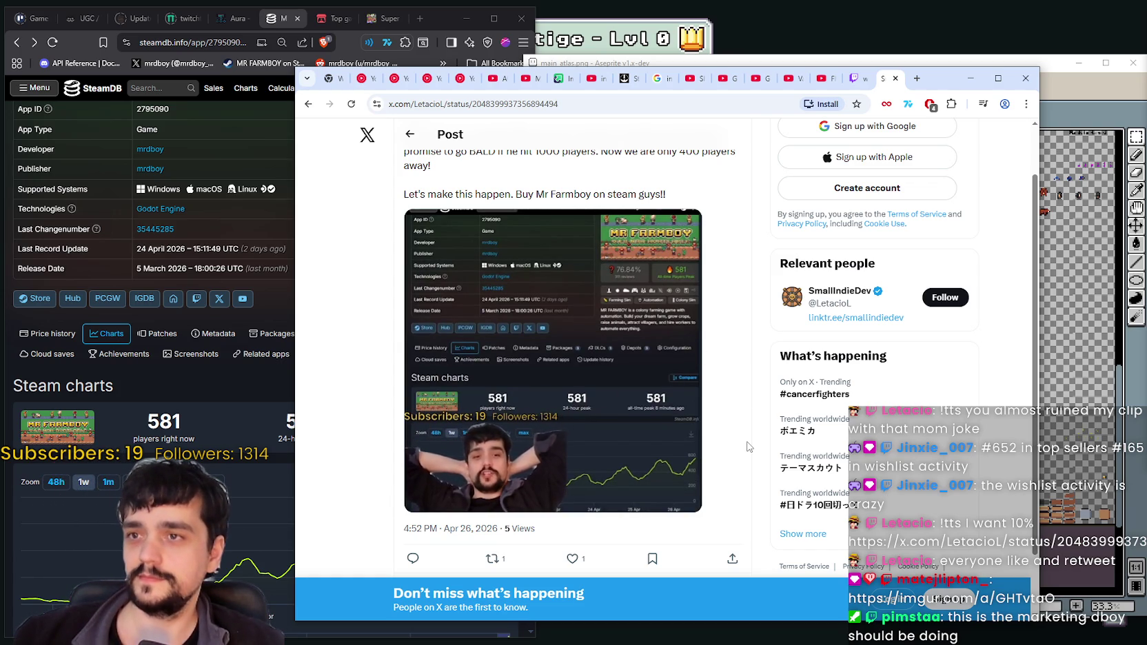
drag(953, 84, 1146, 97)
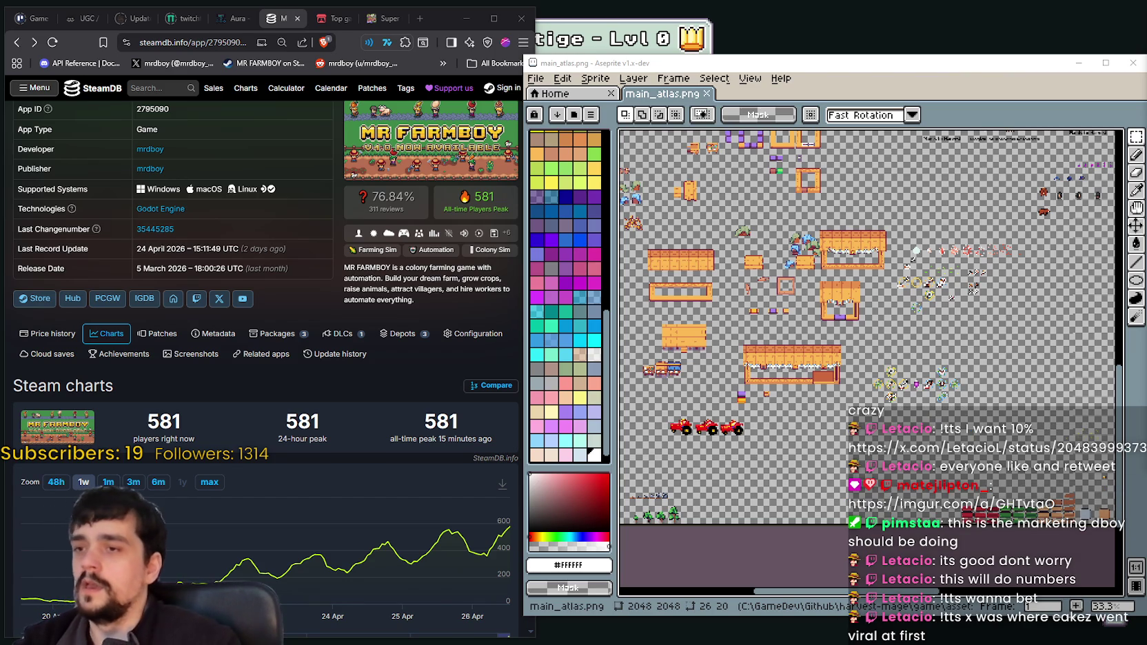
Zoom into the upgrade icons and shift the Aseprite window left
scroll(867, 324, right, 2)
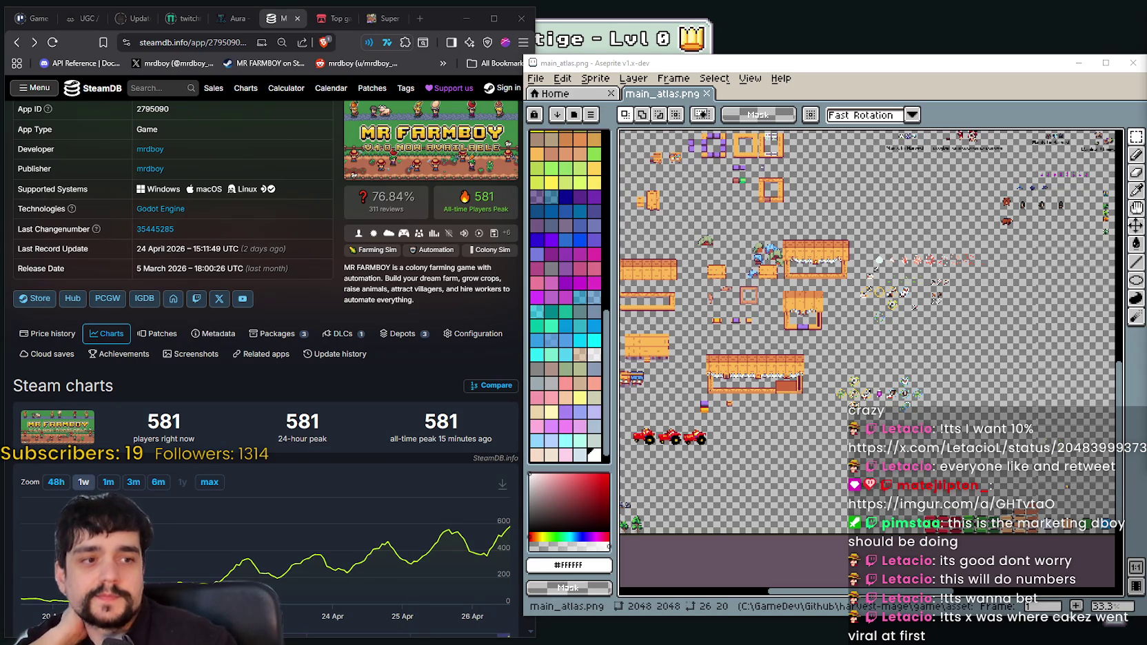
scroll(893, 266, up, 1)
scroll(892, 265, up, 1)
scroll(893, 265, up, 1)
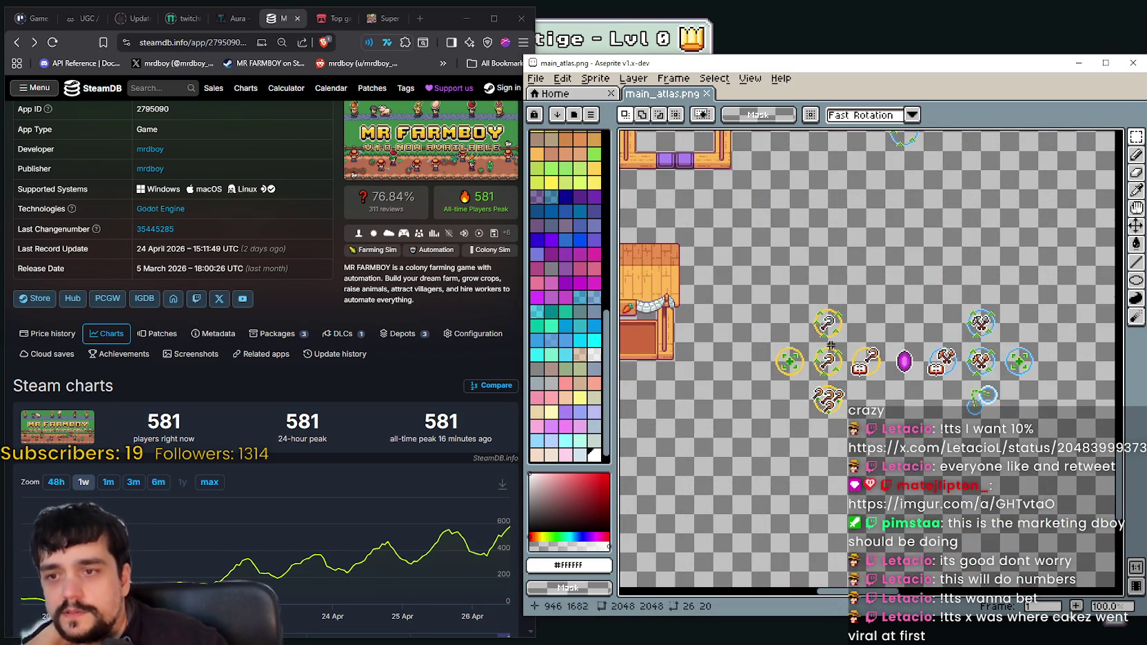
scroll(850, 385, down, 2)
scroll(791, 335, up, 2)
scroll(791, 335, up, 1)
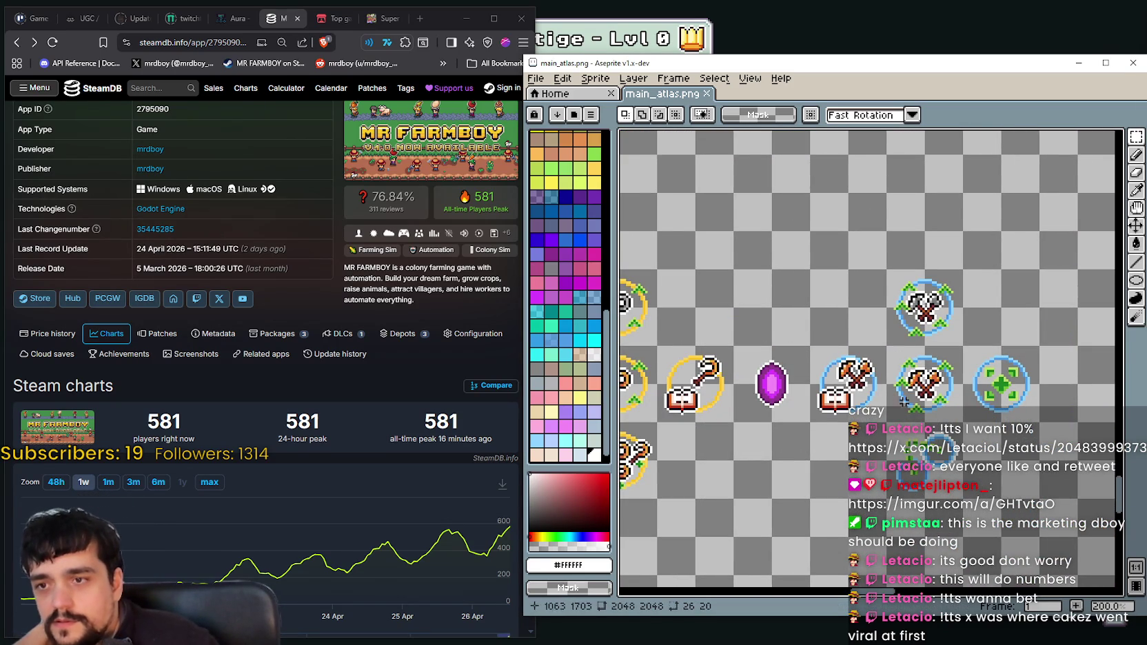
drag(867, 346, 838, 315)
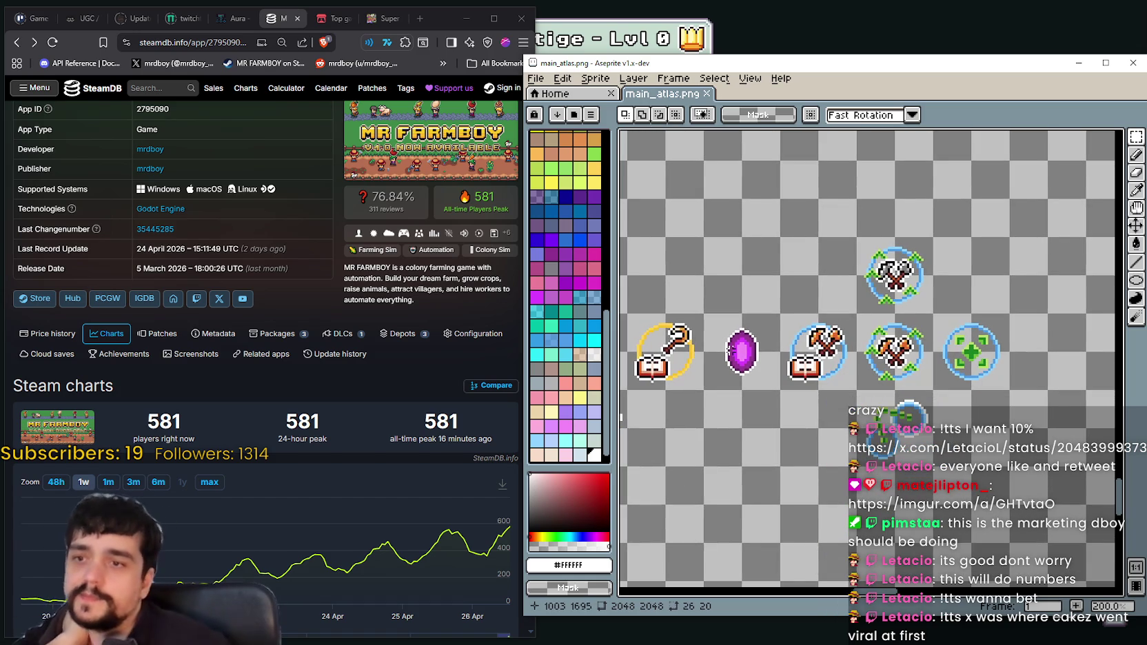
drag(827, 63, 784, 57)
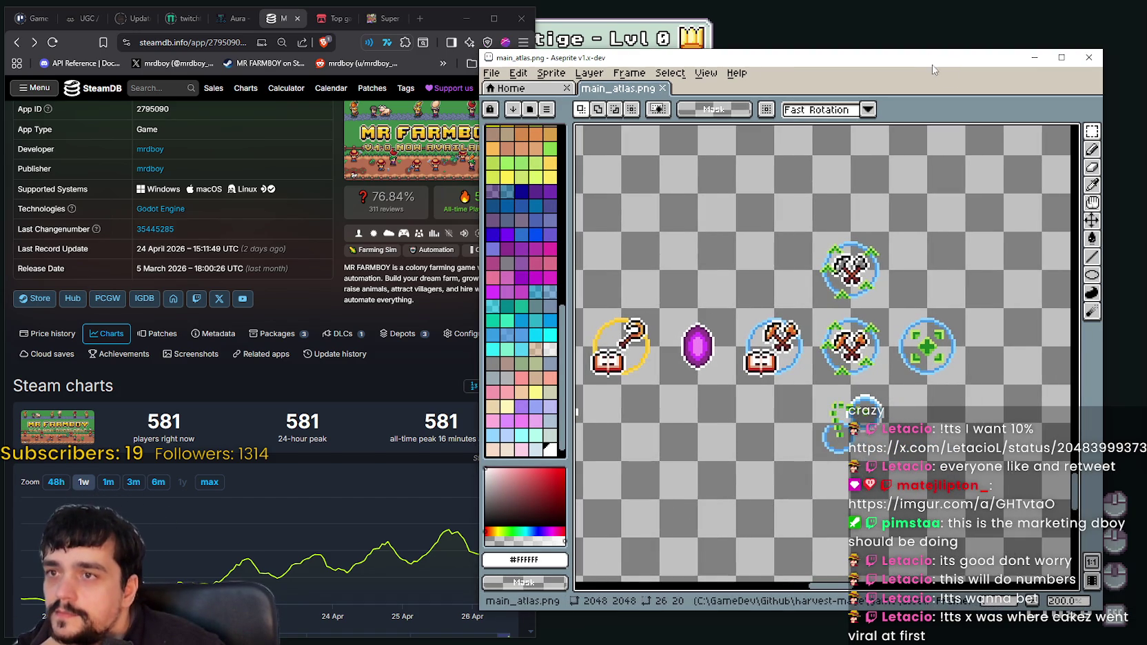
drag(1060, 201, 1085, 172)
Select the 32x32 cell around the purple gem, then move the window back right
scroll(674, 304, down, 2)
scroll(677, 314, up, 2)
drag(701, 246, 782, 329)
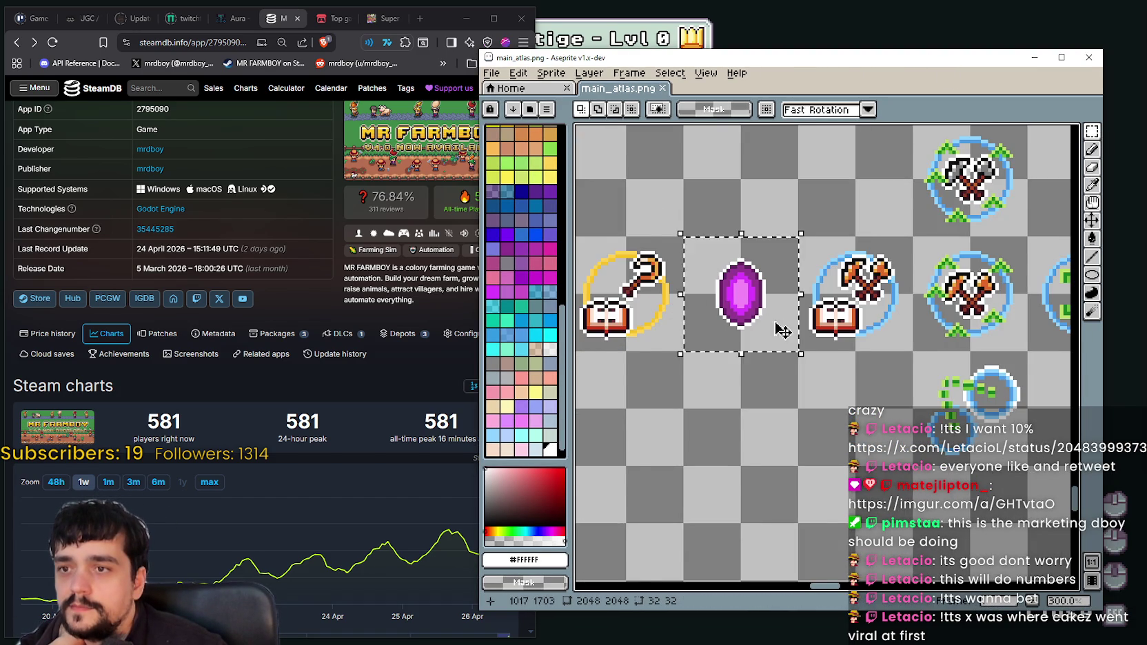
scroll(782, 329, down, 2)
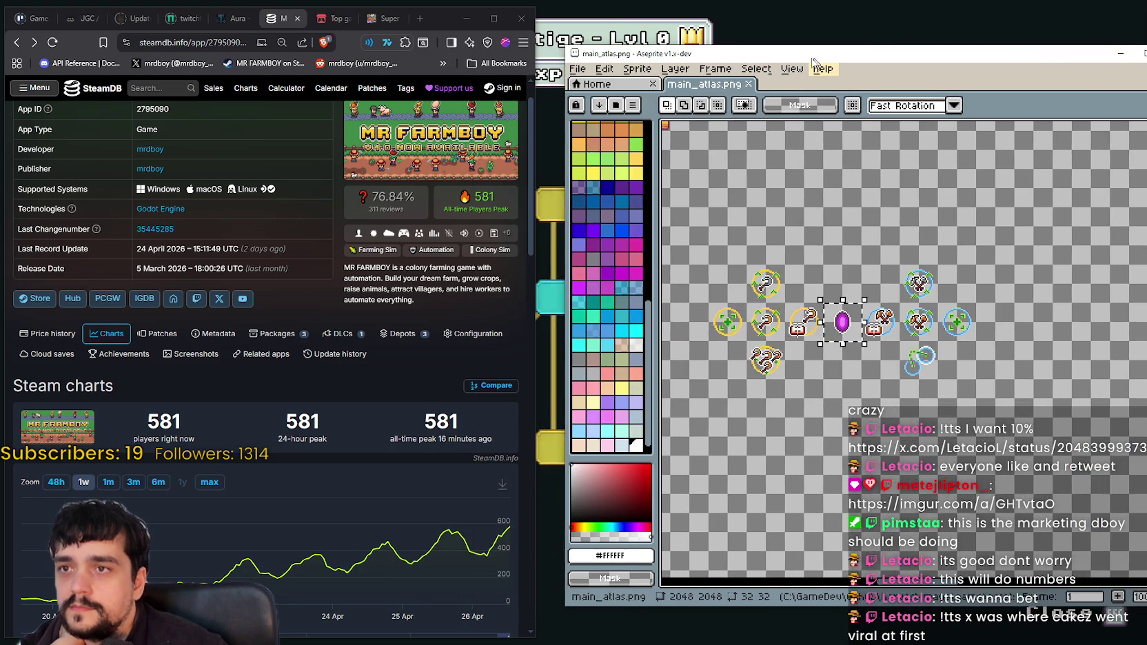
drag(727, 55, 784, 51)
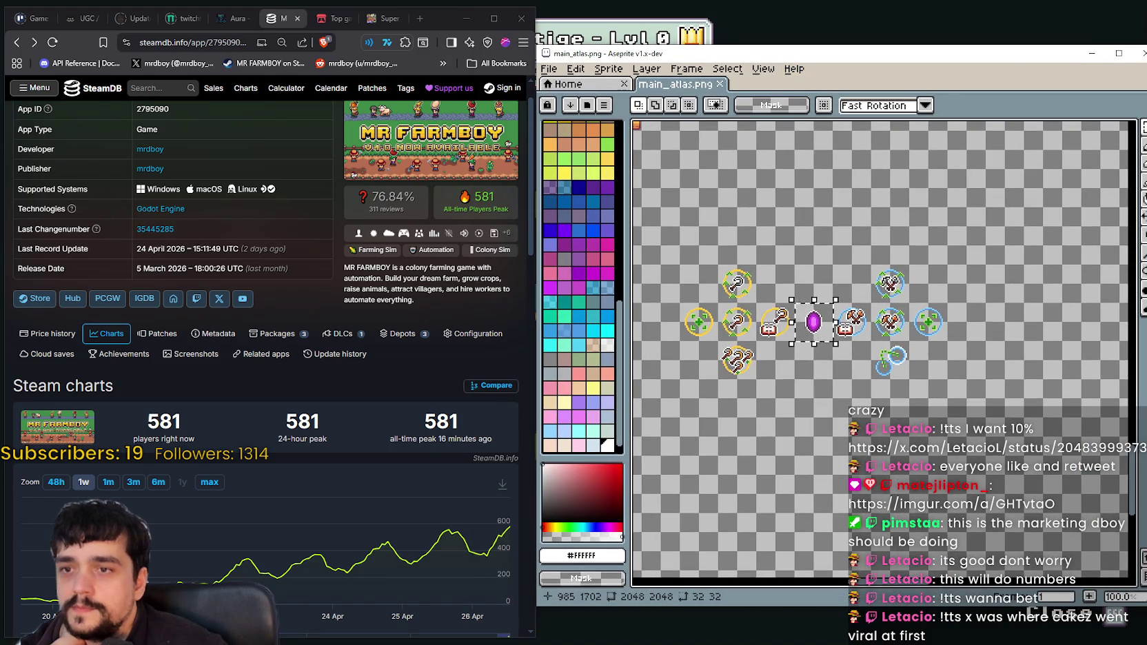
Zoom around the upgrade icons and marquee the 32x32 purple gem cell
scroll(793, 330, up, 1)
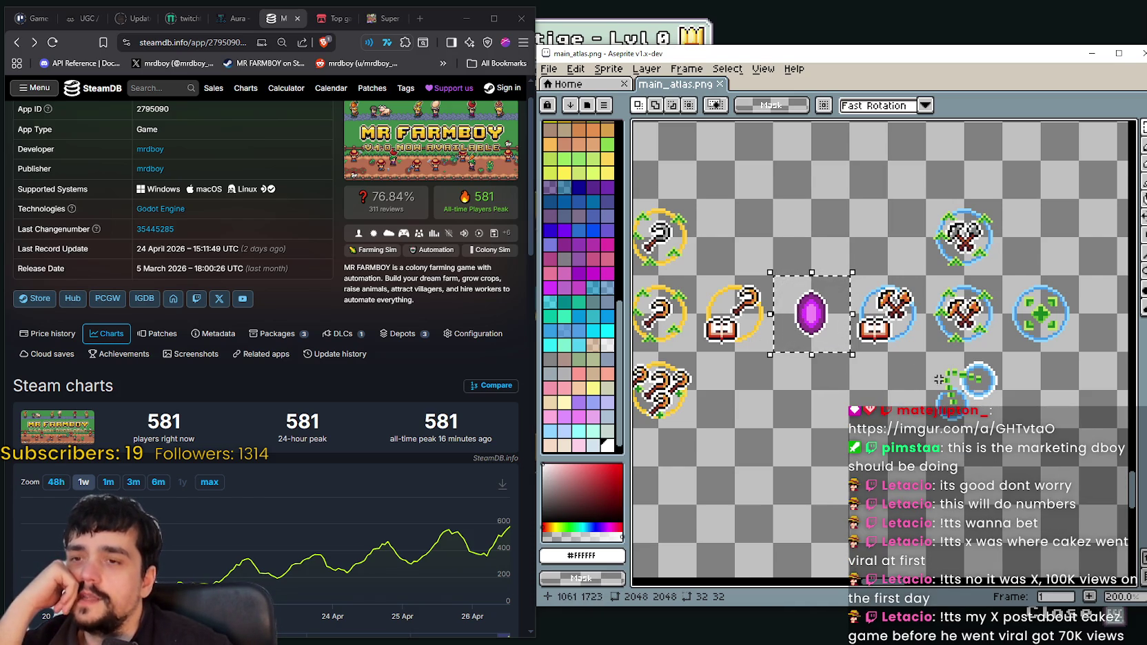
scroll(962, 391, up, 1)
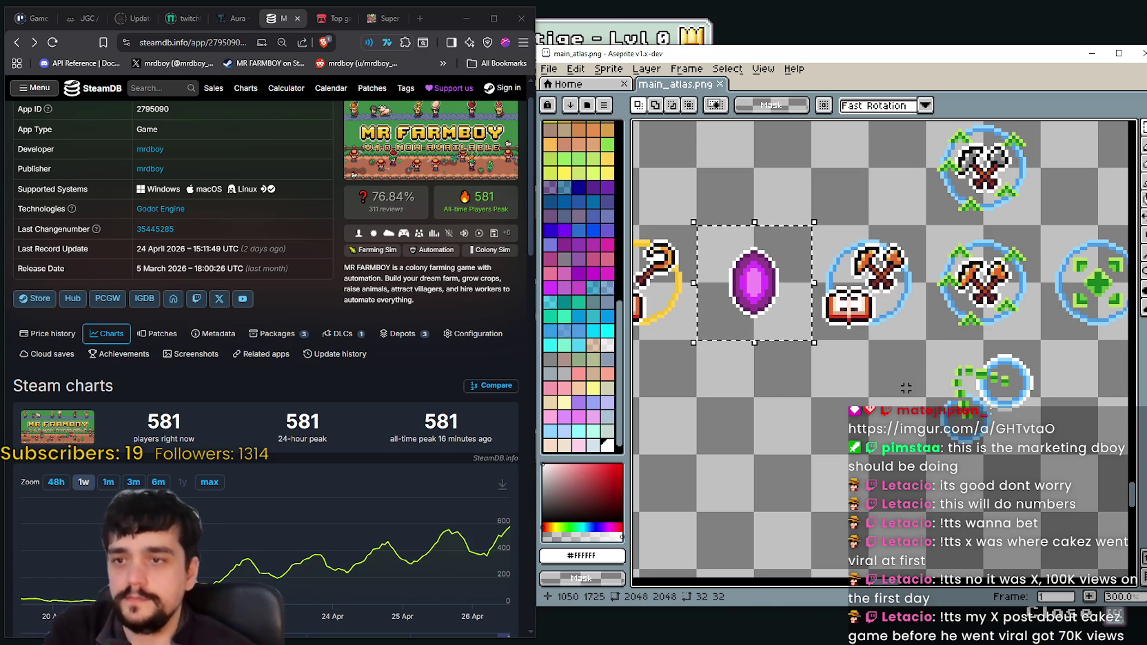
scroll(747, 344, down, 1)
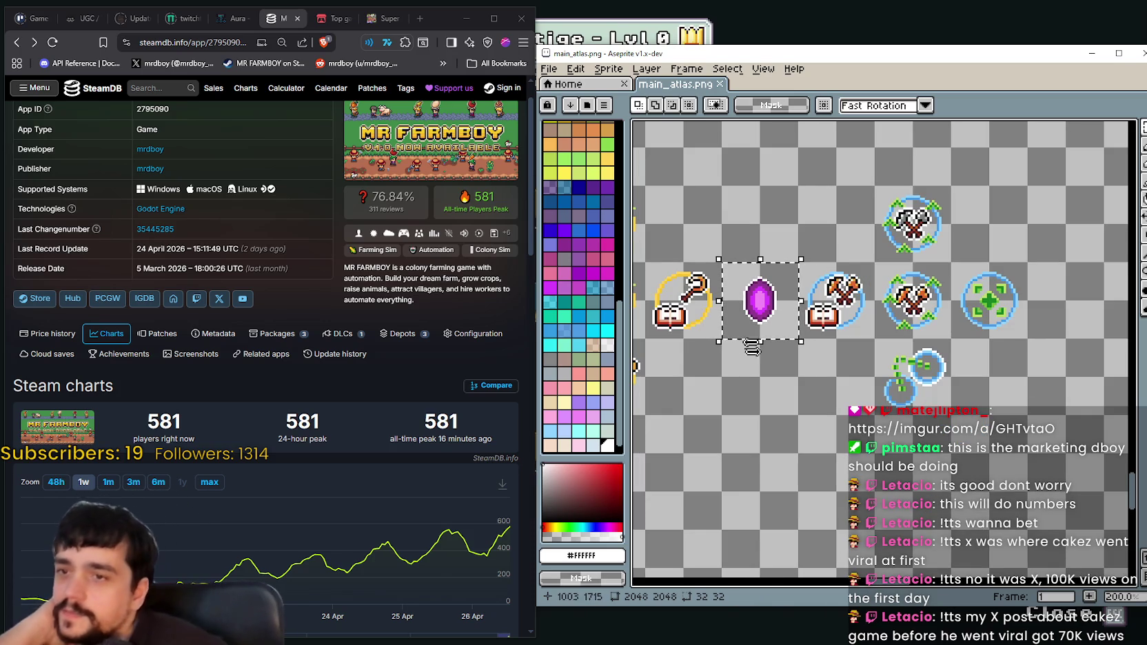
scroll(744, 347, down, 1)
scroll(810, 284, down, 1)
scroll(871, 248, up, 1)
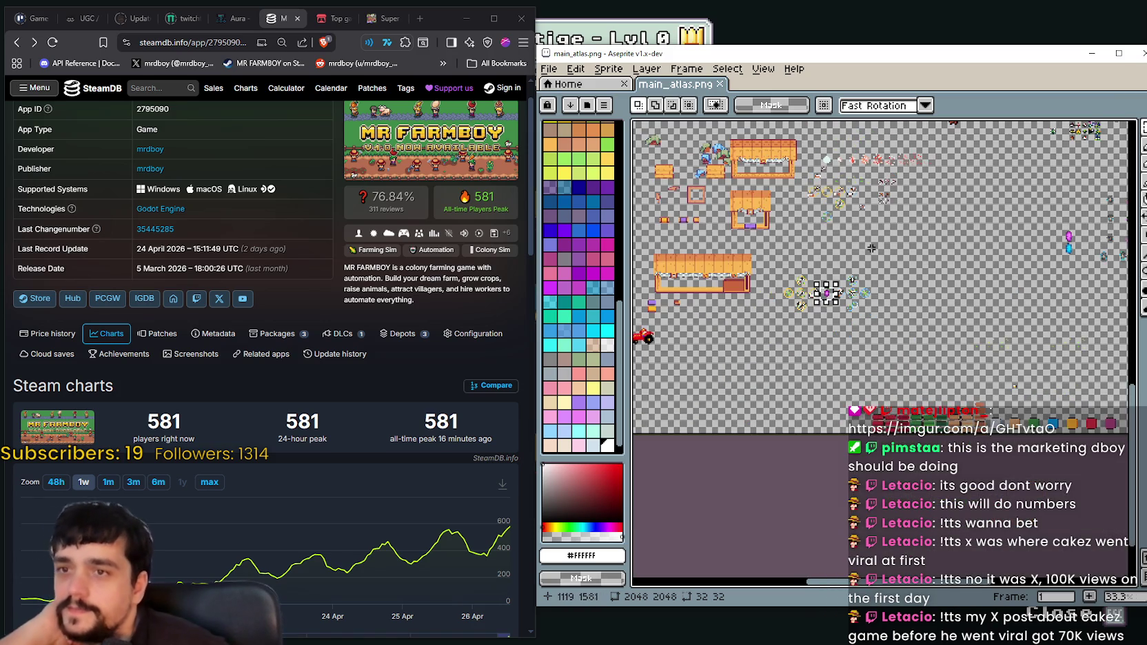
scroll(805, 336, up, 1)
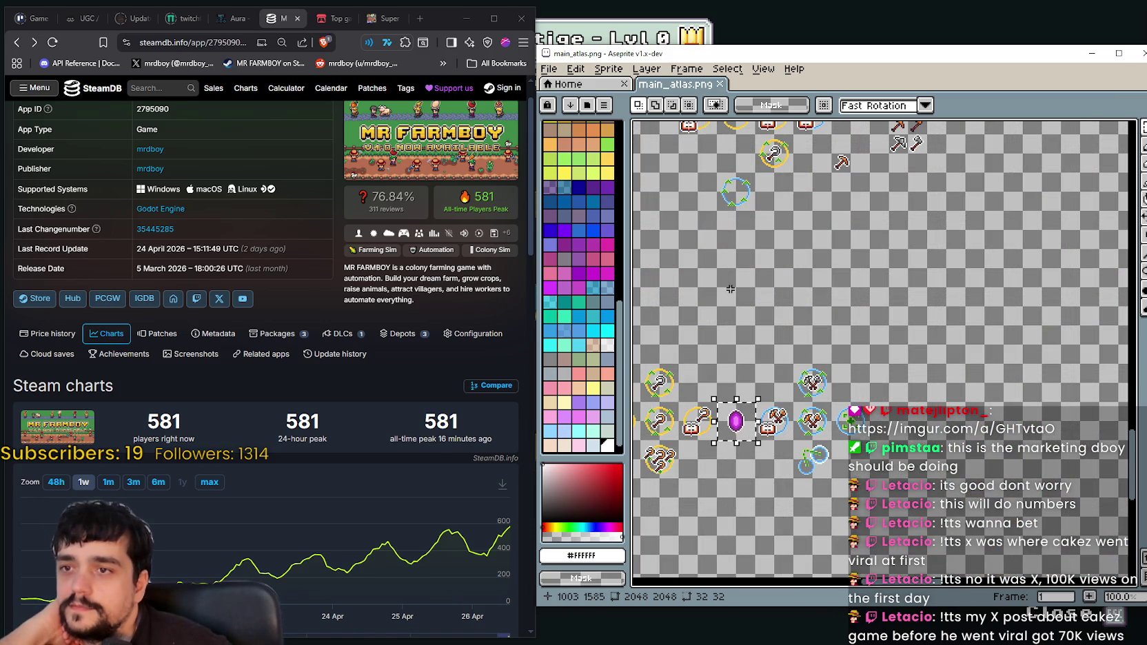
scroll(730, 288, up, 3)
scroll(751, 310, down, 4)
scroll(768, 332, up, 2)
mouse_move(769, 332)
mouse_down()
mouse_move(744, 293)
mouse_move(771, 403)
mouse_up()
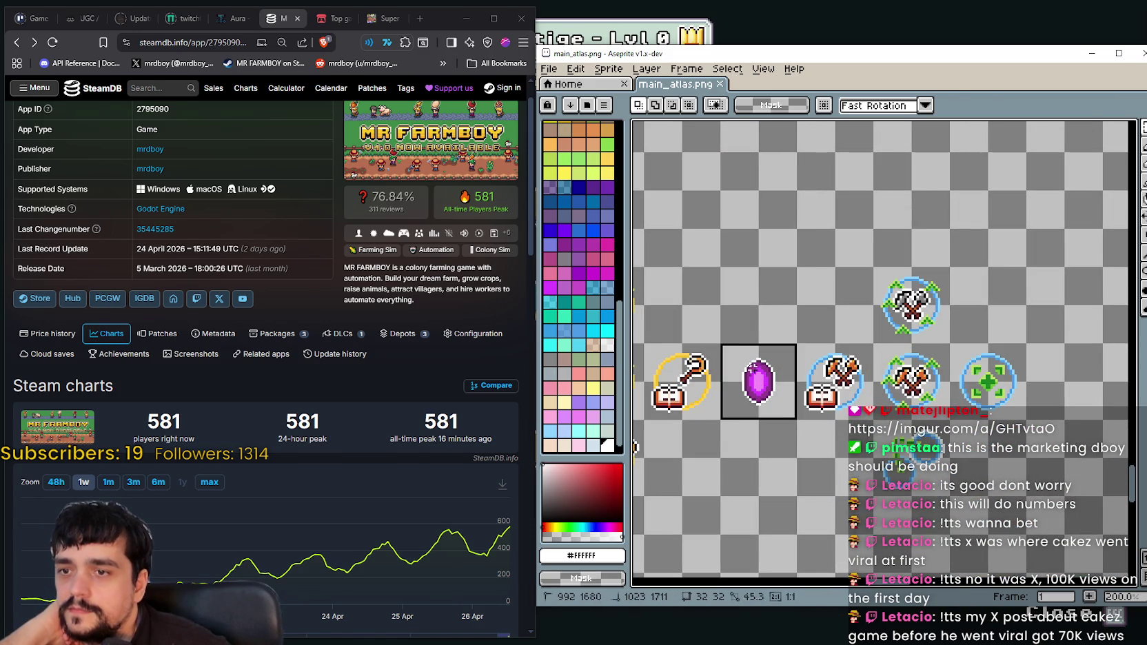
Select the empty 32x32 cell above the gem and paste the brown bag there
drag(723, 272, 794, 343)
scroll(776, 239, down, 2)
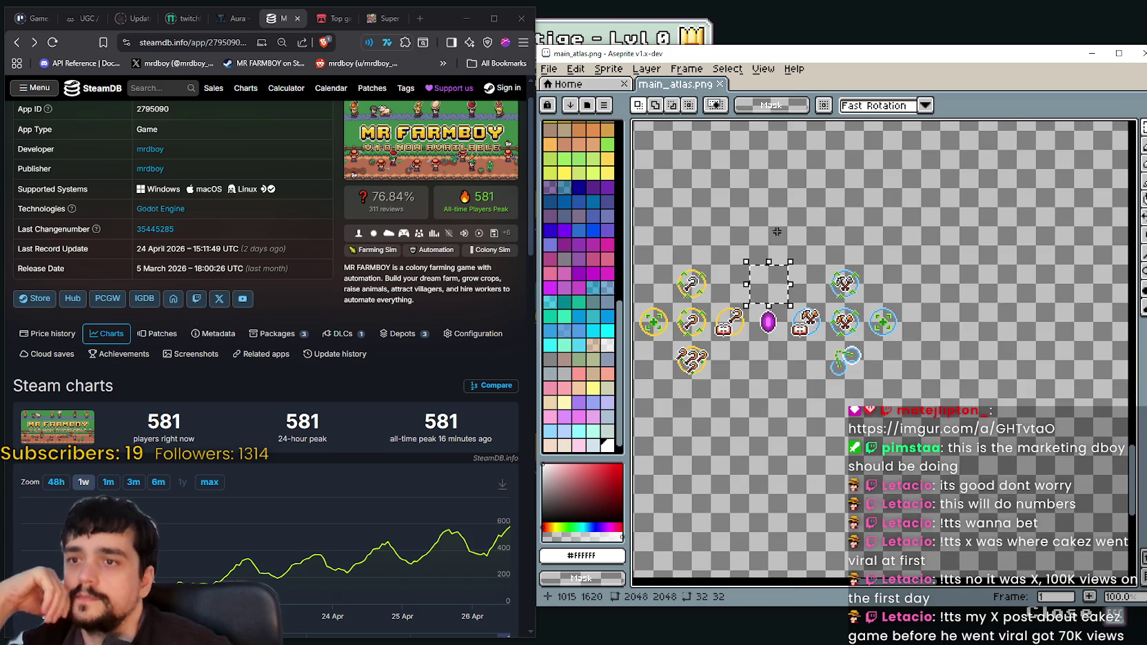
scroll(776, 239, up, 2)
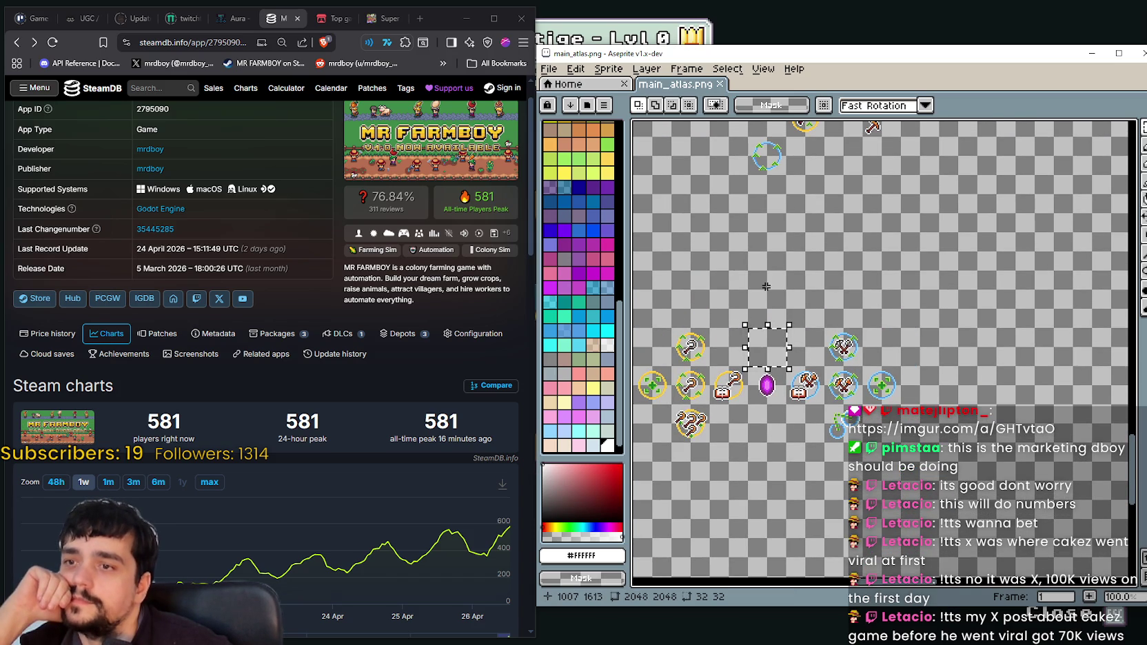
scroll(766, 286, left, 1)
drag(763, 293, 783, 322)
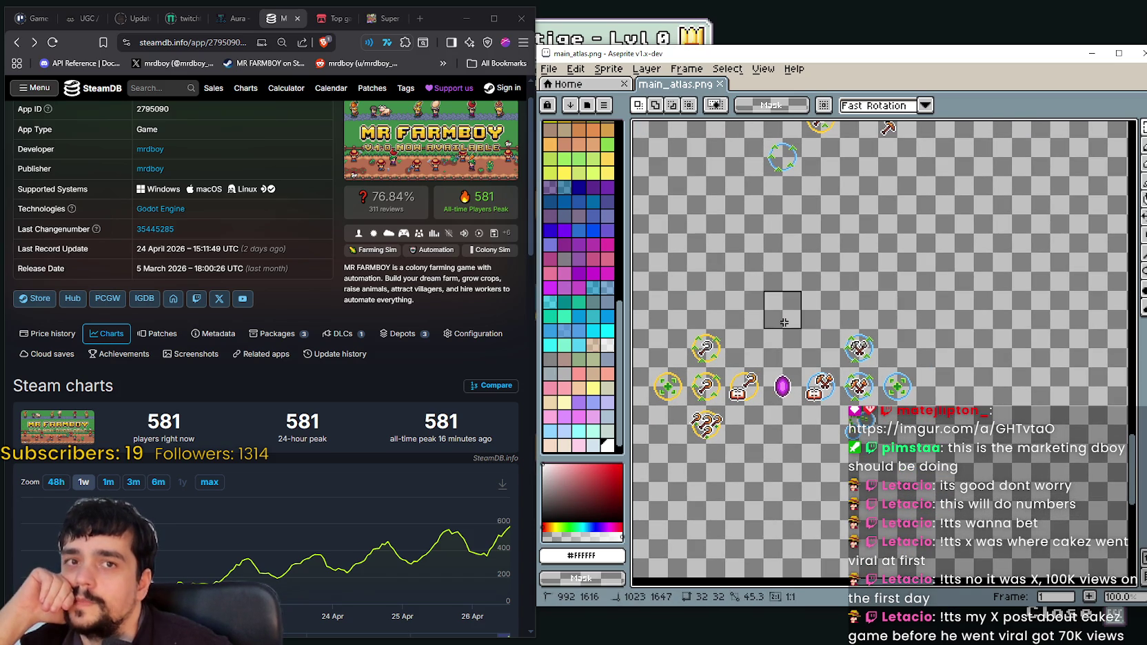
scroll(792, 321, down, 2)
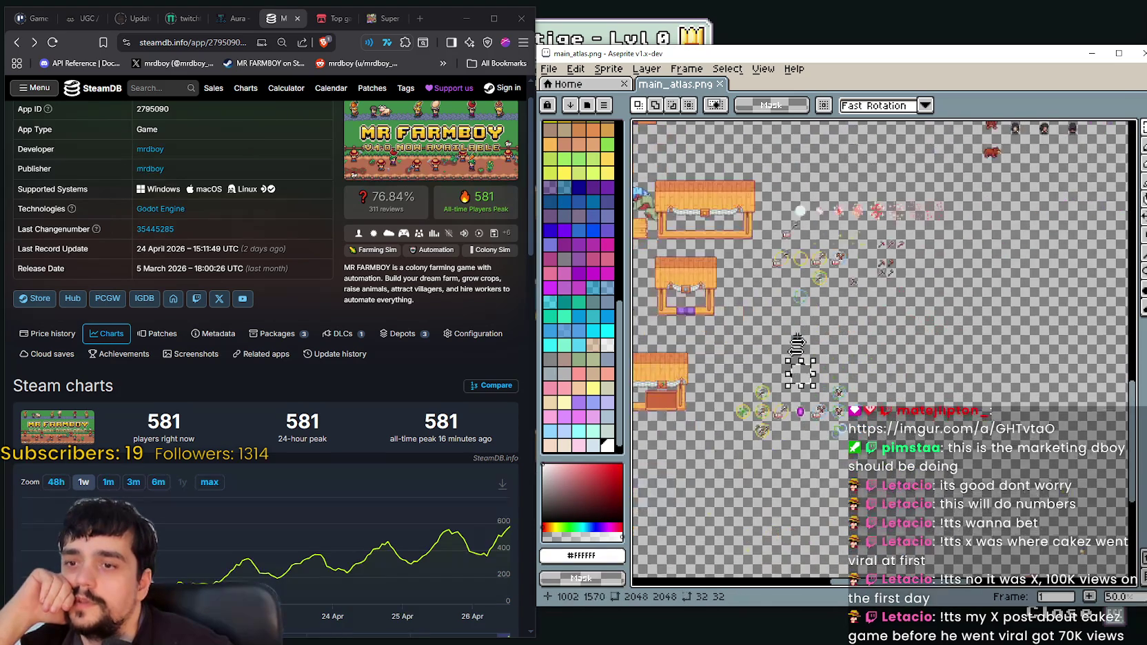
scroll(800, 321, up, 2)
key(ctrl+t)
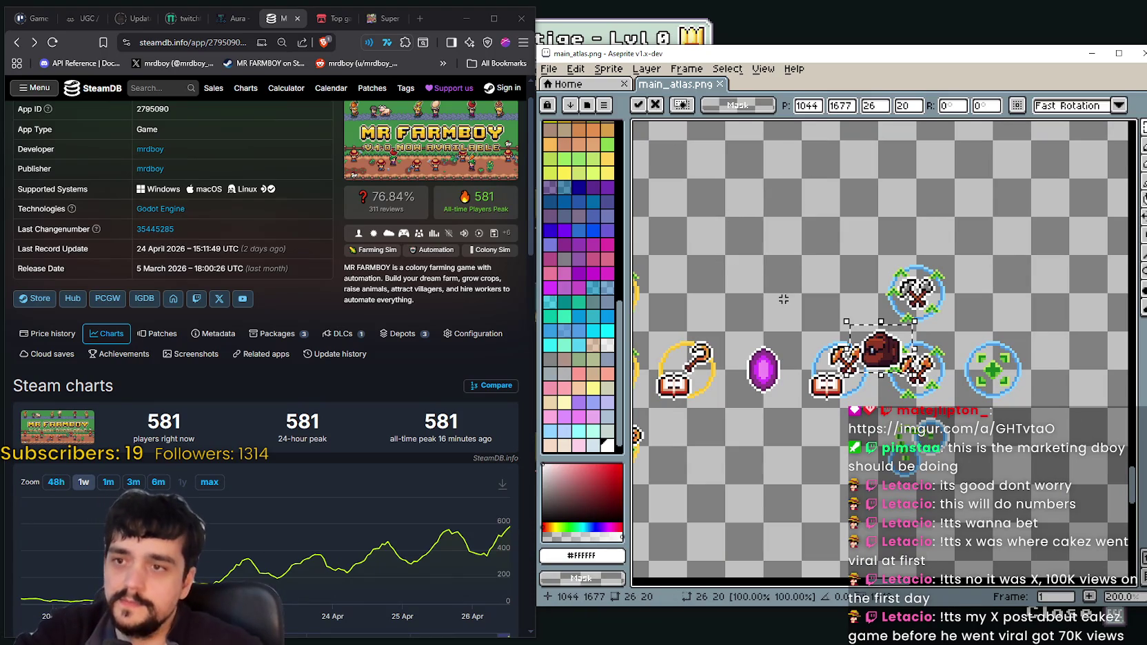
Drag the pasted 26×20 bag into the empty cell above the purple gem and commit it
drag(896, 359, 779, 267)
scroll(779, 261, up, 1)
scroll(824, 388, down, 1)
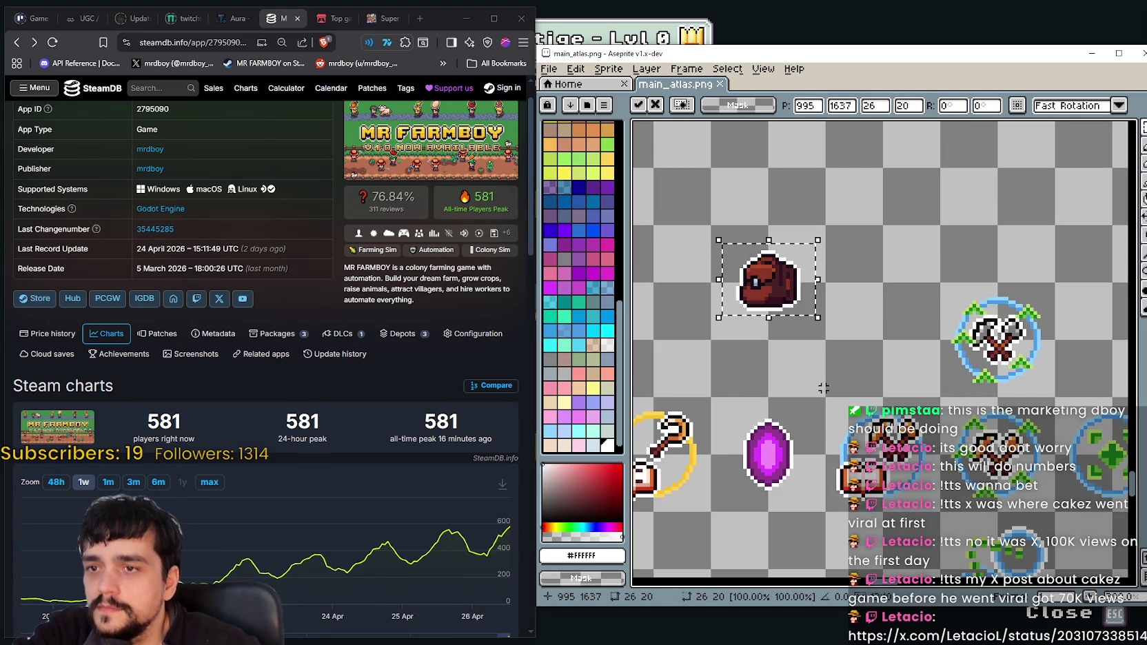
key(ctrl+d)
drag(776, 338, 757, 391)
scroll(778, 379, down, 2)
scroll(788, 377, up, 1)
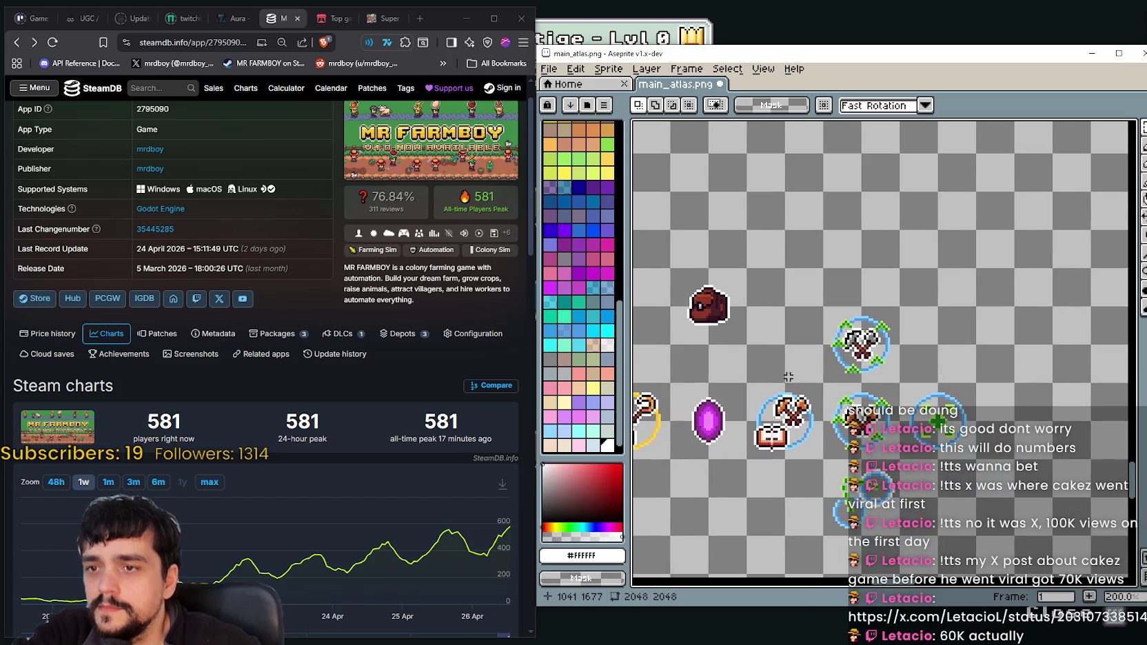
drag(761, 354, 757, 344)
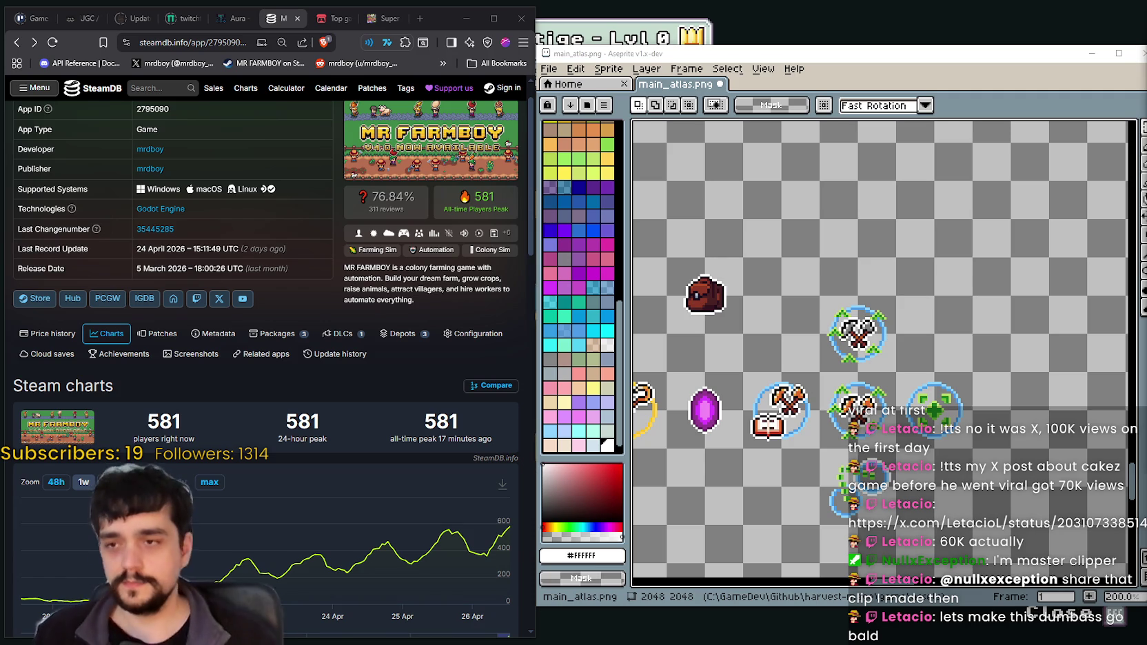
mouse_move(719, 323)
mouse_down()
mouse_move(800, 366)
mouse_move(785, 357)
mouse_up()
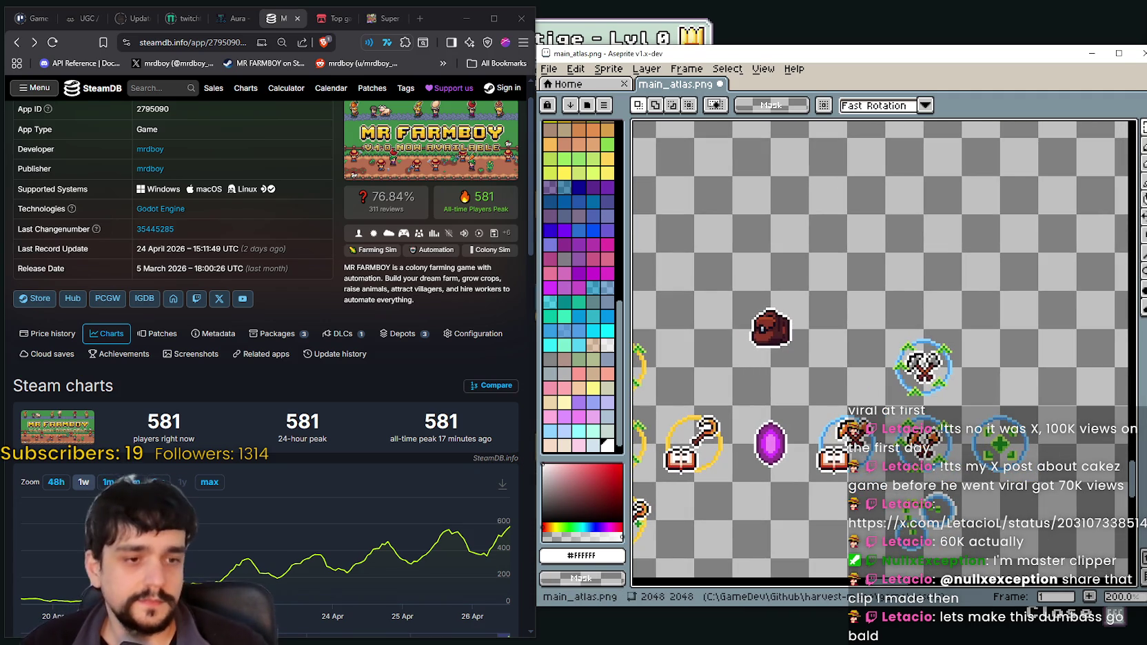